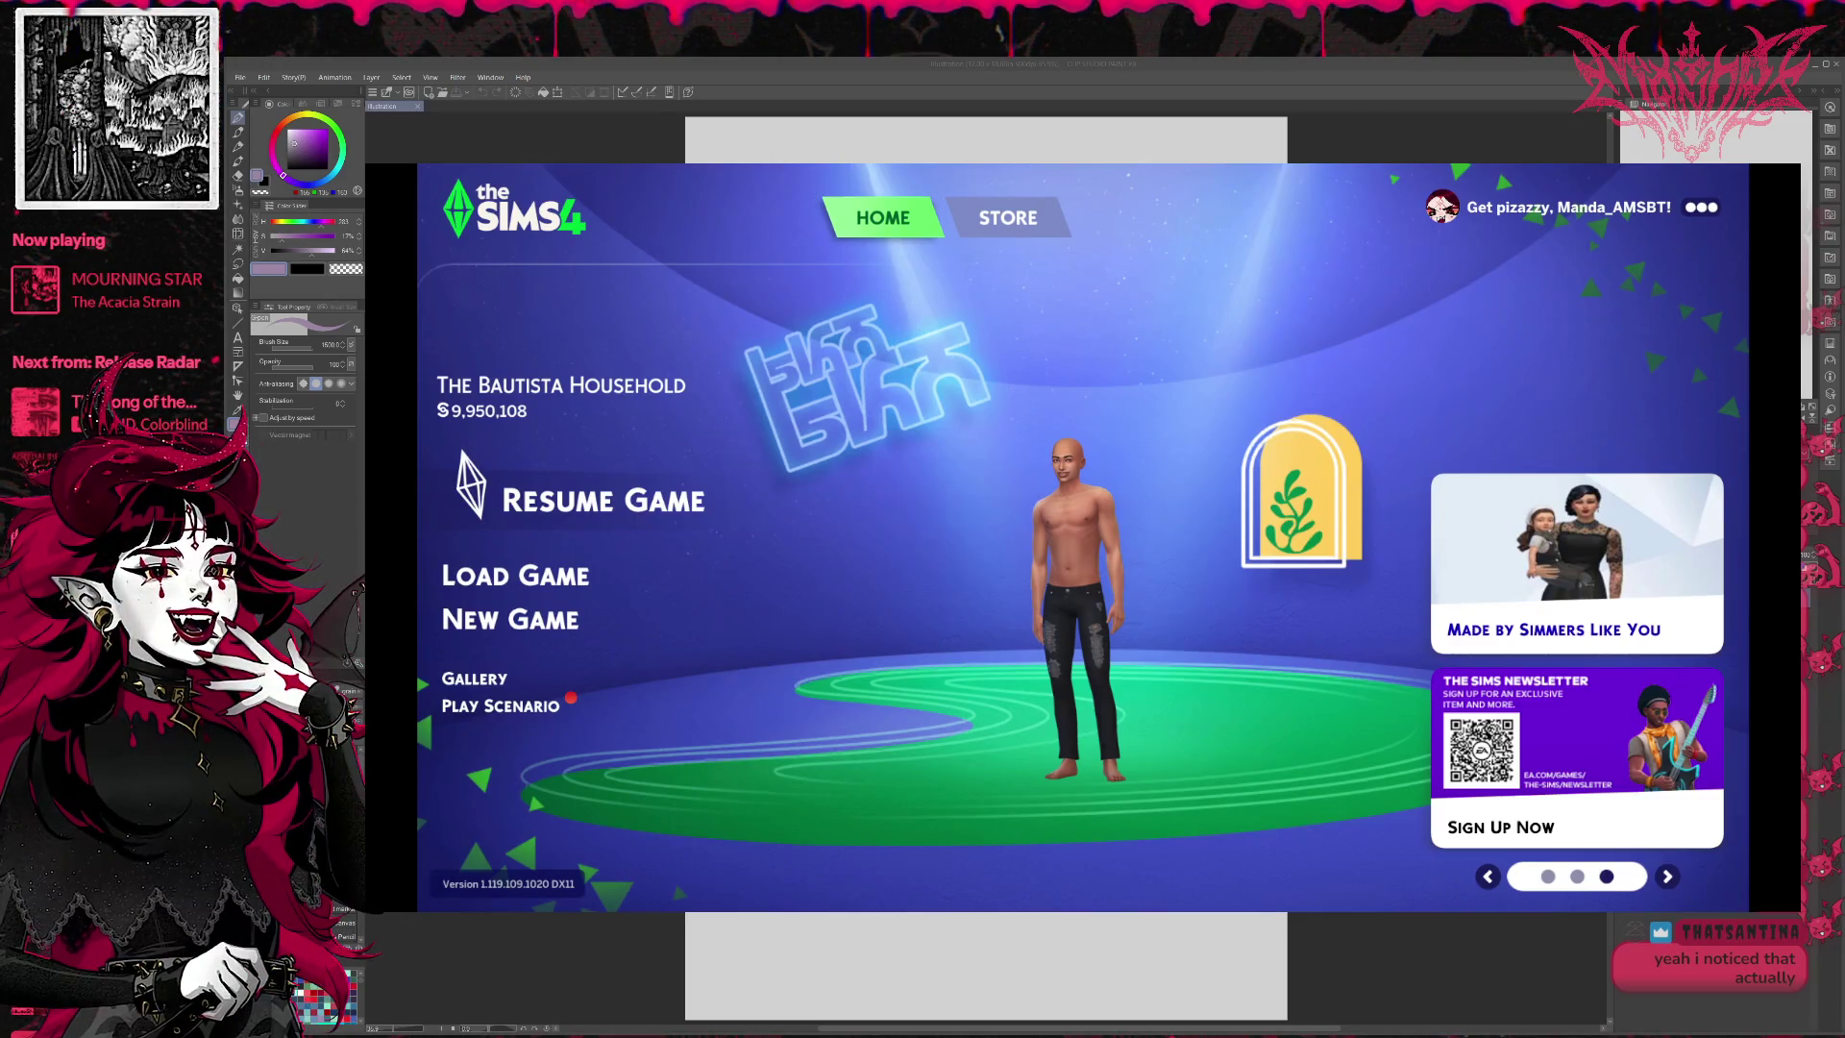
# - Choose Resume Game on the Sims 4 main menu to load the saved household
pyautogui.click(598, 495)
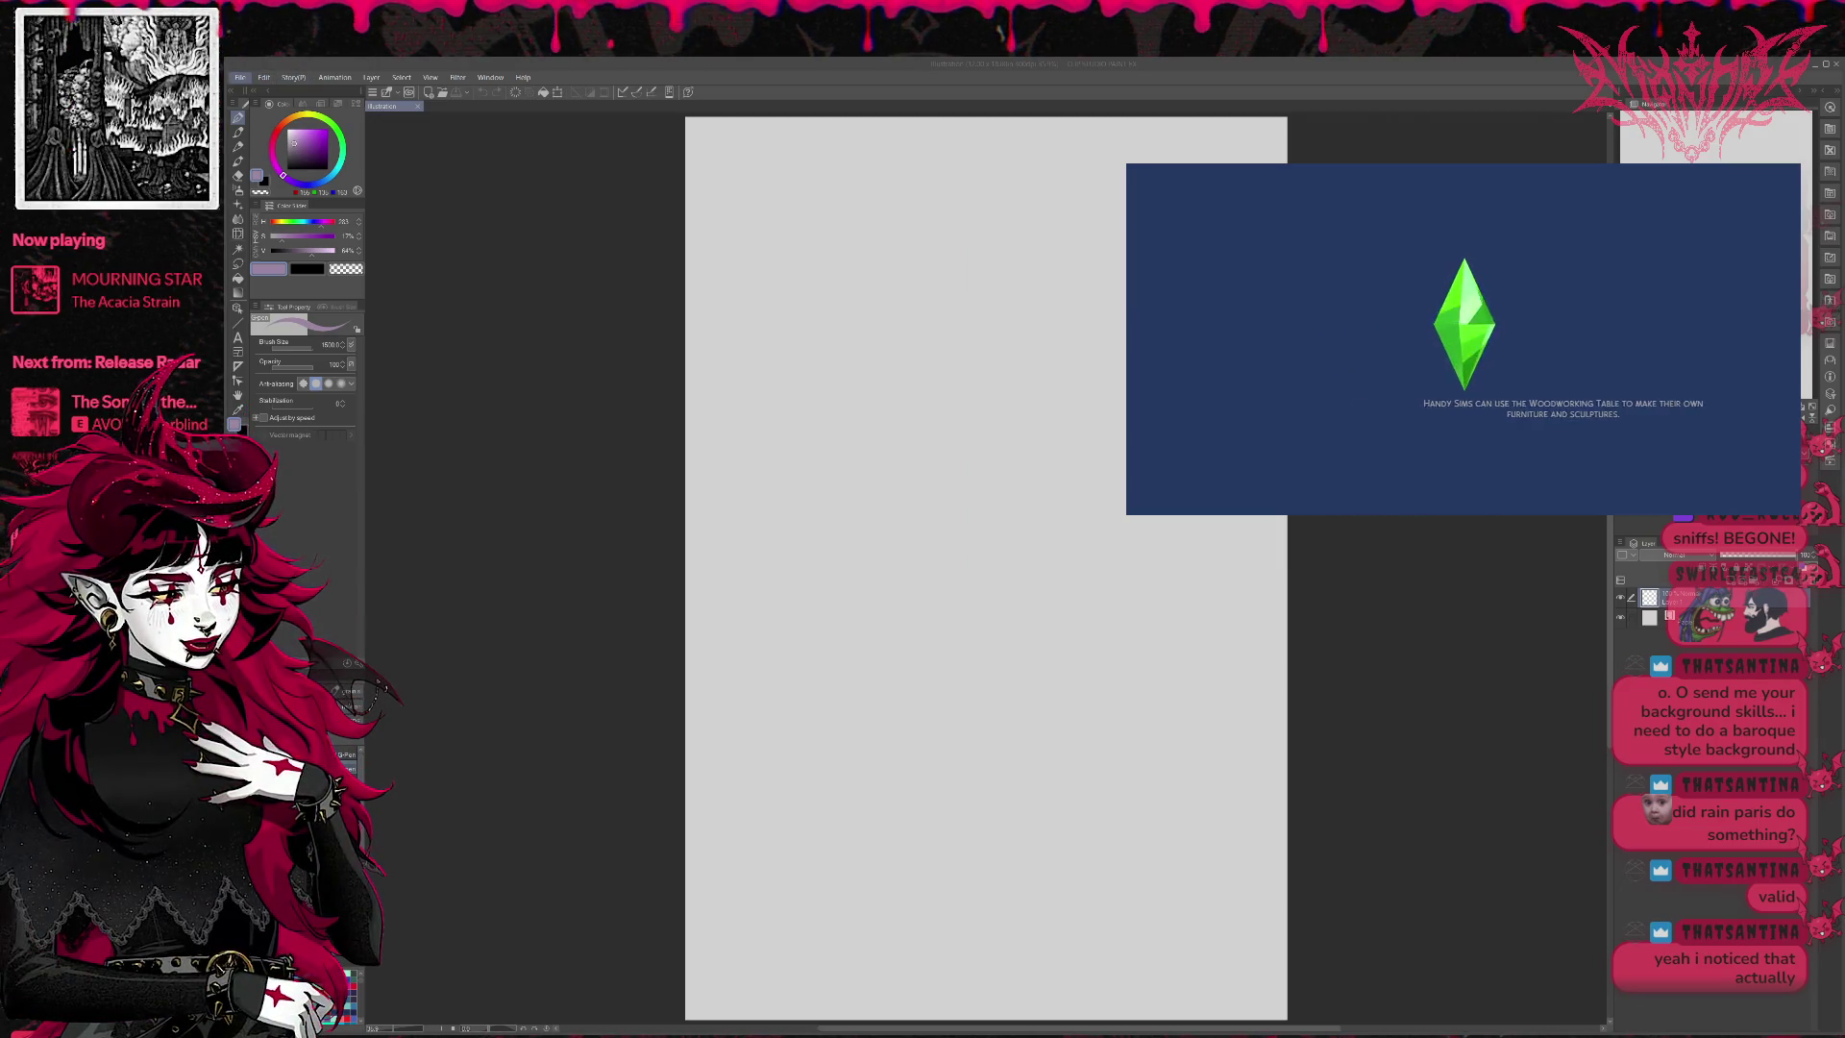
# - Activate the Clip Studio Paint window, then zoom in on the Sims lot once it has loaded
pyautogui.click(252, 107)
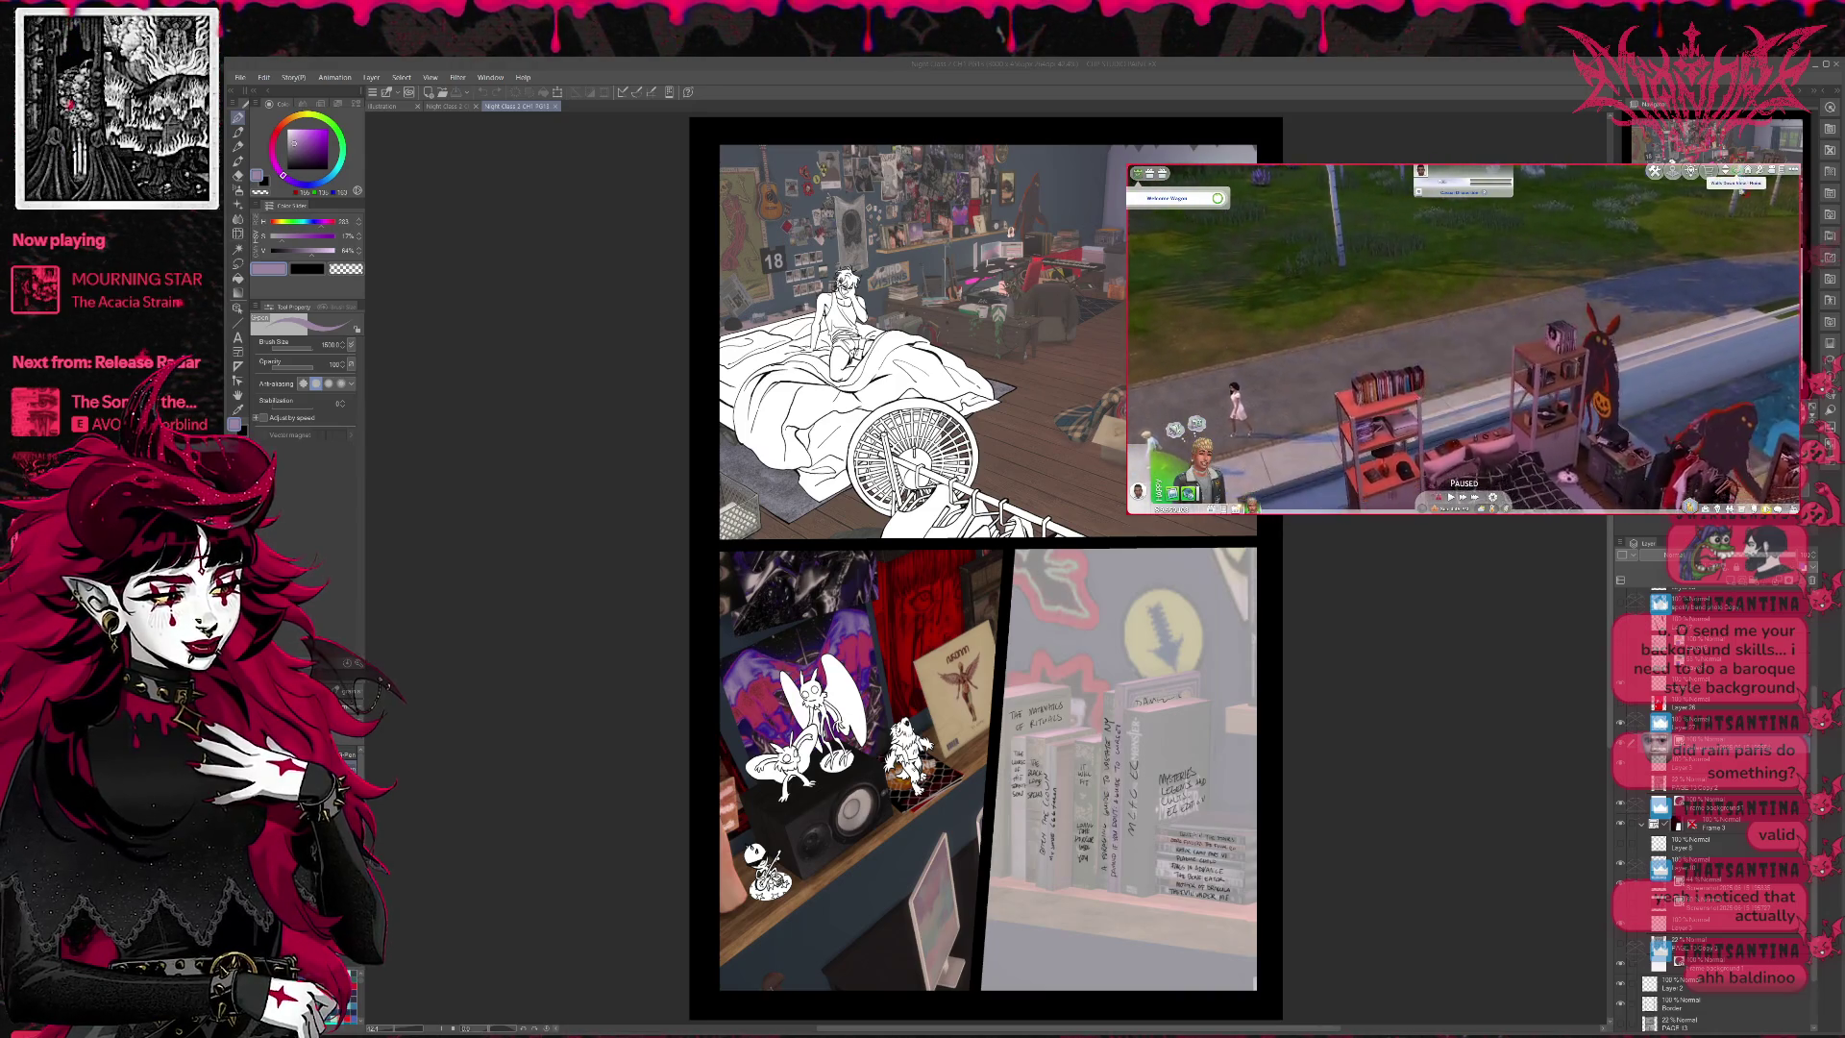
pyautogui.scroll(5, 1551, 395)
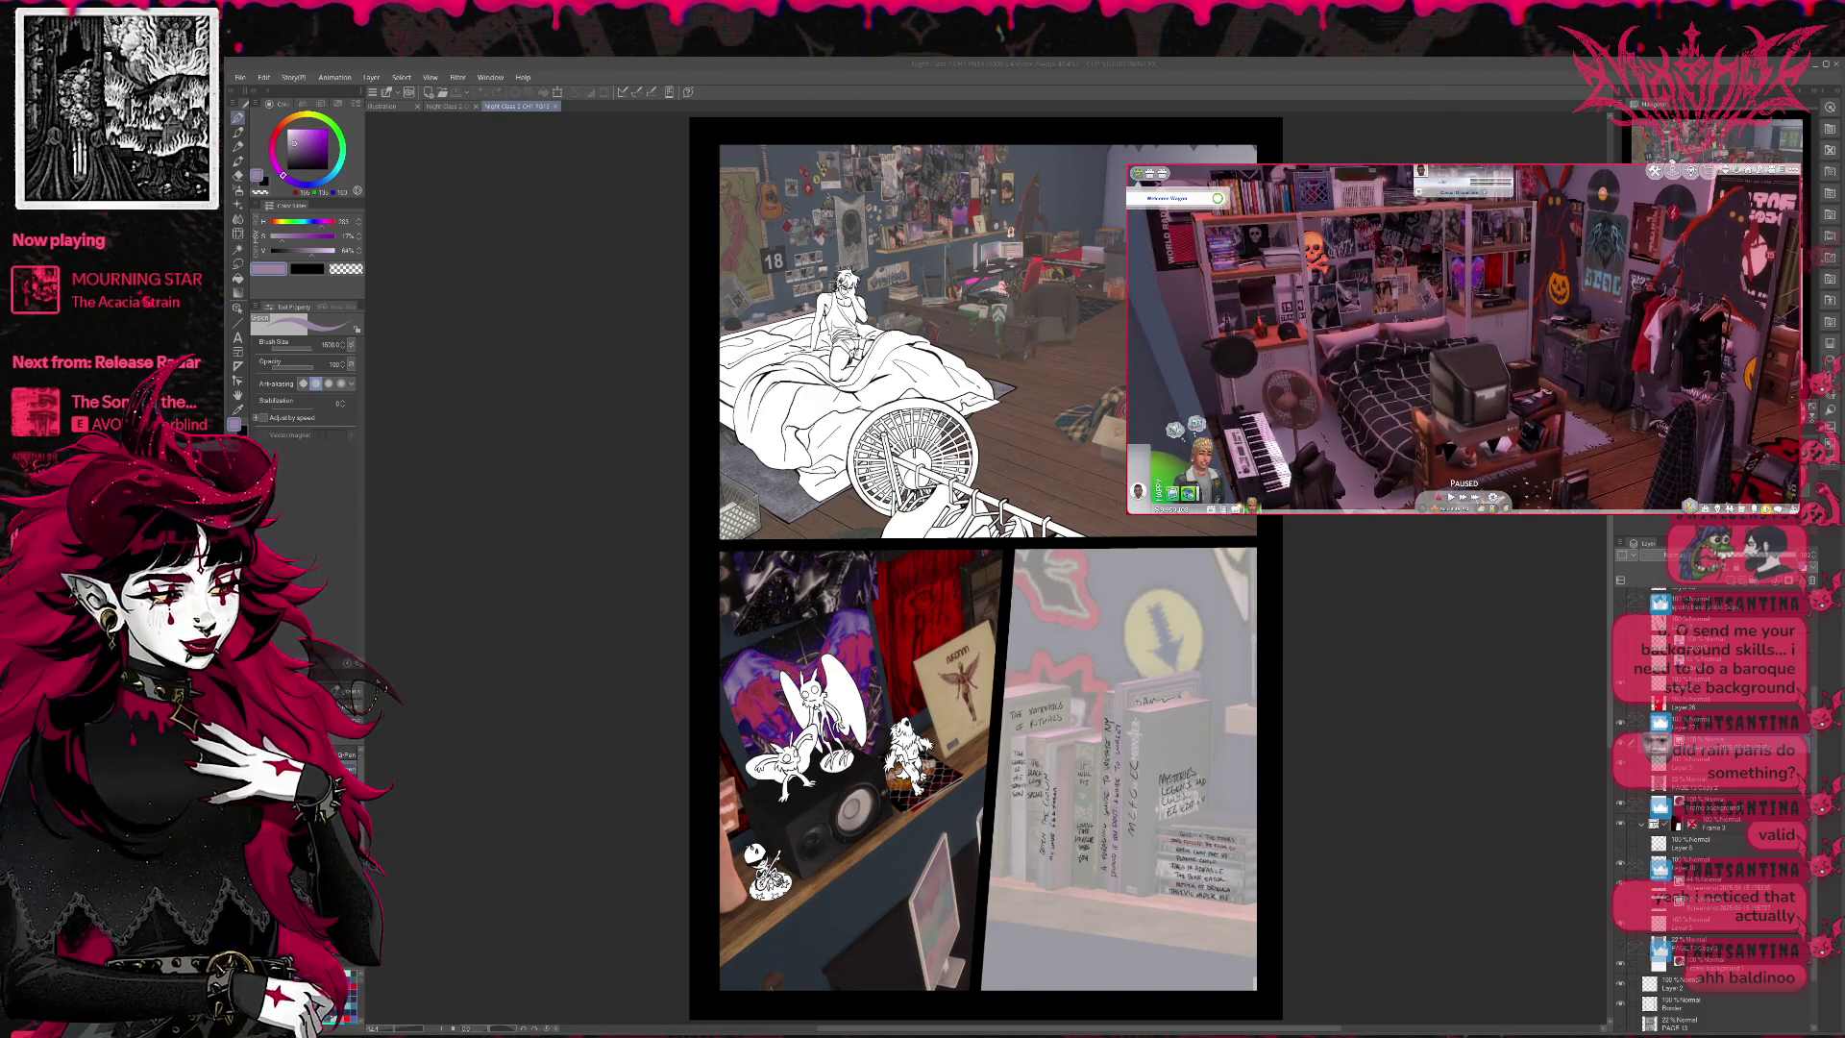
# - Bring the Clip Studio Paint comic window back into focus and select the PG12 page tab
pyautogui.click(999, 34)
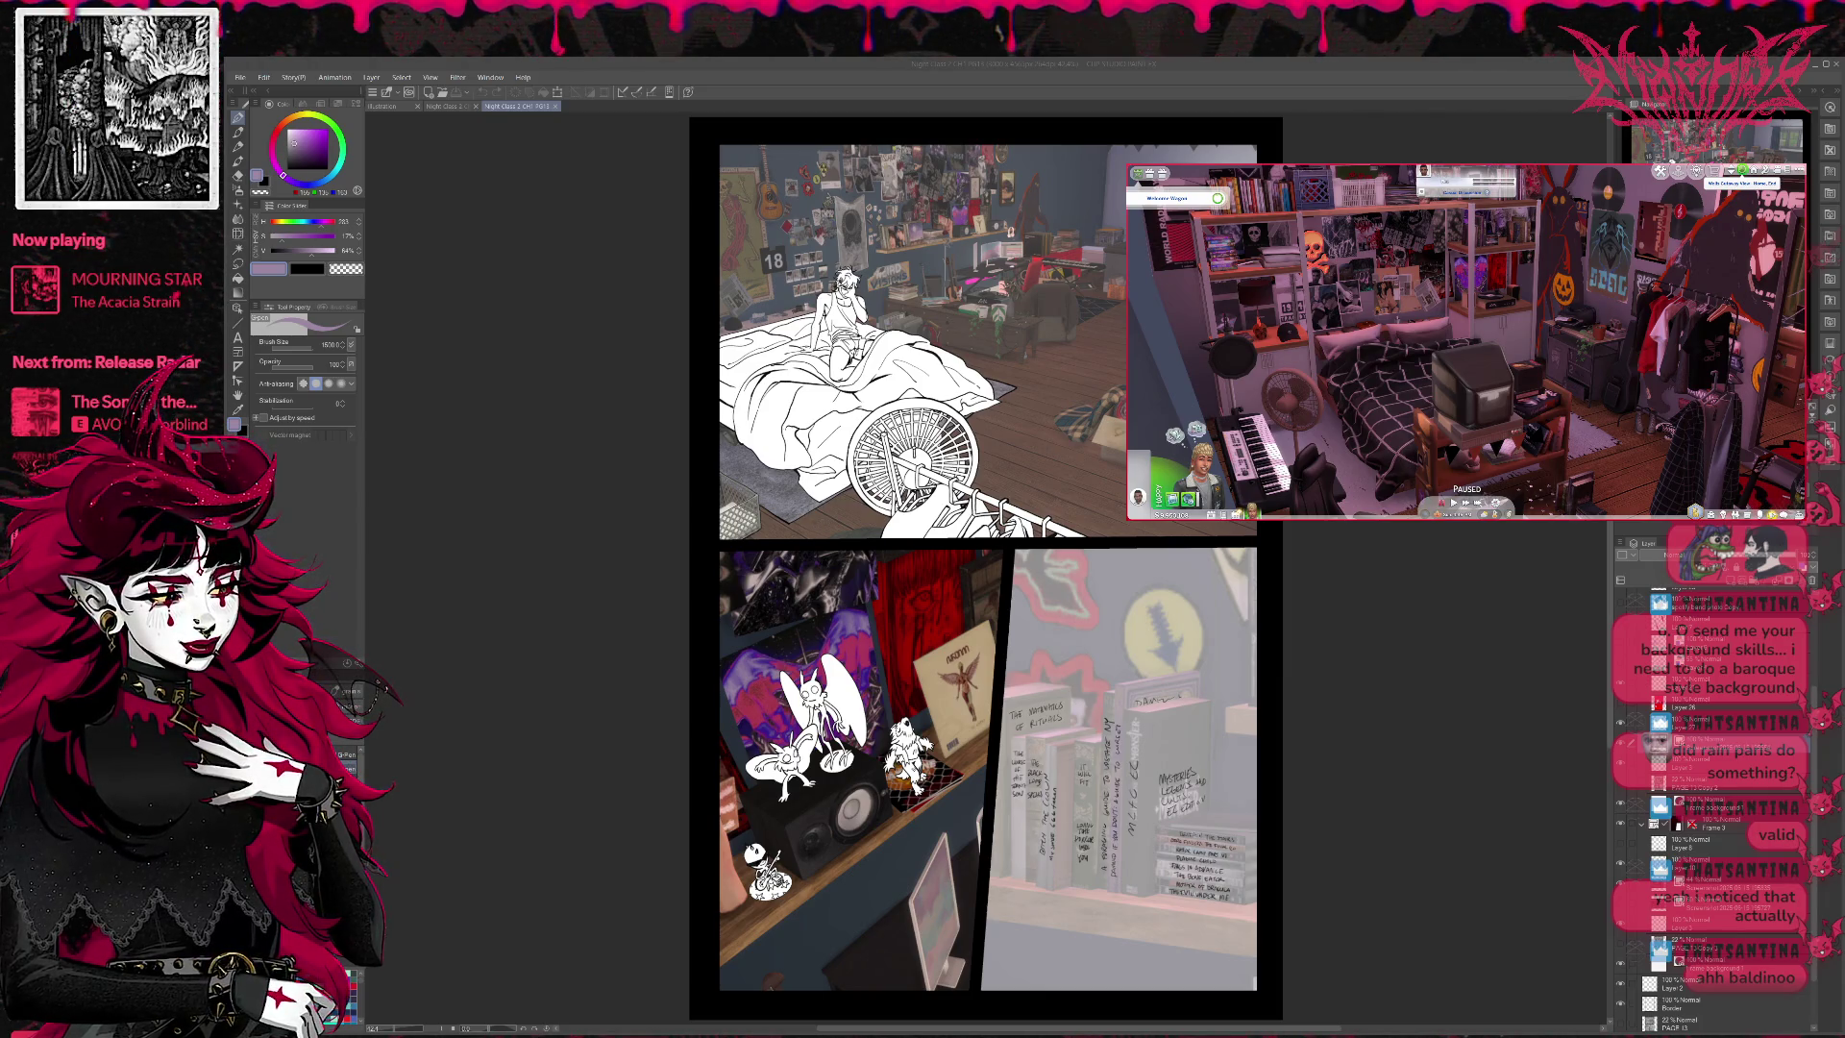
pyautogui.click(538, 690)
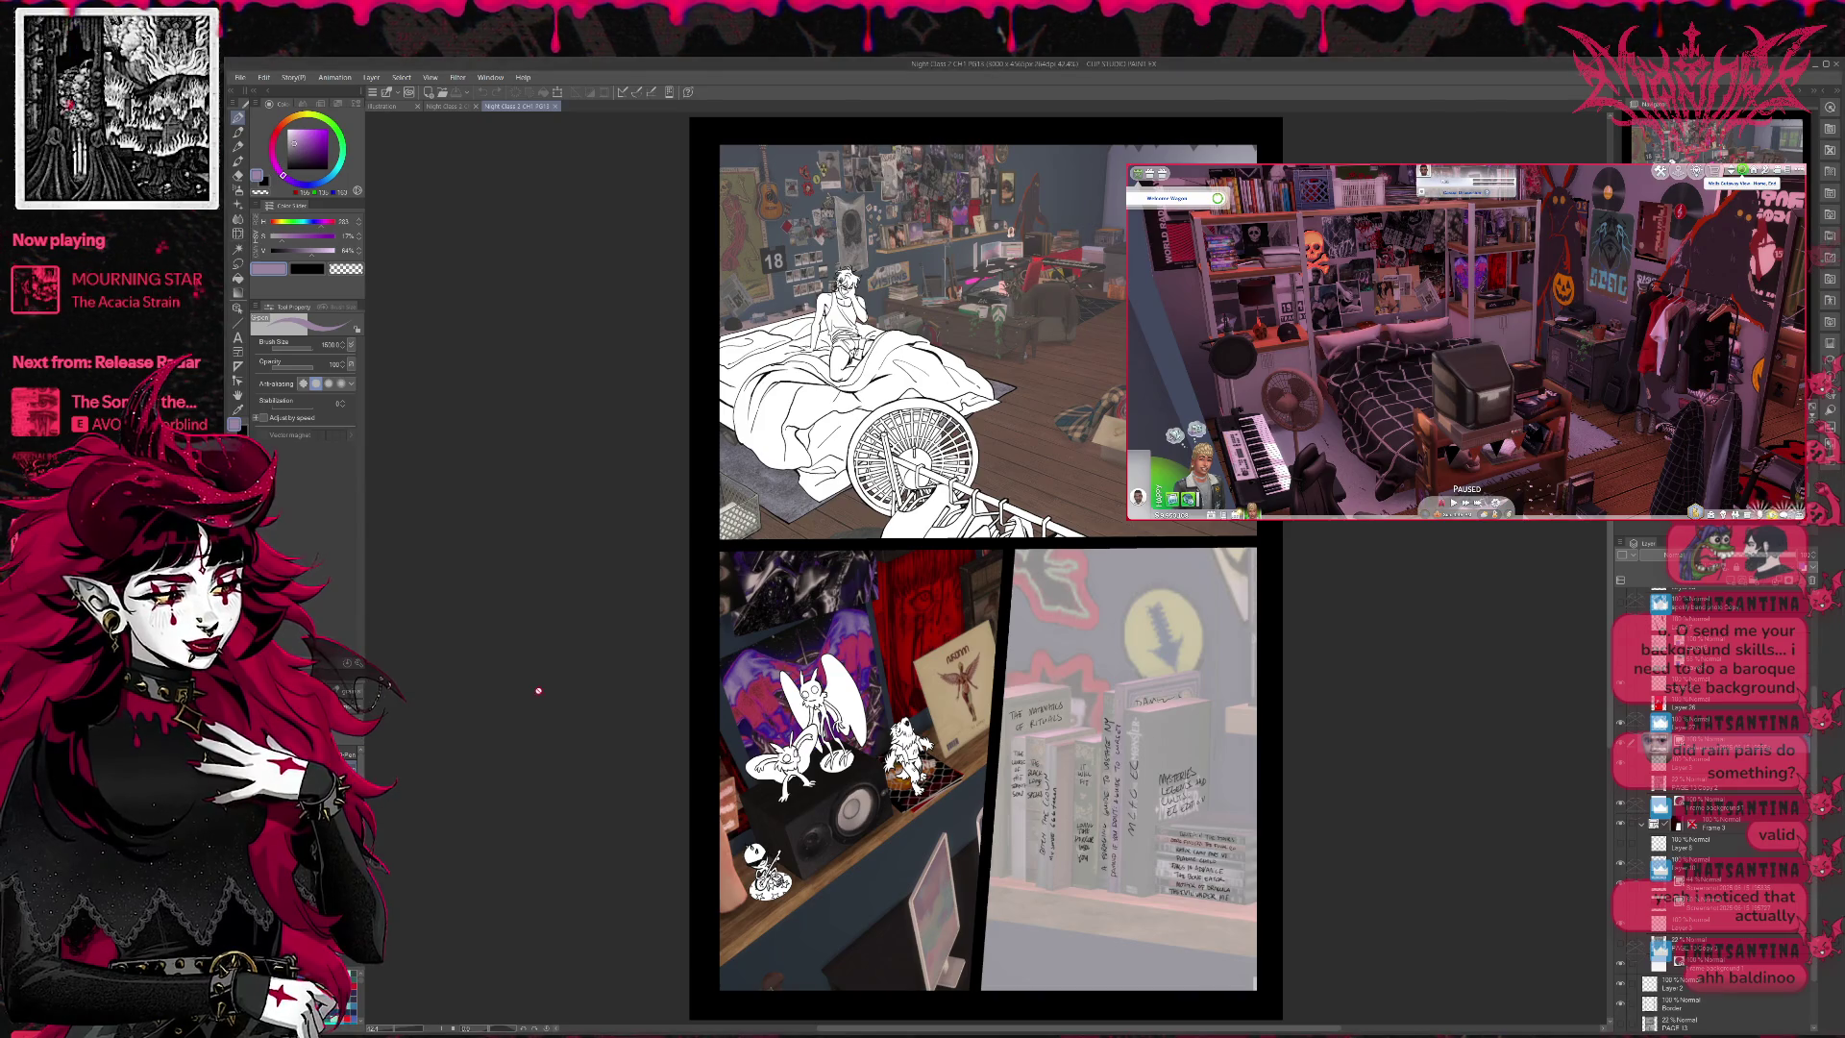
pyautogui.click(451, 106)
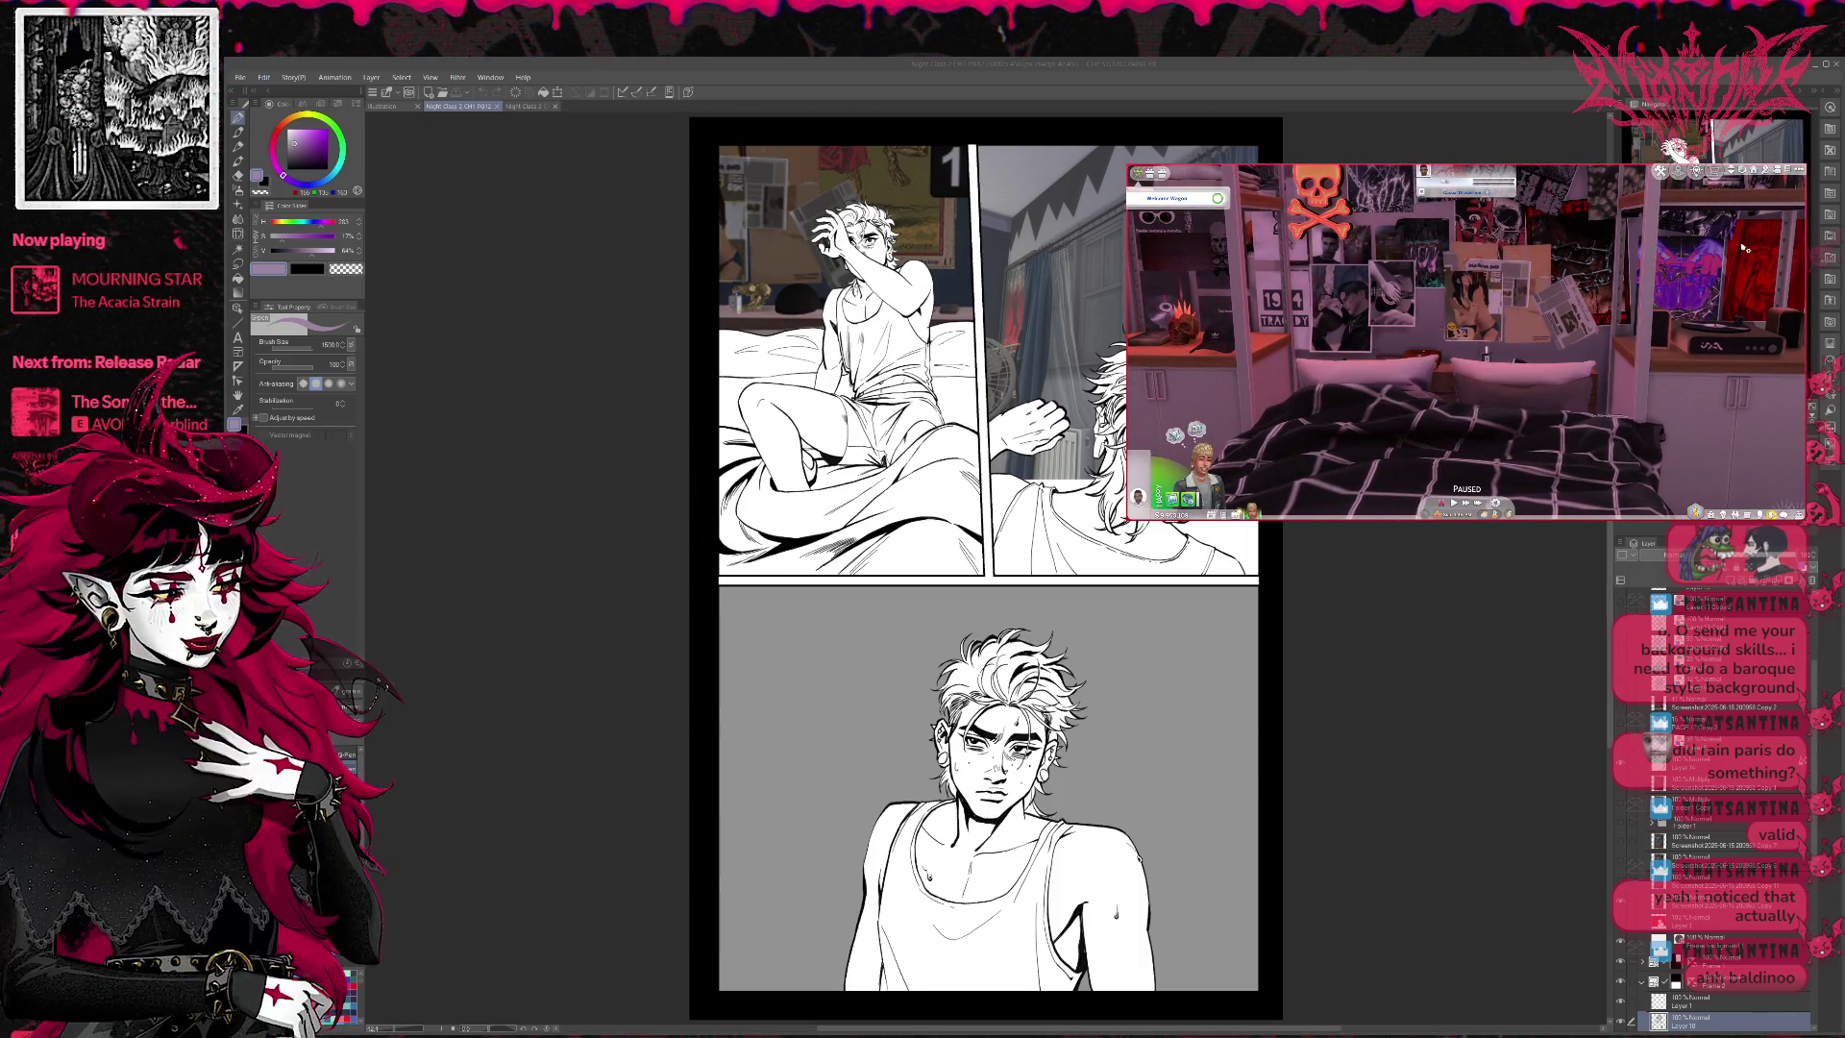
# - Turn on the Sims 4 free camera near the bed from the extra camera options
pyautogui.click(1778, 171)
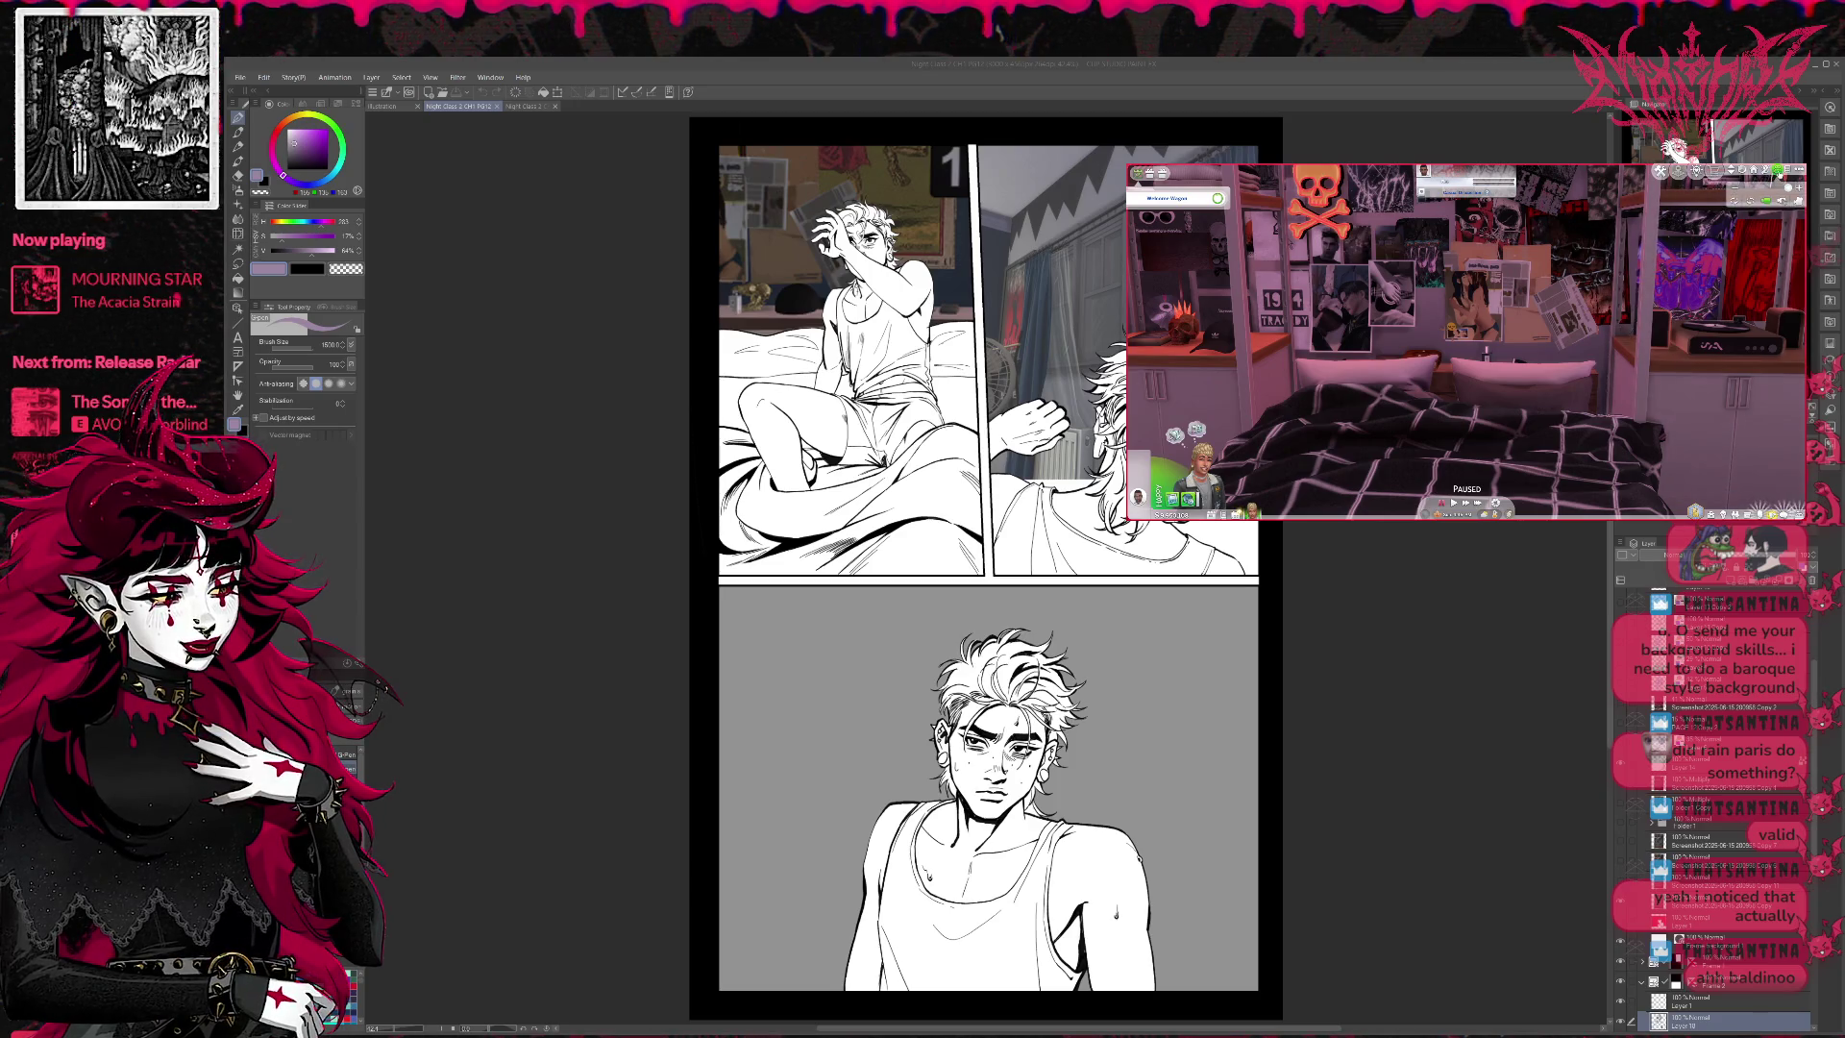
pyautogui.click(1780, 202)
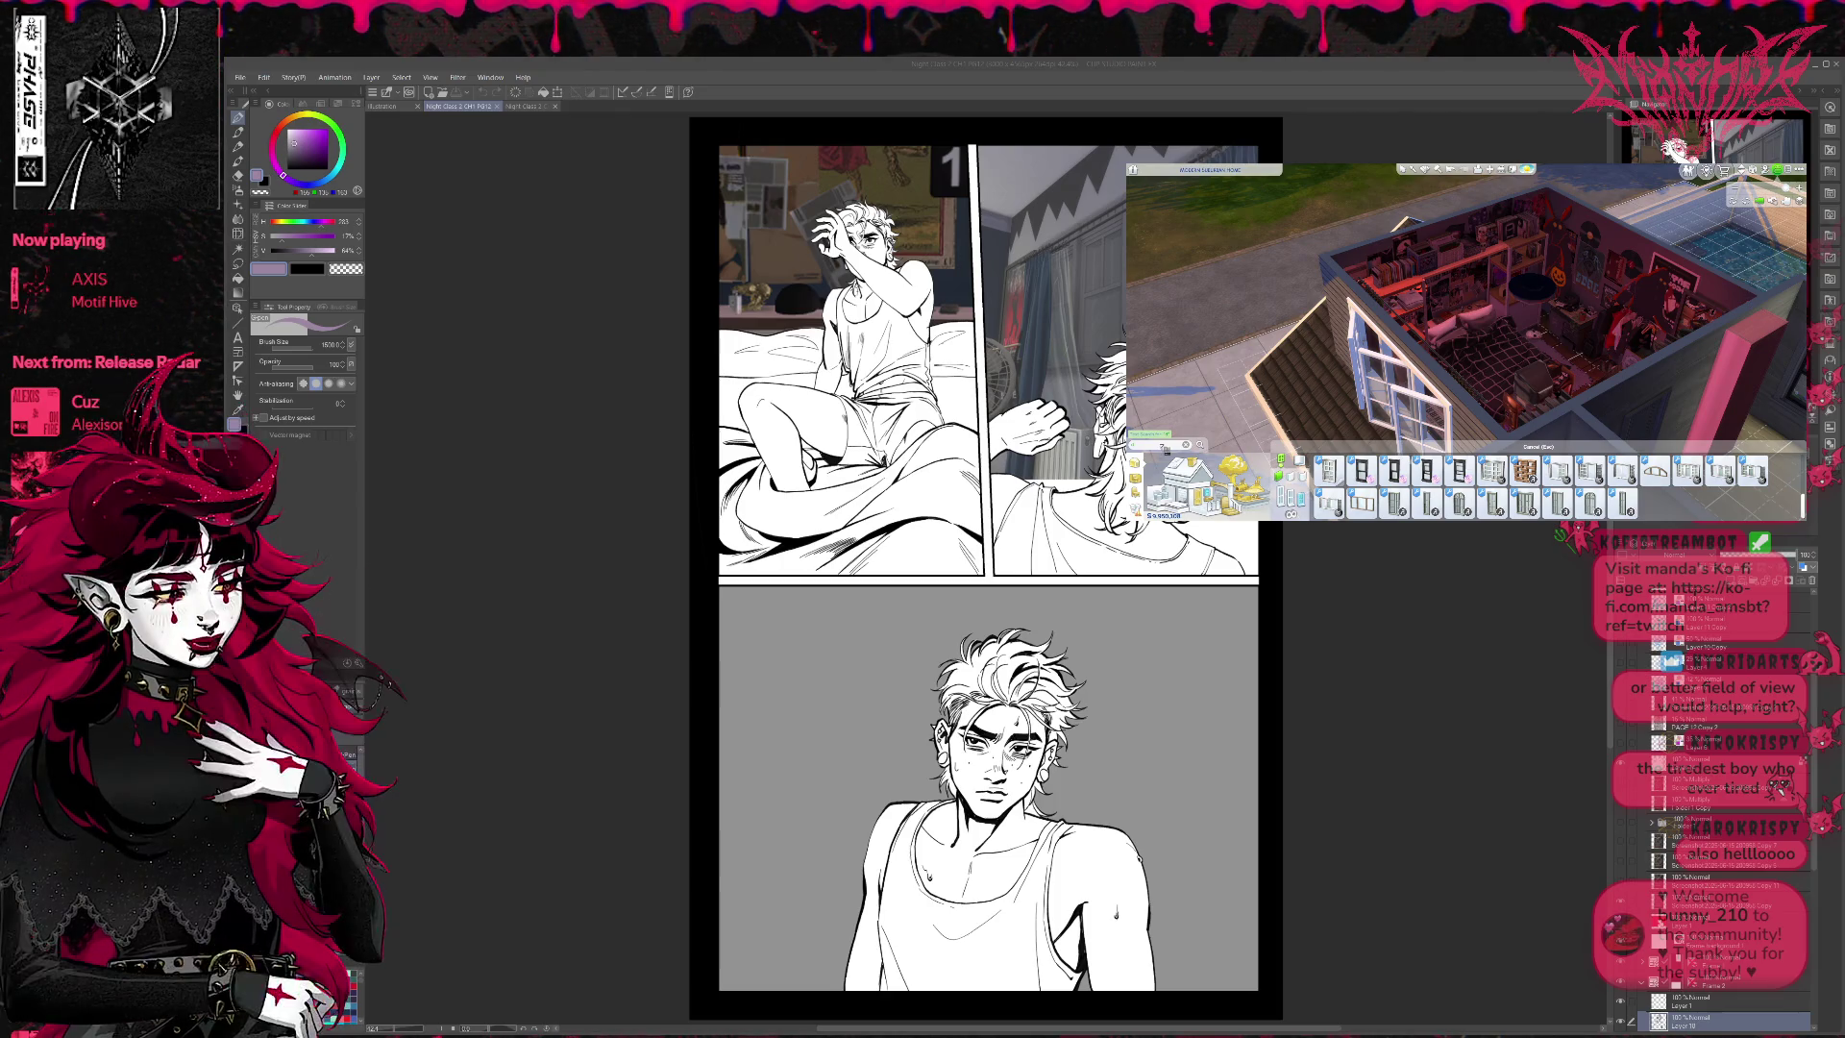
# - Search the build catalog for windows and delete the existing bedroom window
pyautogui.click(1162, 445)
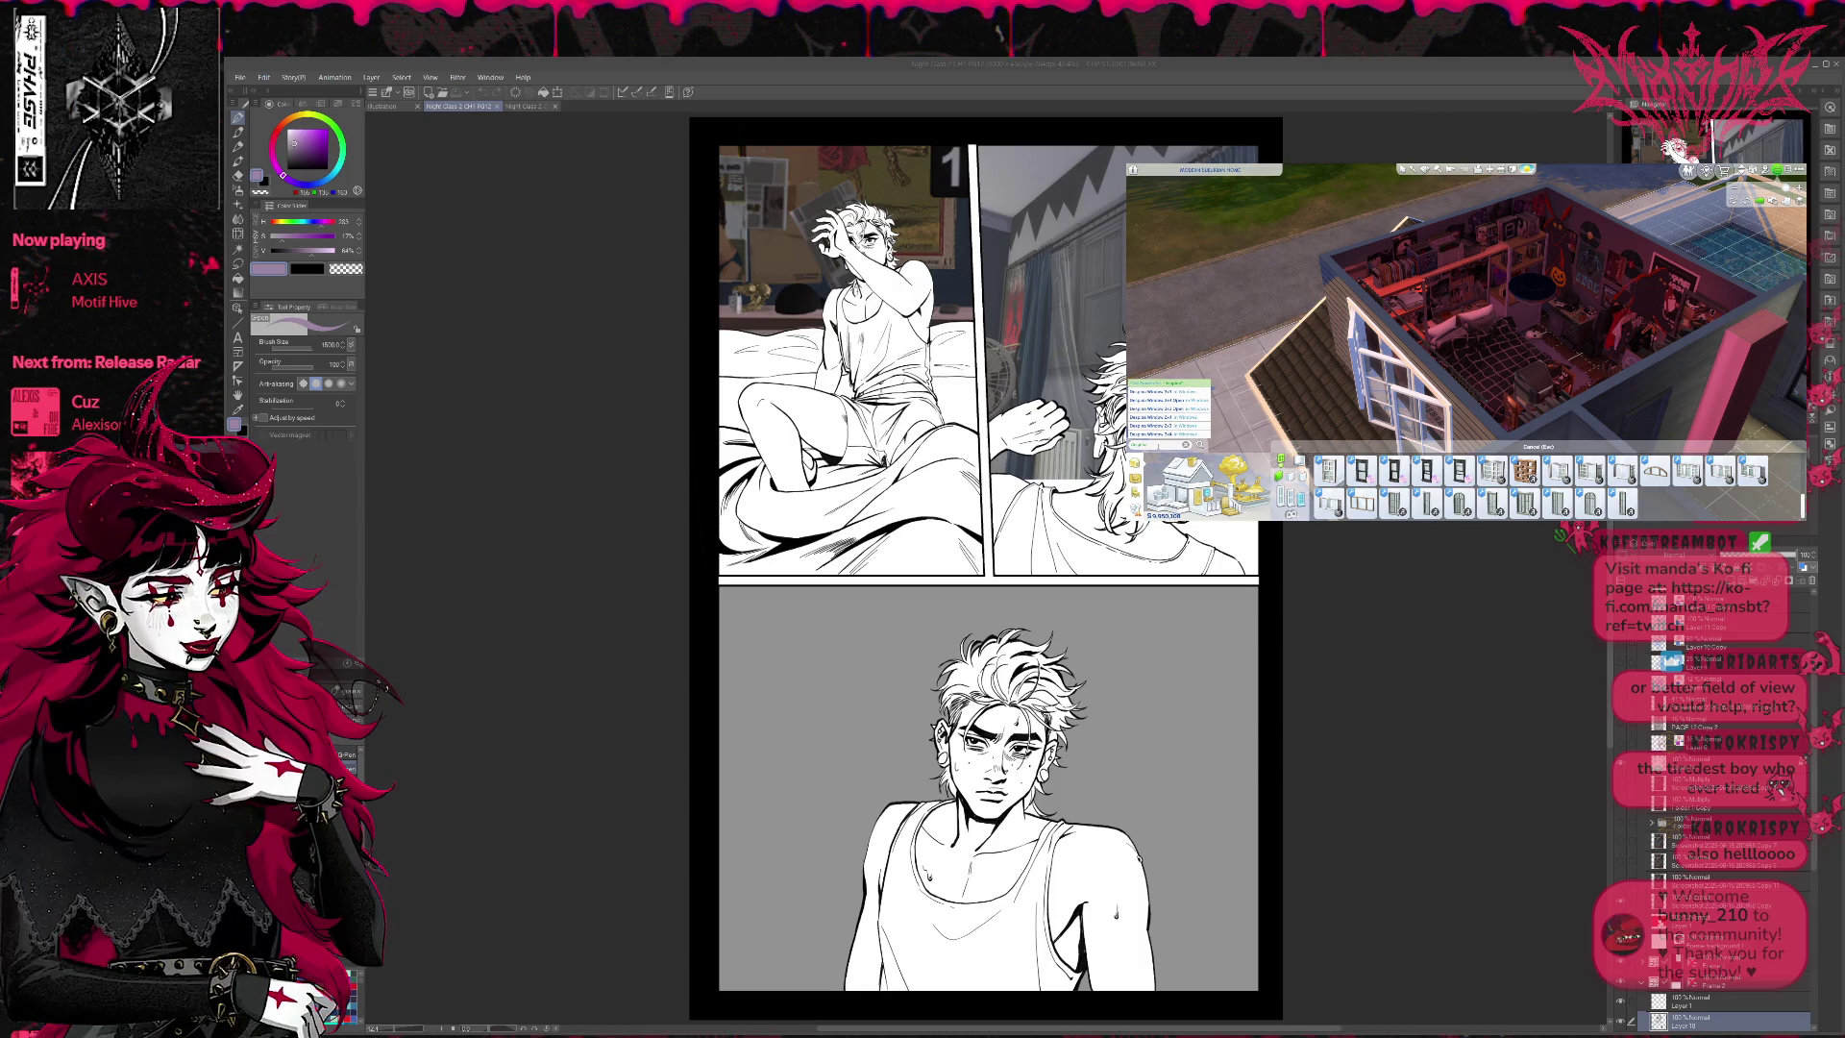
pyautogui.press('Return')
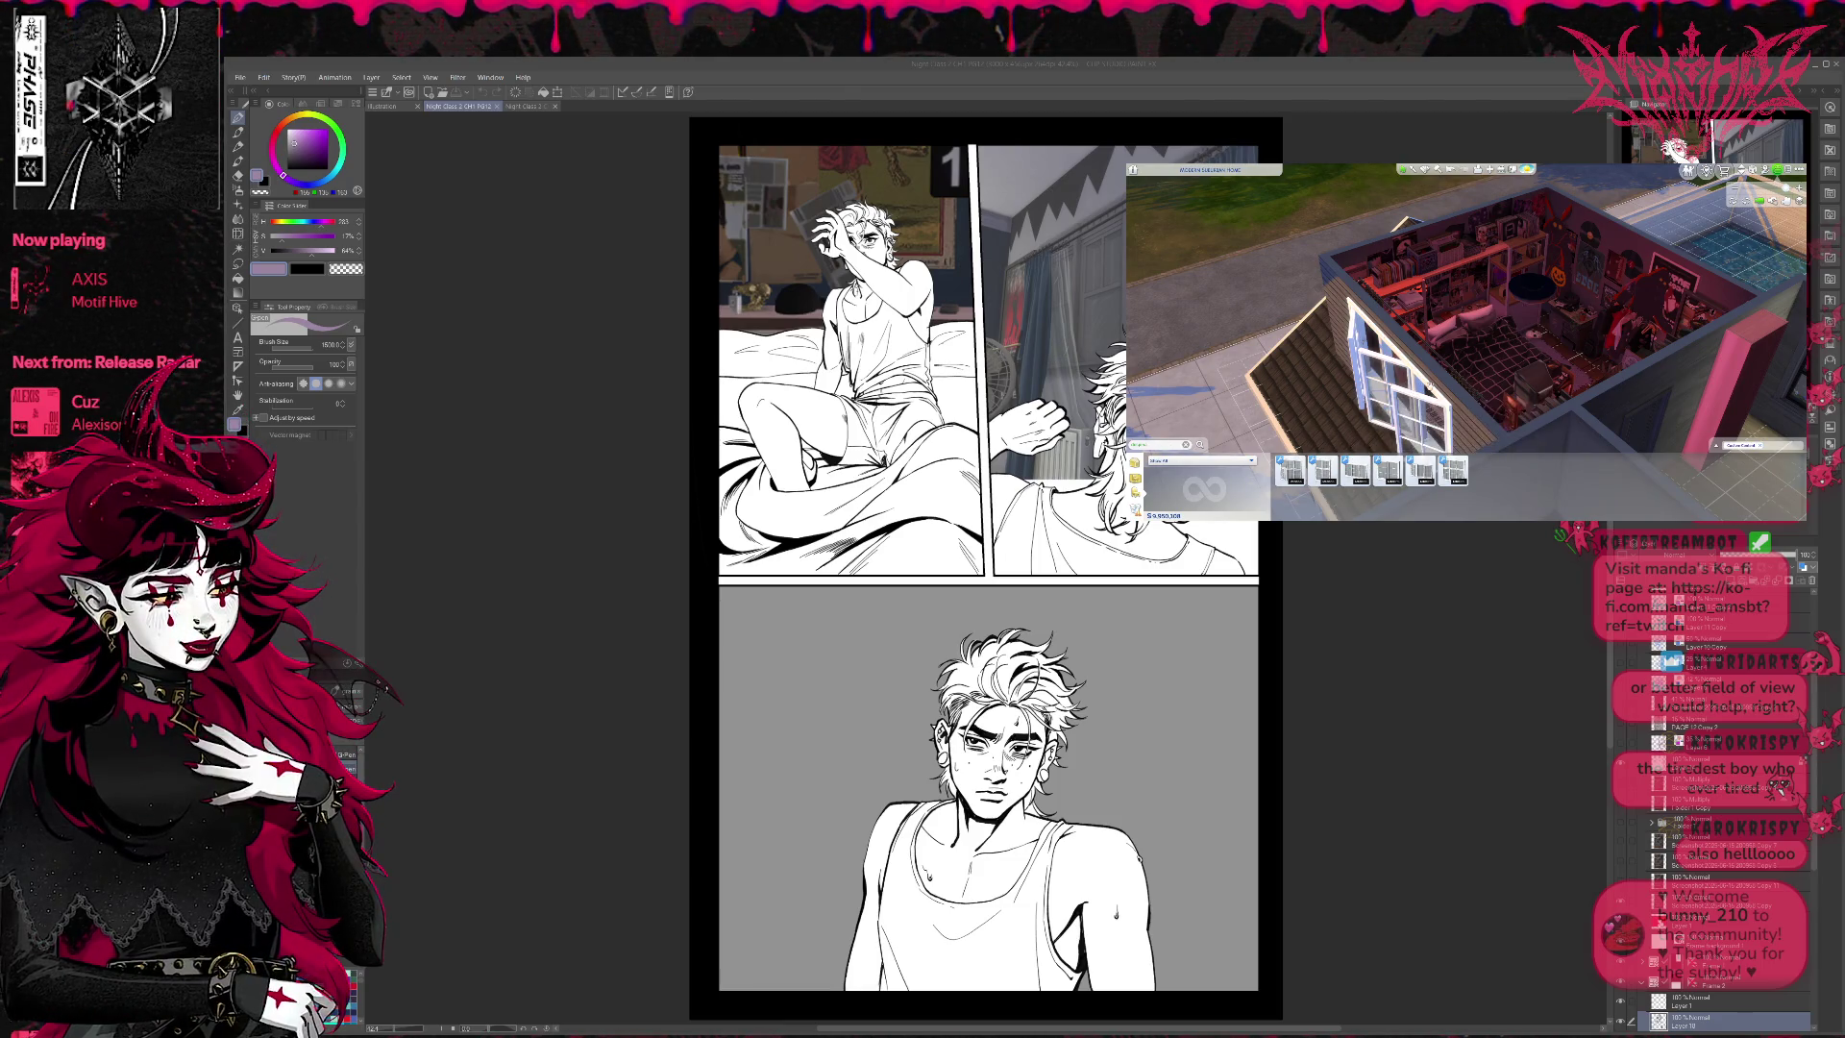
pyautogui.click(1430, 386)
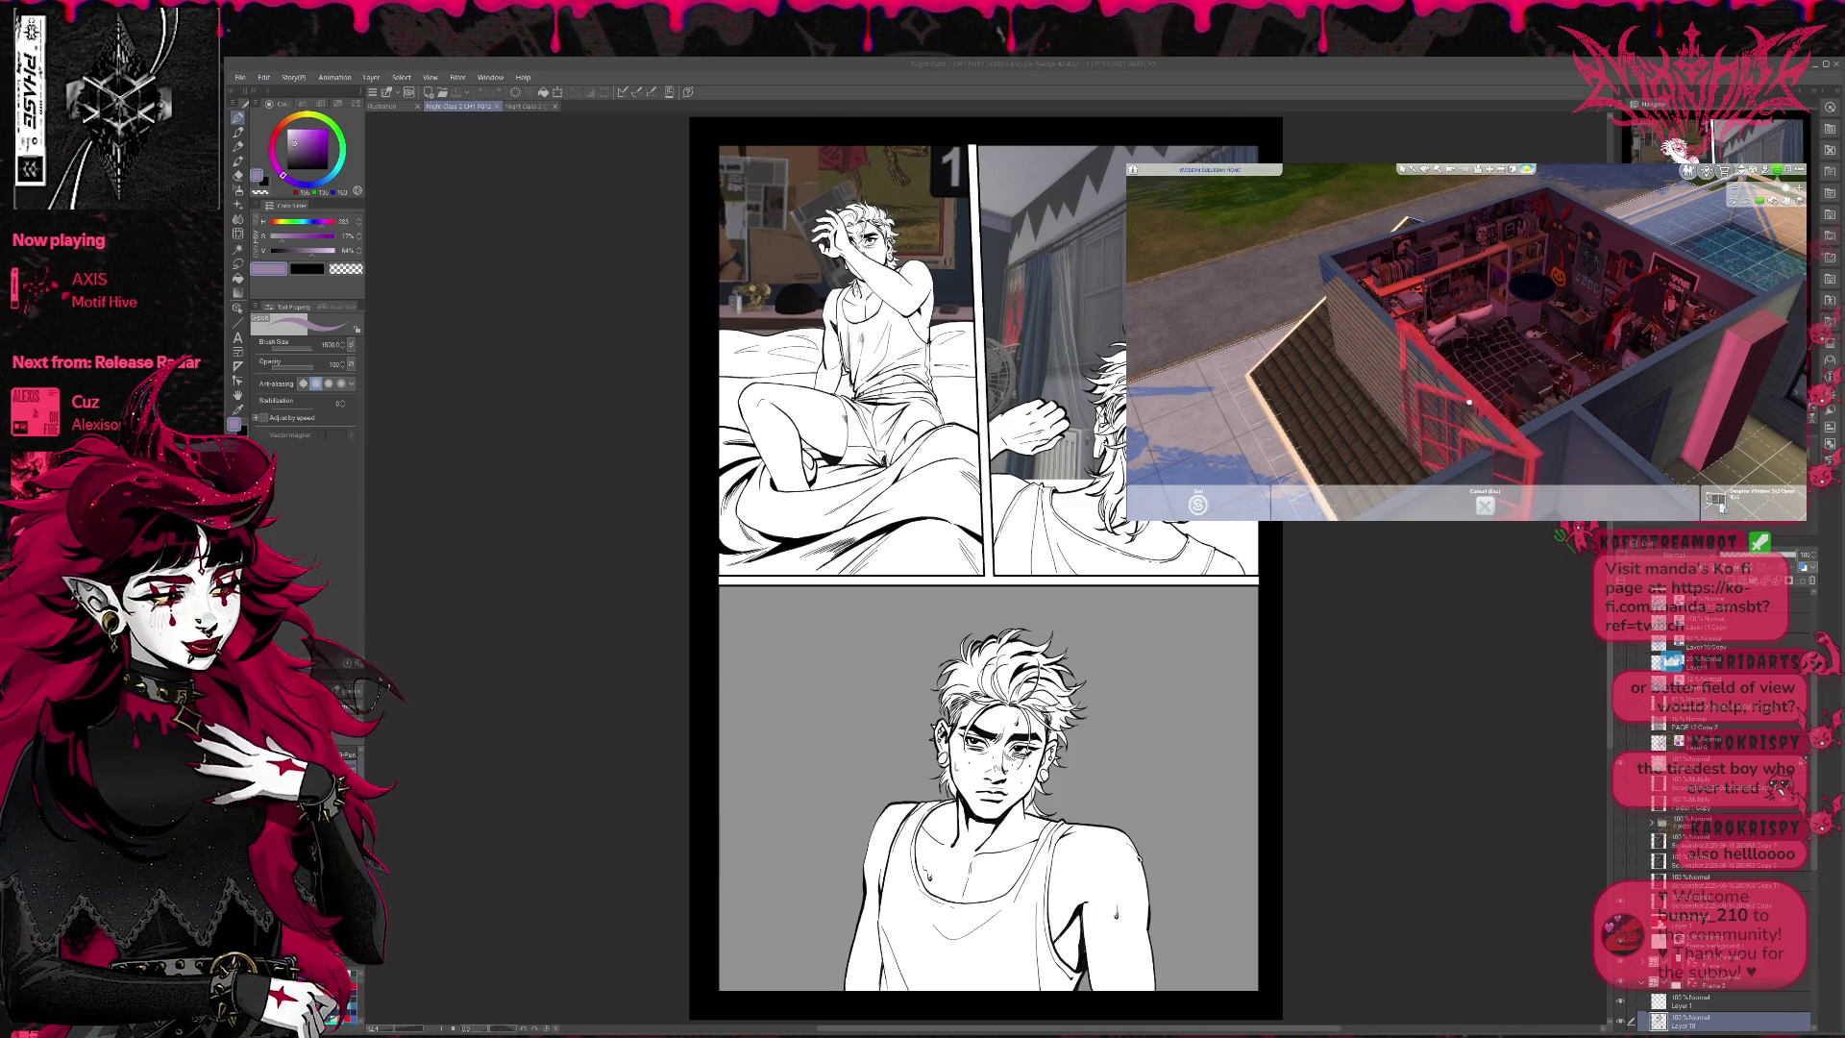
pyautogui.press('Escape')
# - Place the third window result on the bedroom's outer wall
pyautogui.click(1355, 470)
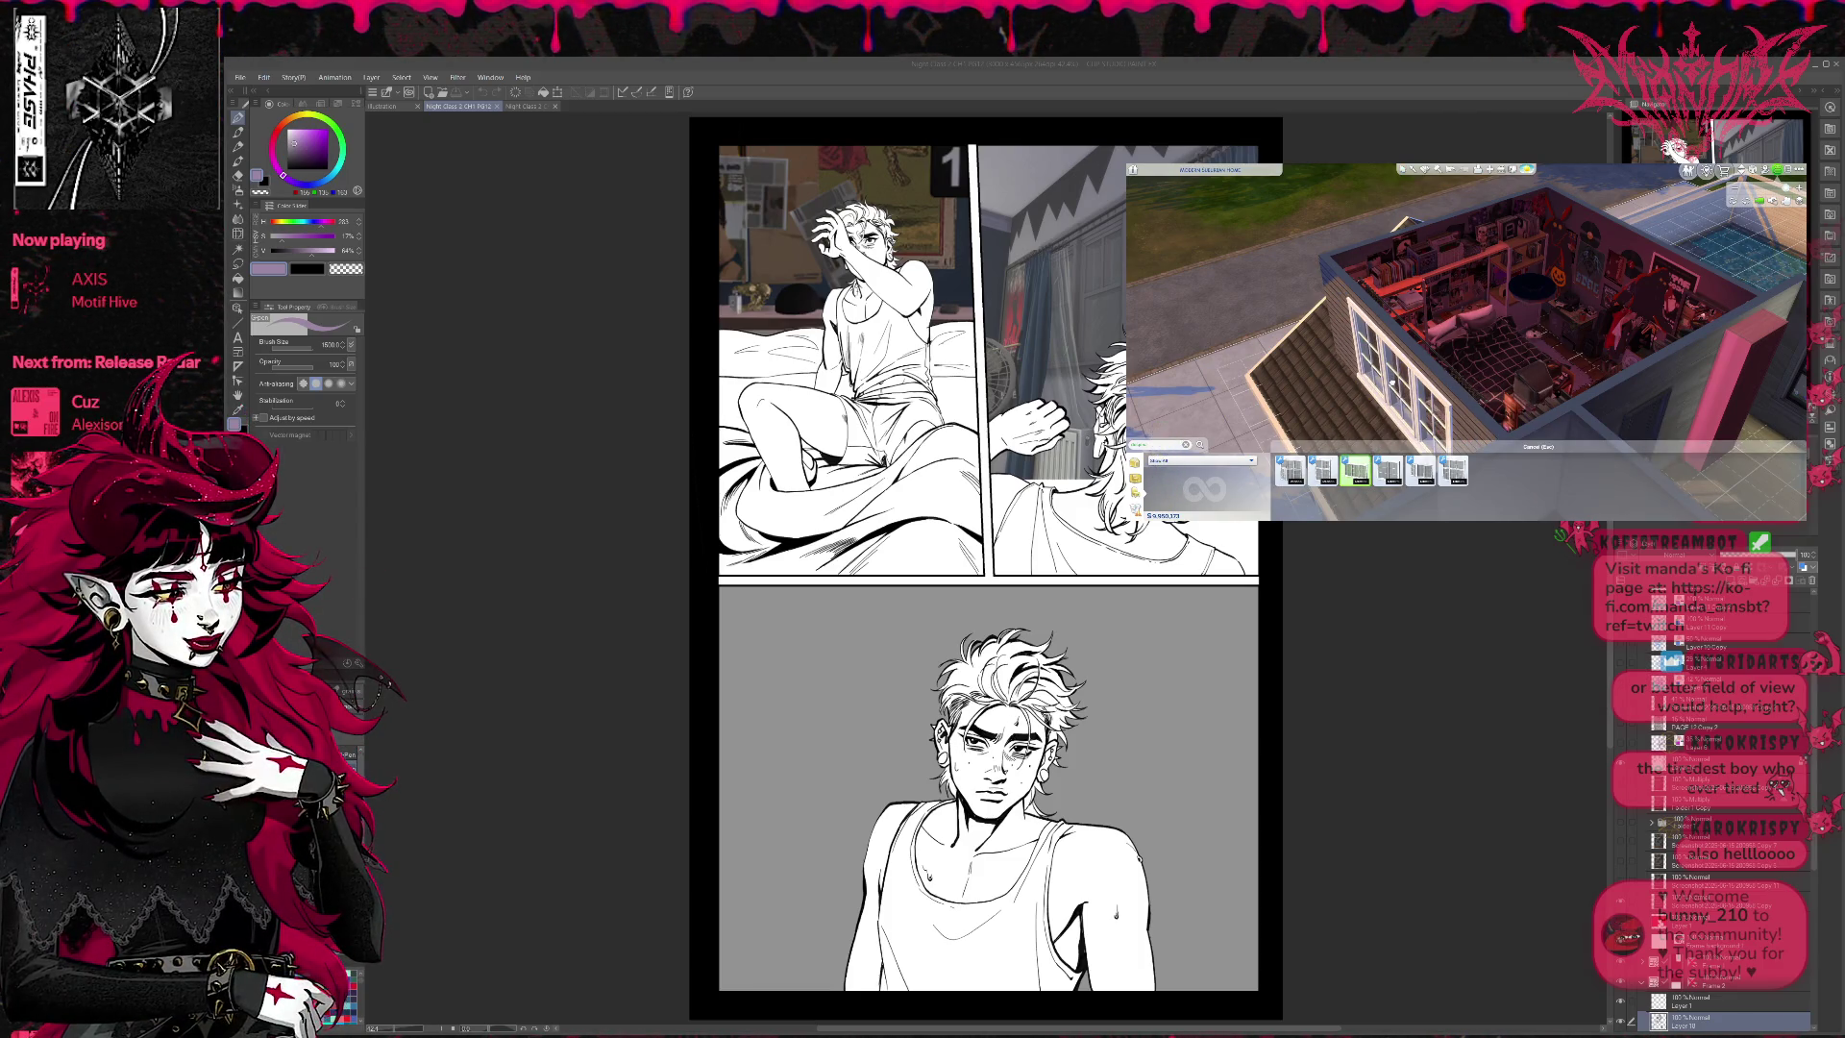
pyautogui.click(1442, 374)
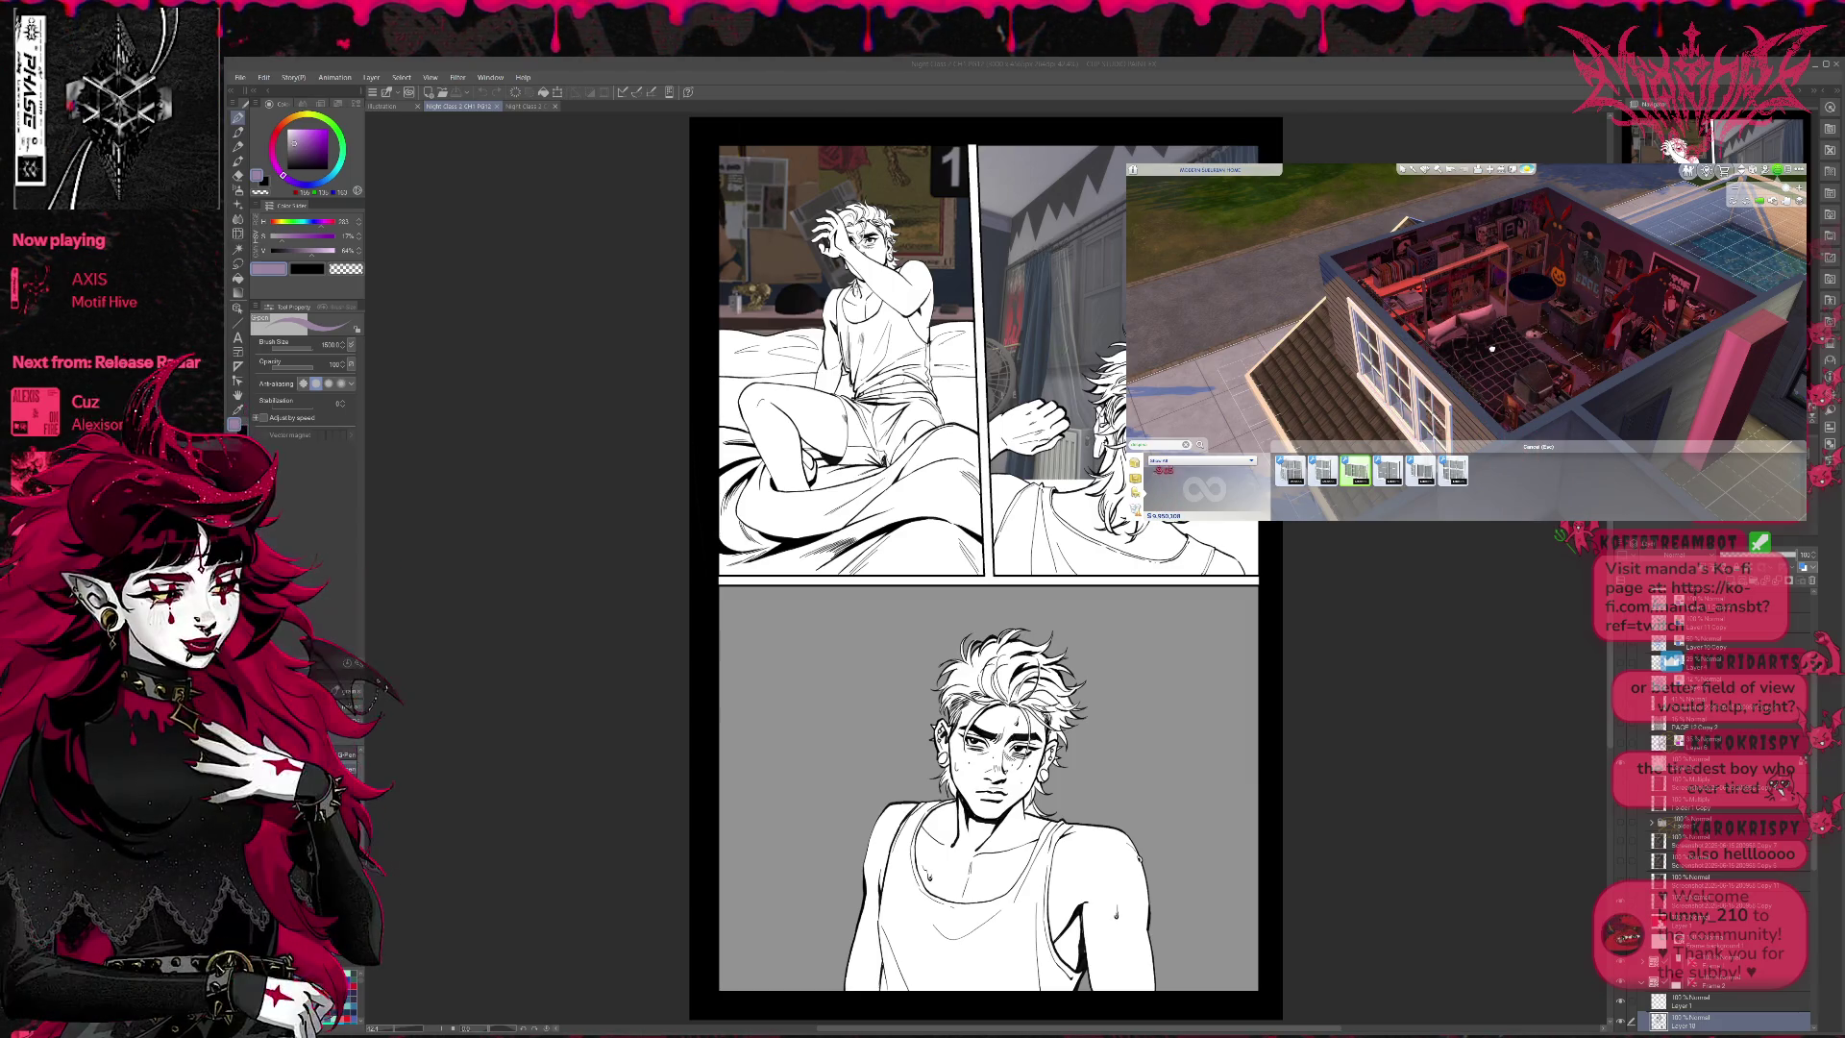
pyautogui.press('Escape')
# - Turn and zoom toward the bedroom, switch to Live Mode, and tilt to the bed below the skull poster
pyautogui.scroll(3, 1538, 350)
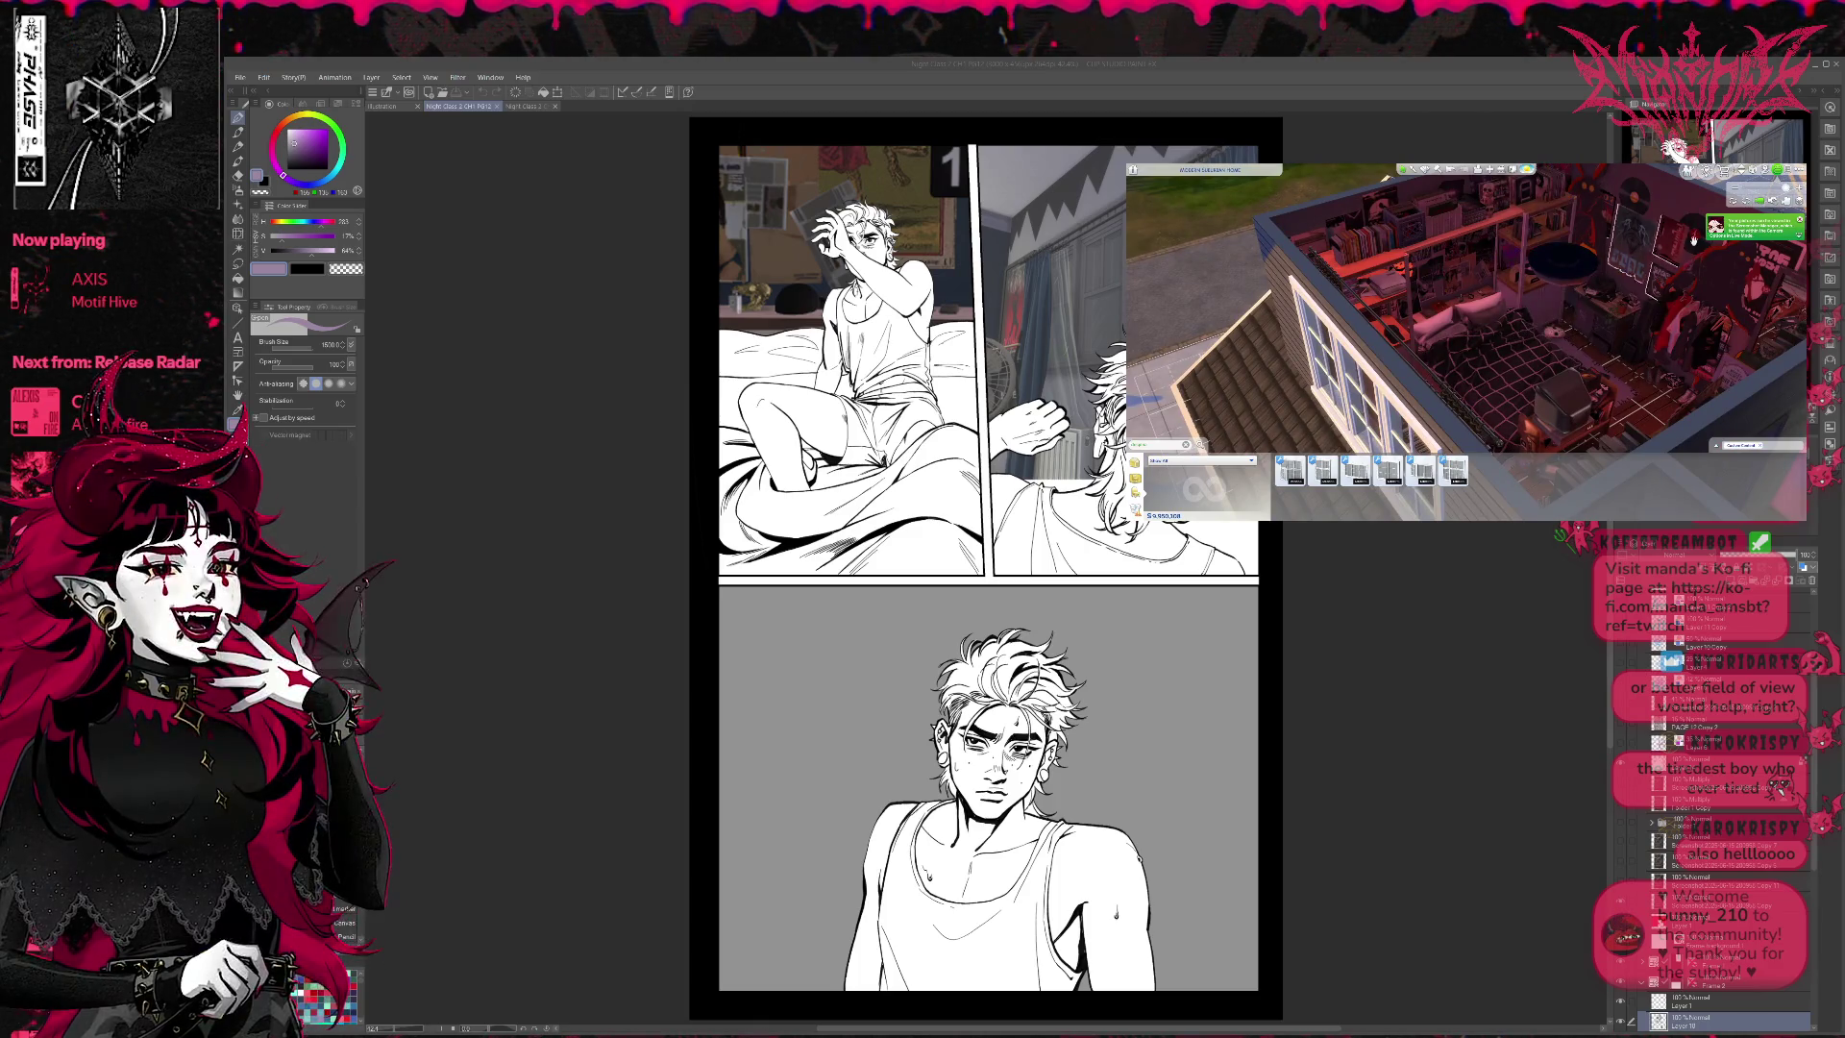
pyautogui.moveTo(1633, 245)
pyautogui.mouseDown()
pyautogui.moveTo(1409, 280)
pyautogui.moveTo(1663, 239)
pyautogui.moveTo(1614, 274)
pyautogui.moveTo(1462, 280)
pyautogui.mouseUp()
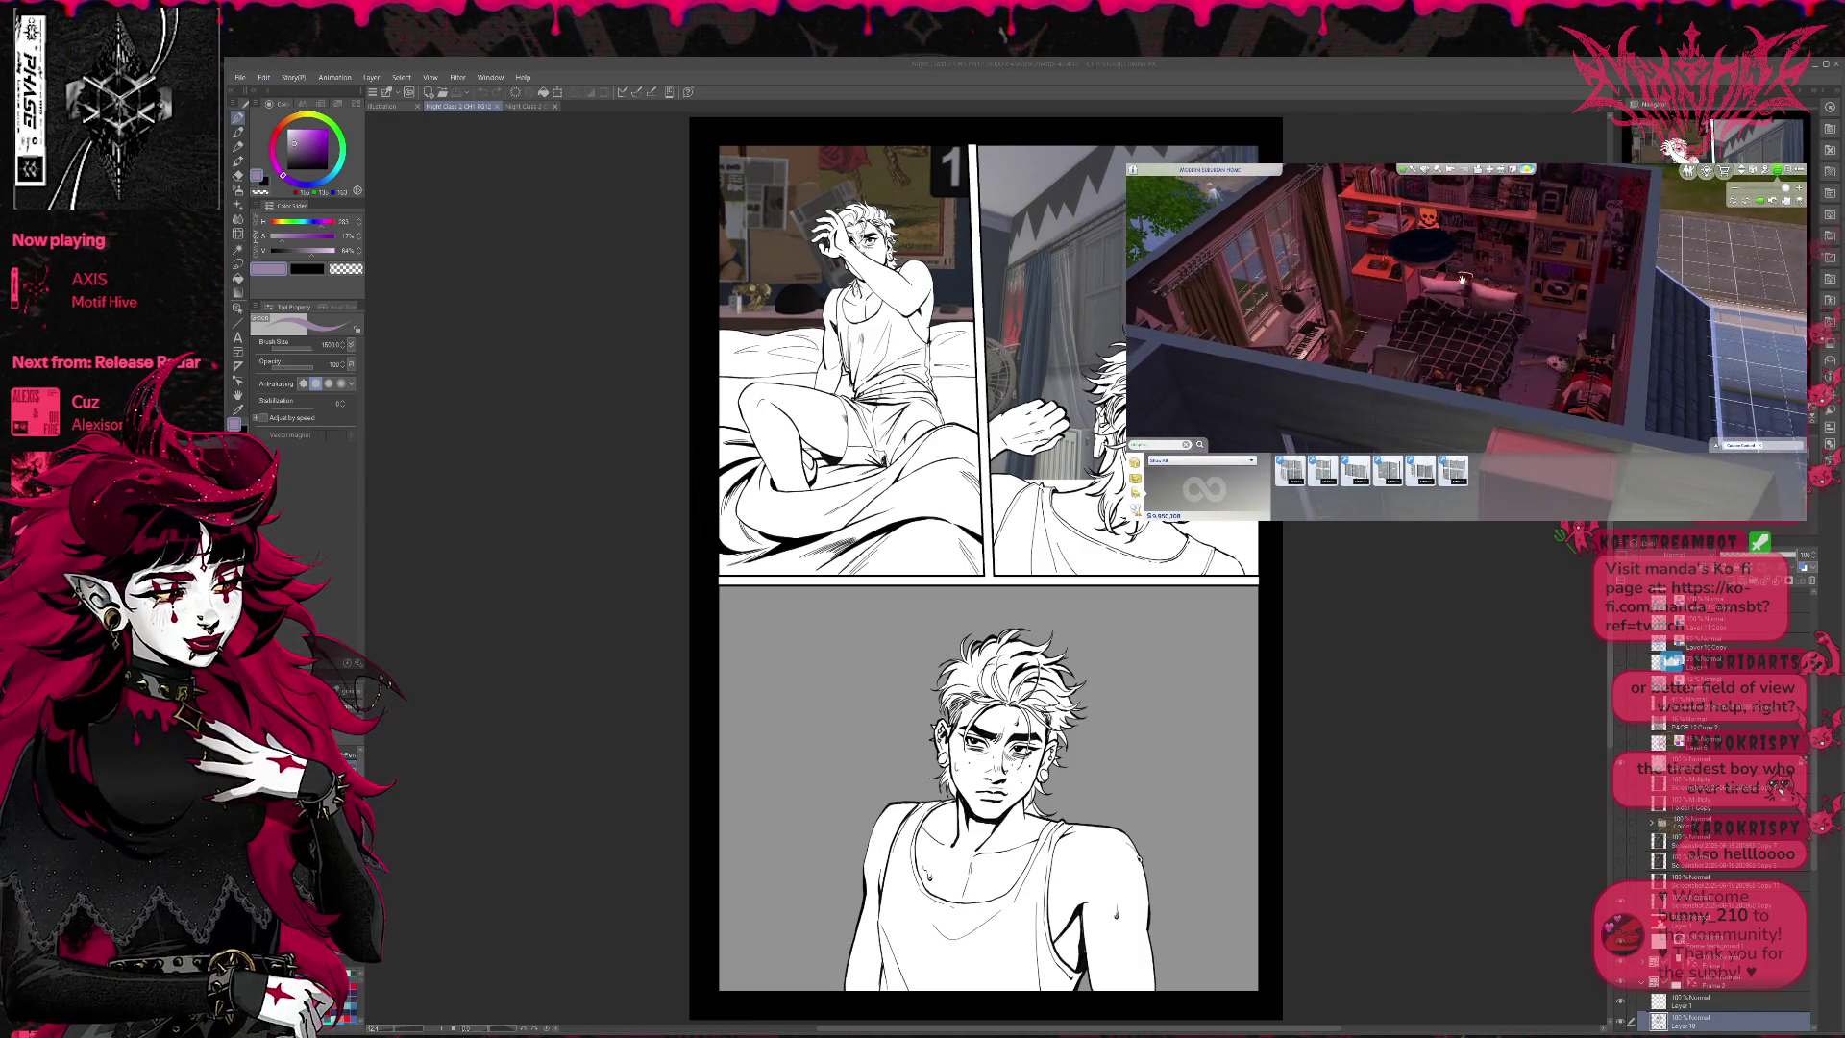
pyautogui.scroll(5, 1585, 230)
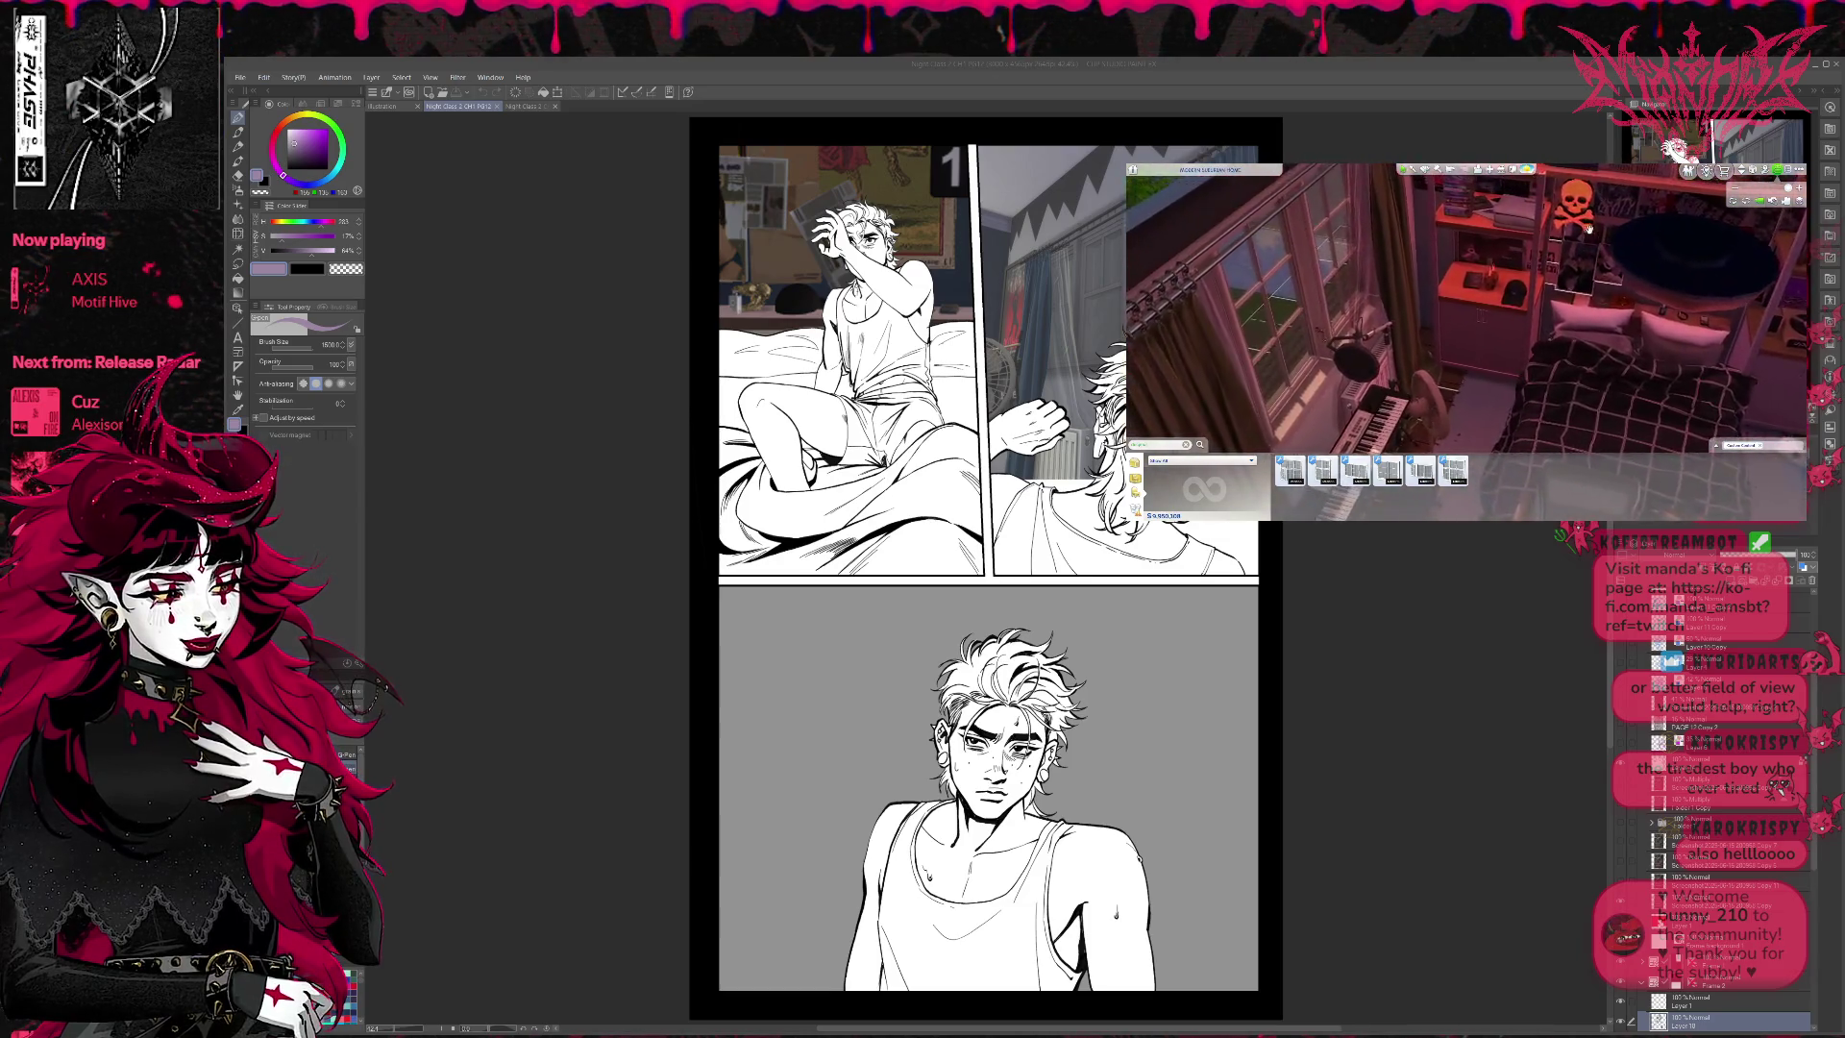
pyautogui.moveTo(1588, 229); pyautogui.dragTo(1499, 232)
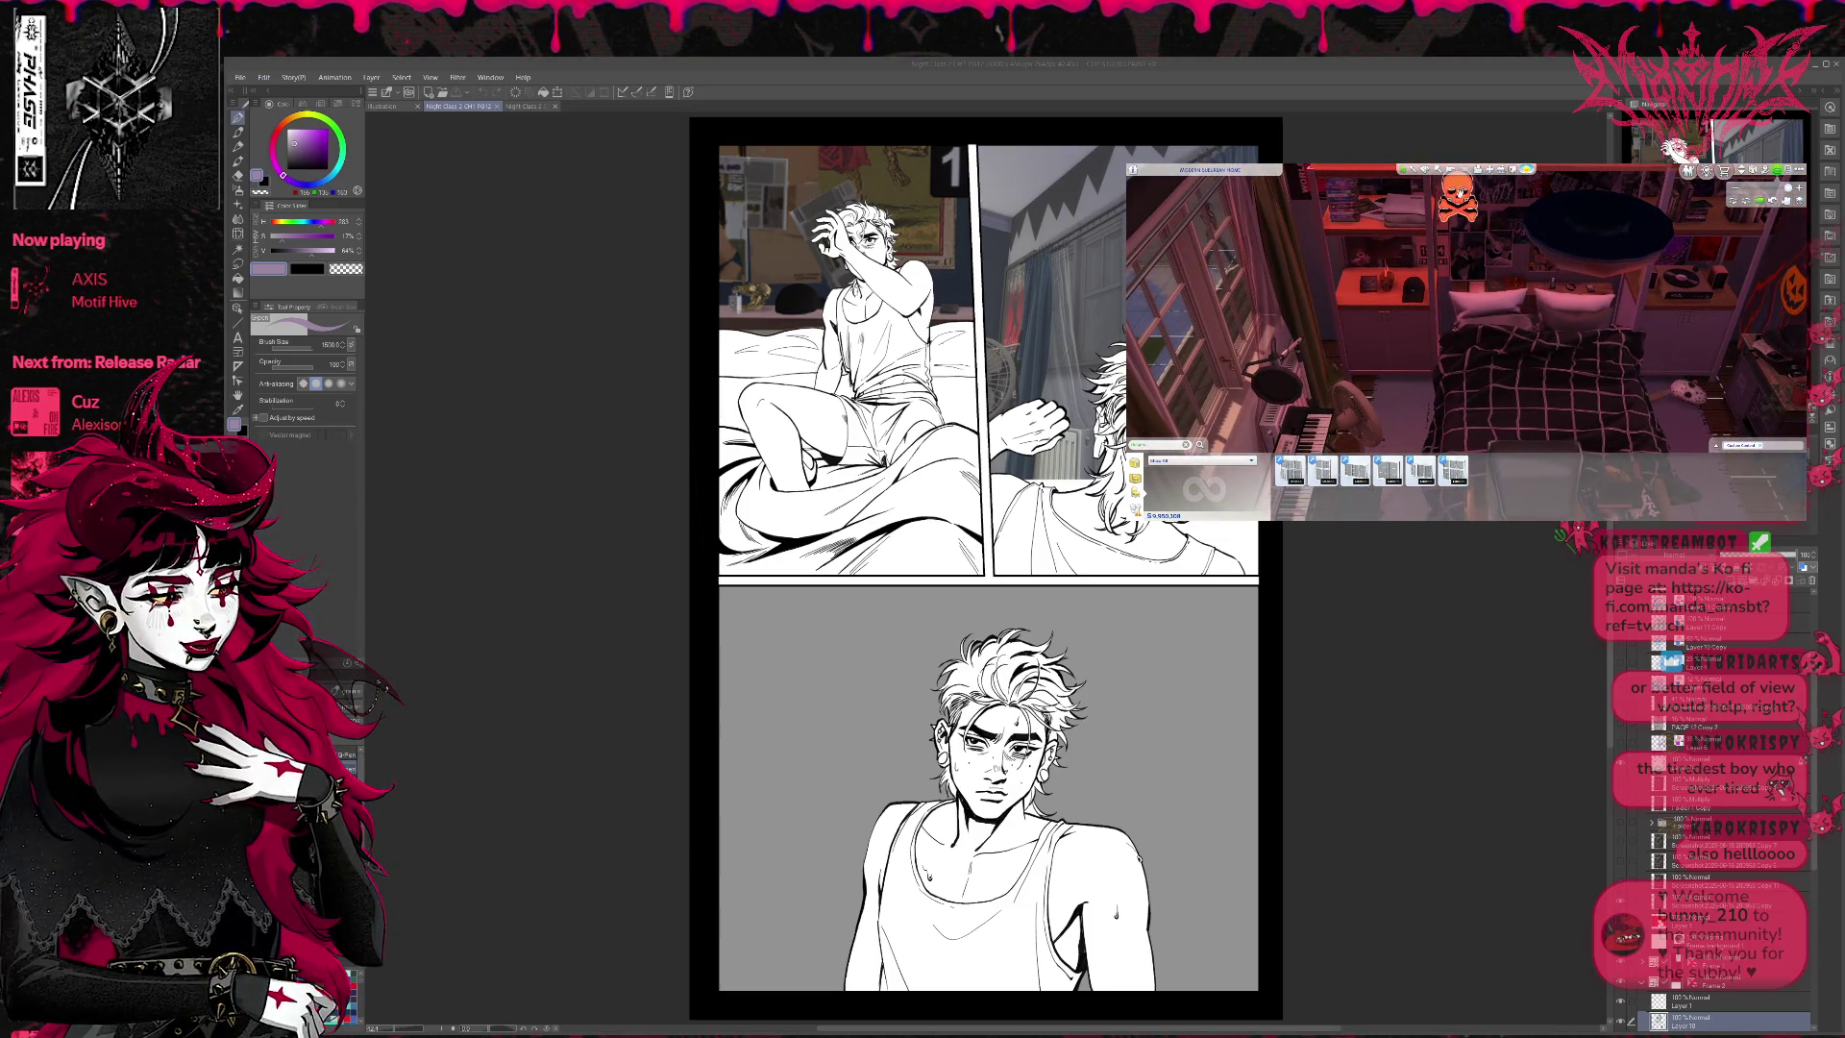
pyautogui.scroll(2, 1473, 257)
pyautogui.press('Tab')
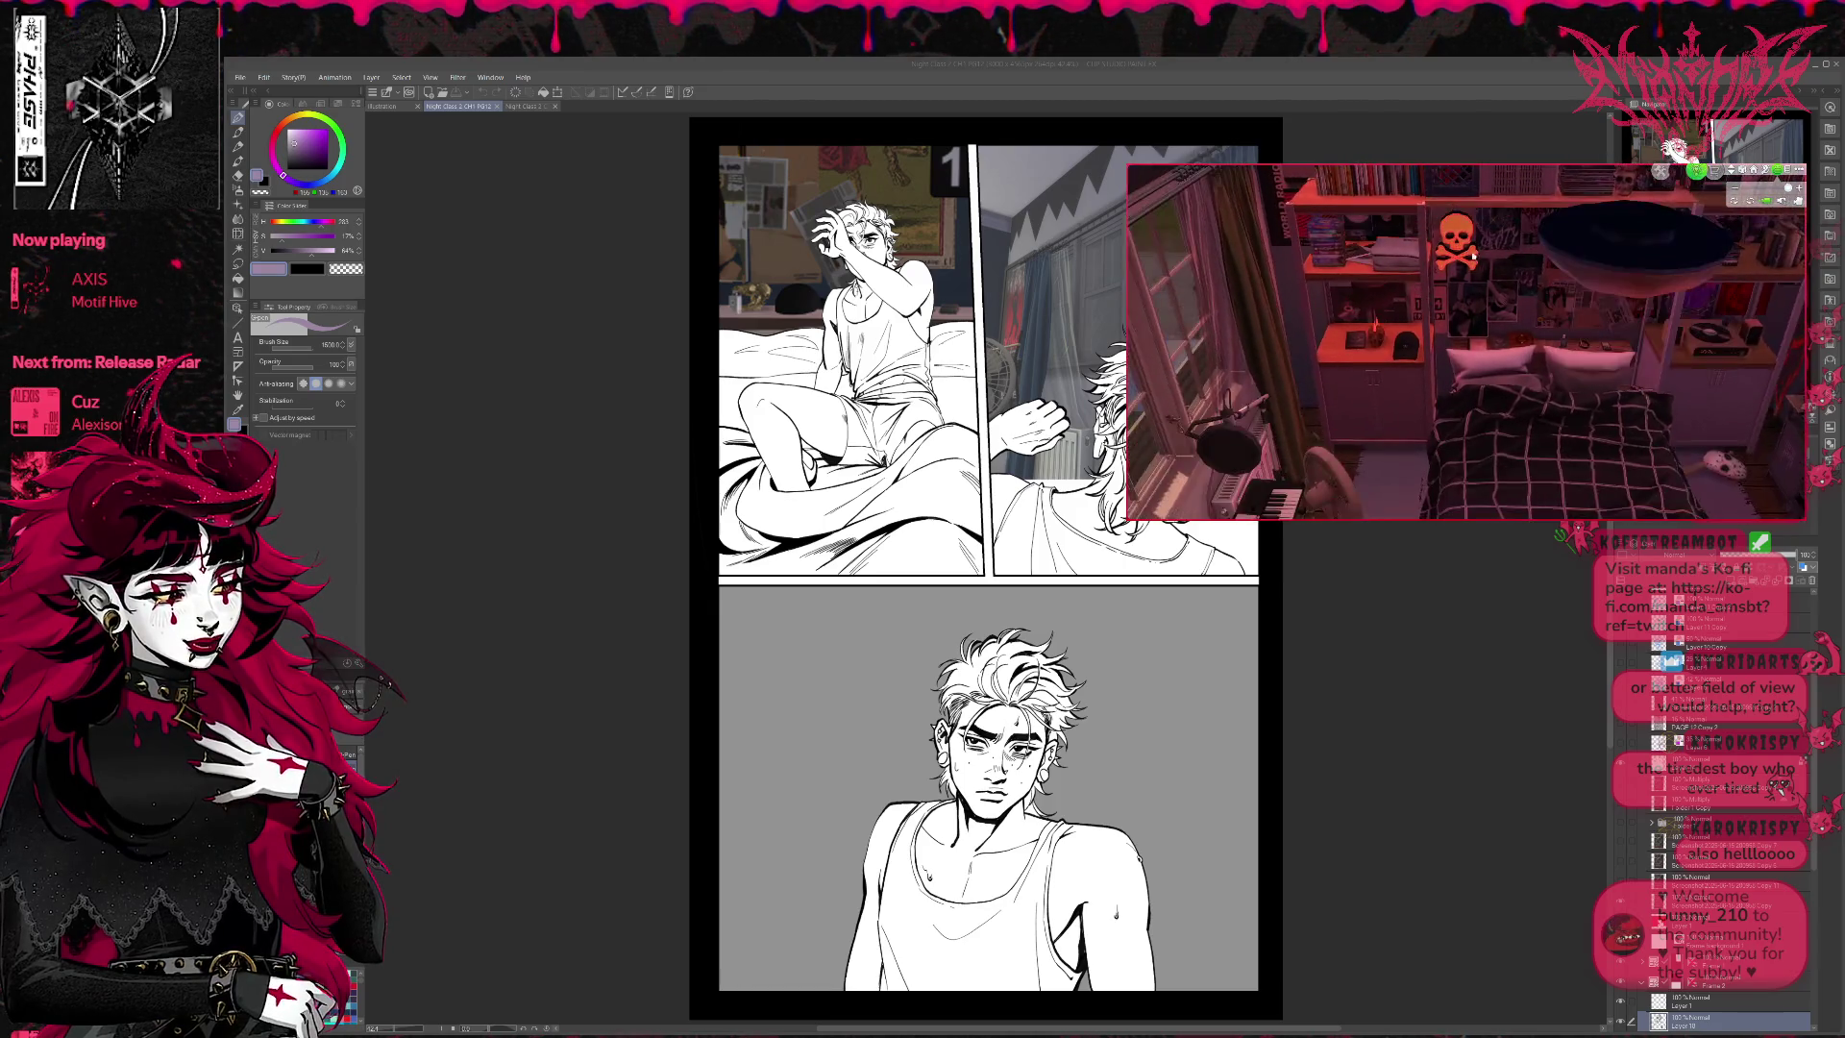
pyautogui.moveTo(1460, 388); pyautogui.dragTo(1470, 243)
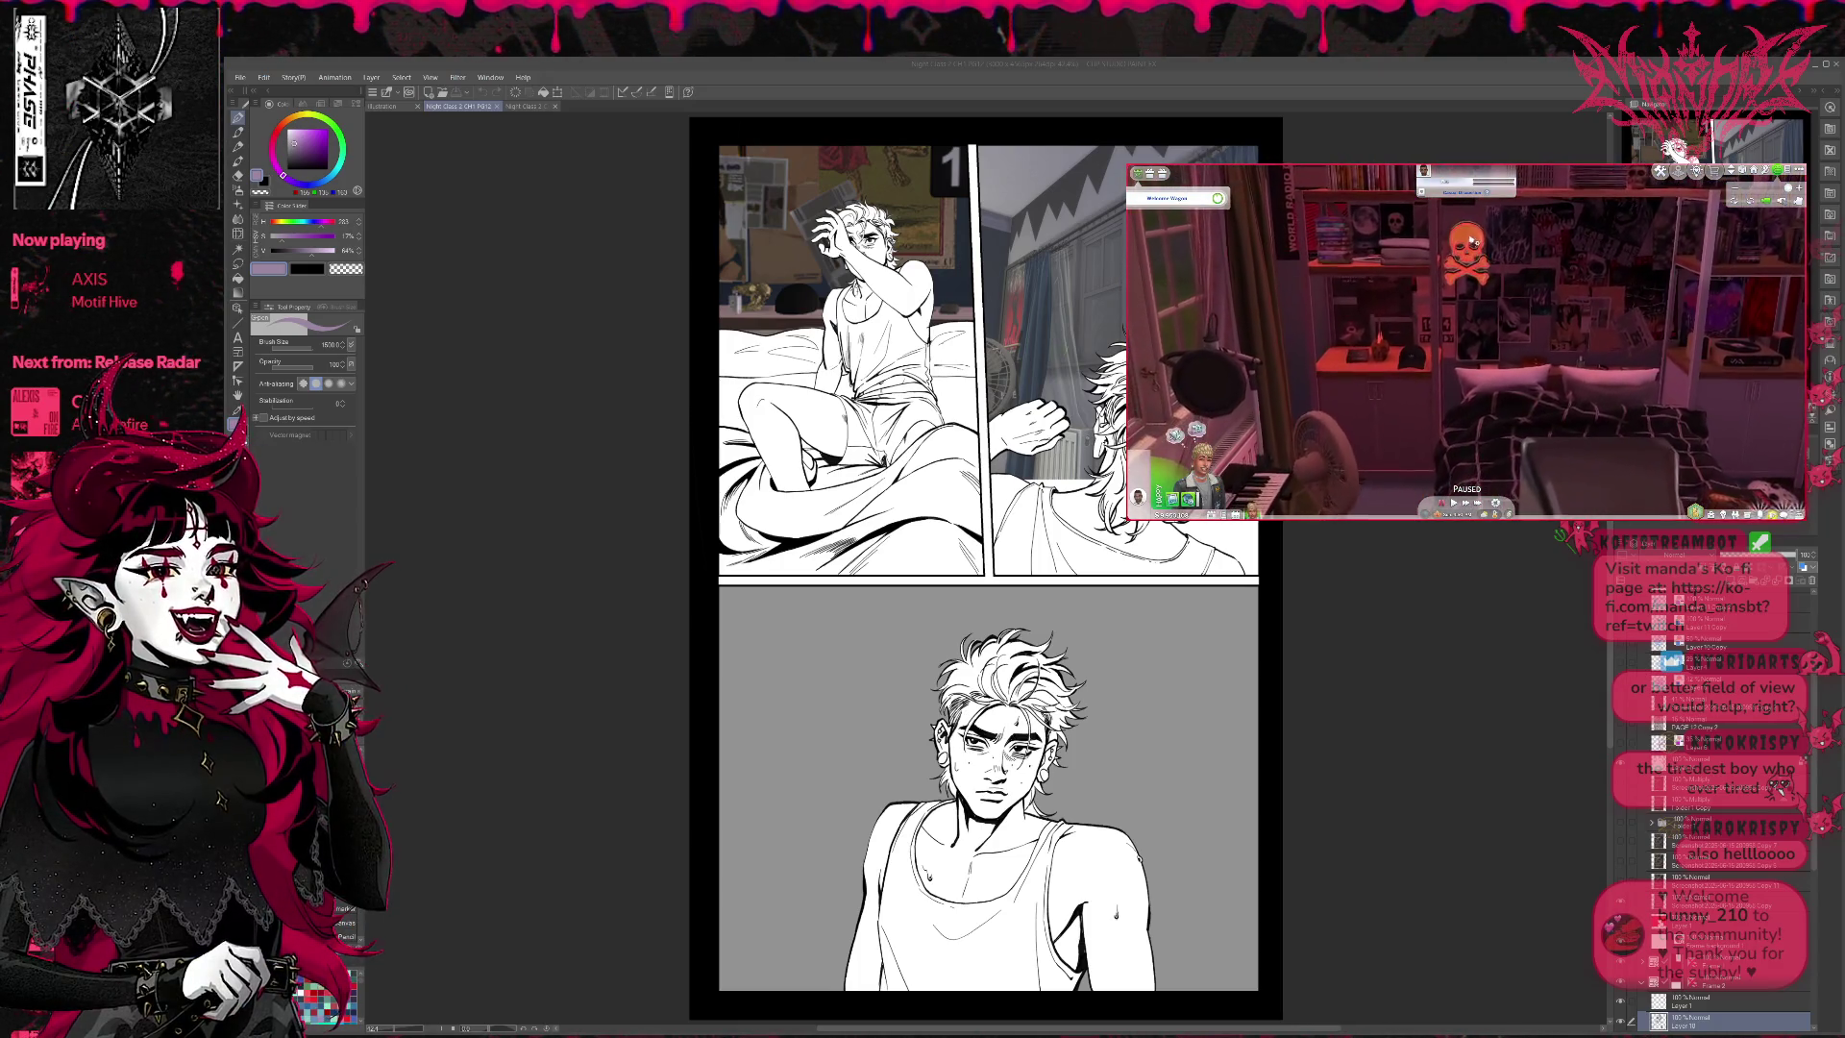
# - Lower the skull light's intensity and shift its colour redder in Set Color and Intensity
pyautogui.click(1470, 242)
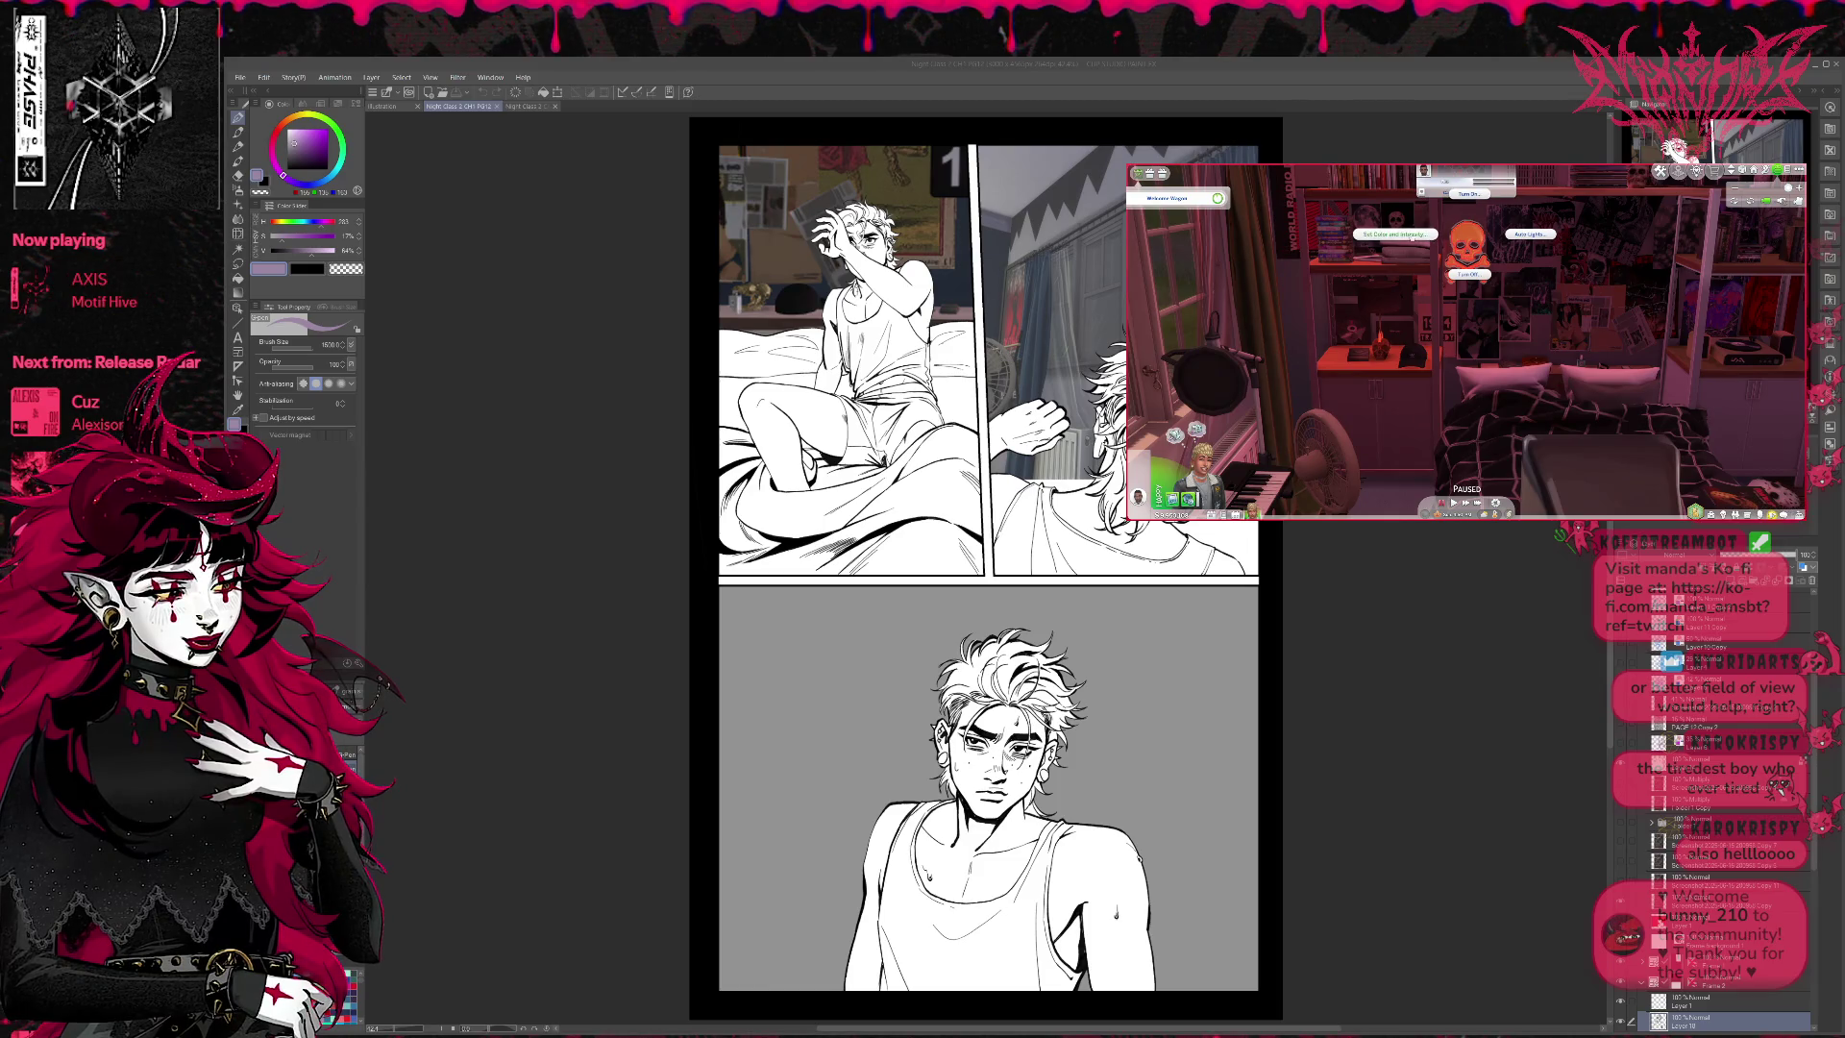
pyautogui.click(1469, 193)
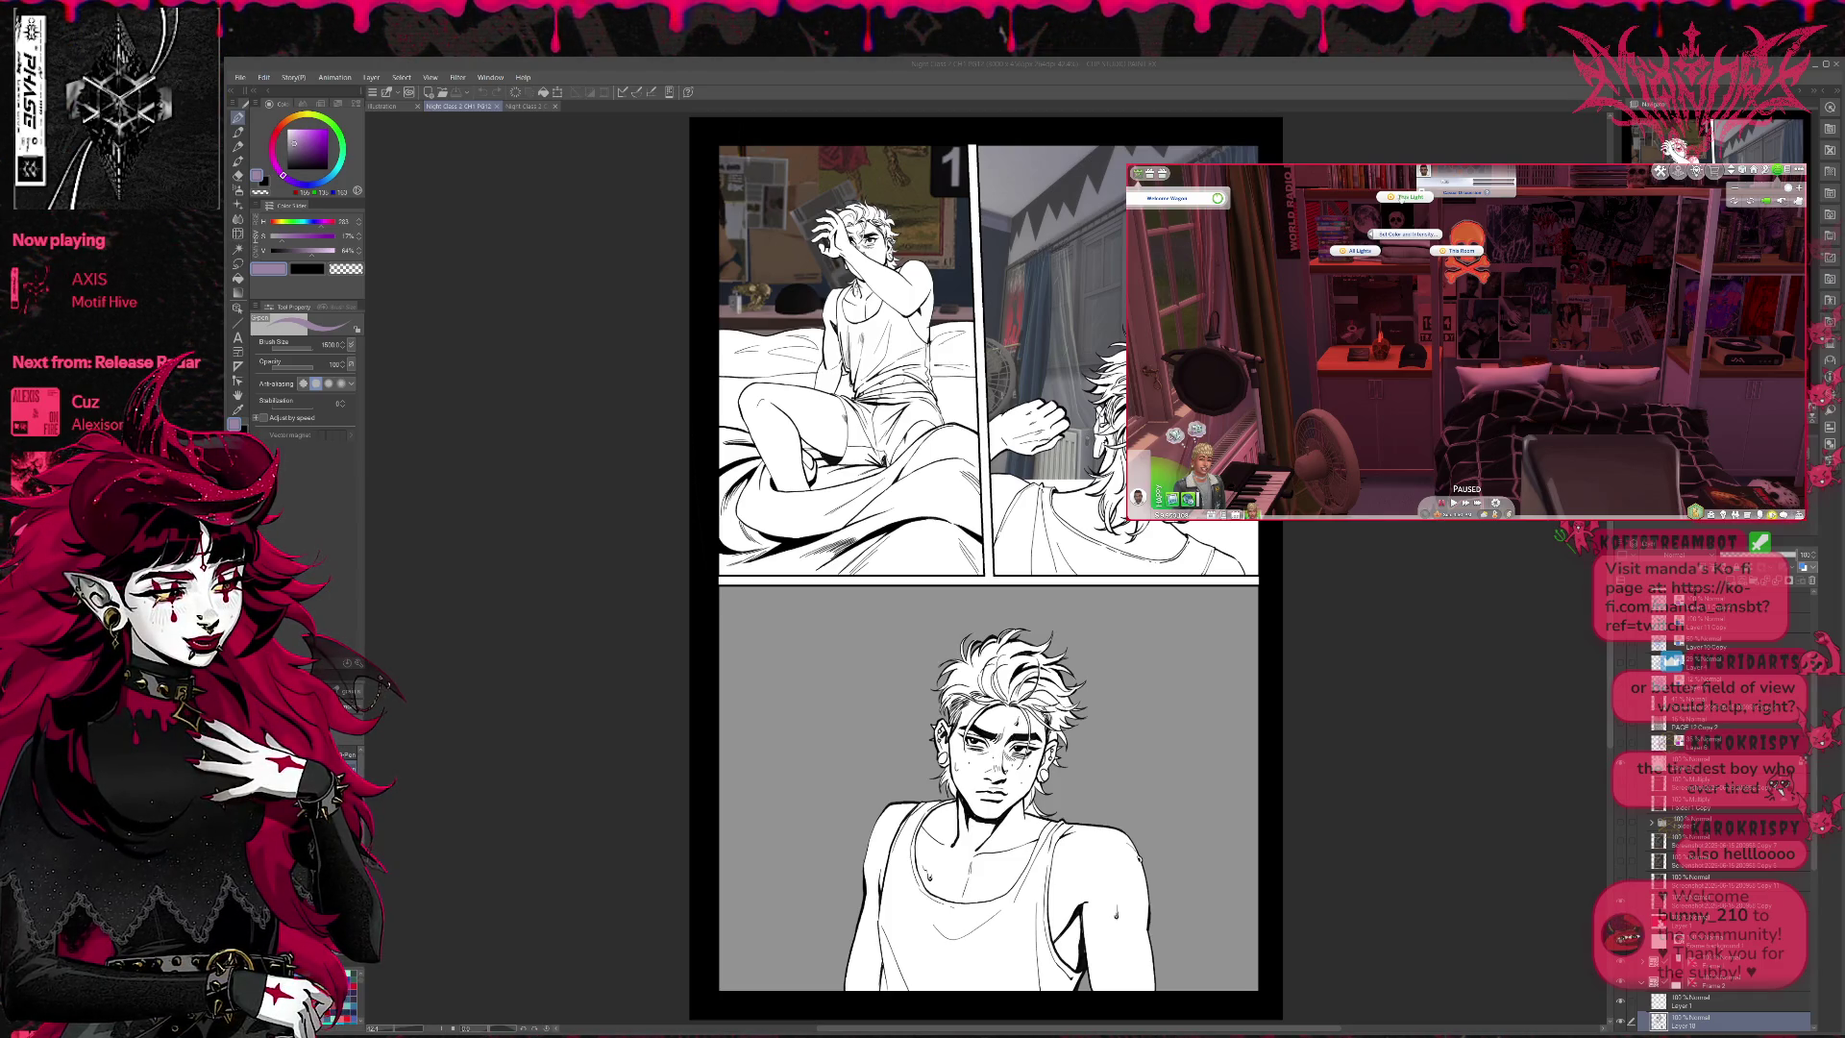
pyautogui.click(1403, 197)
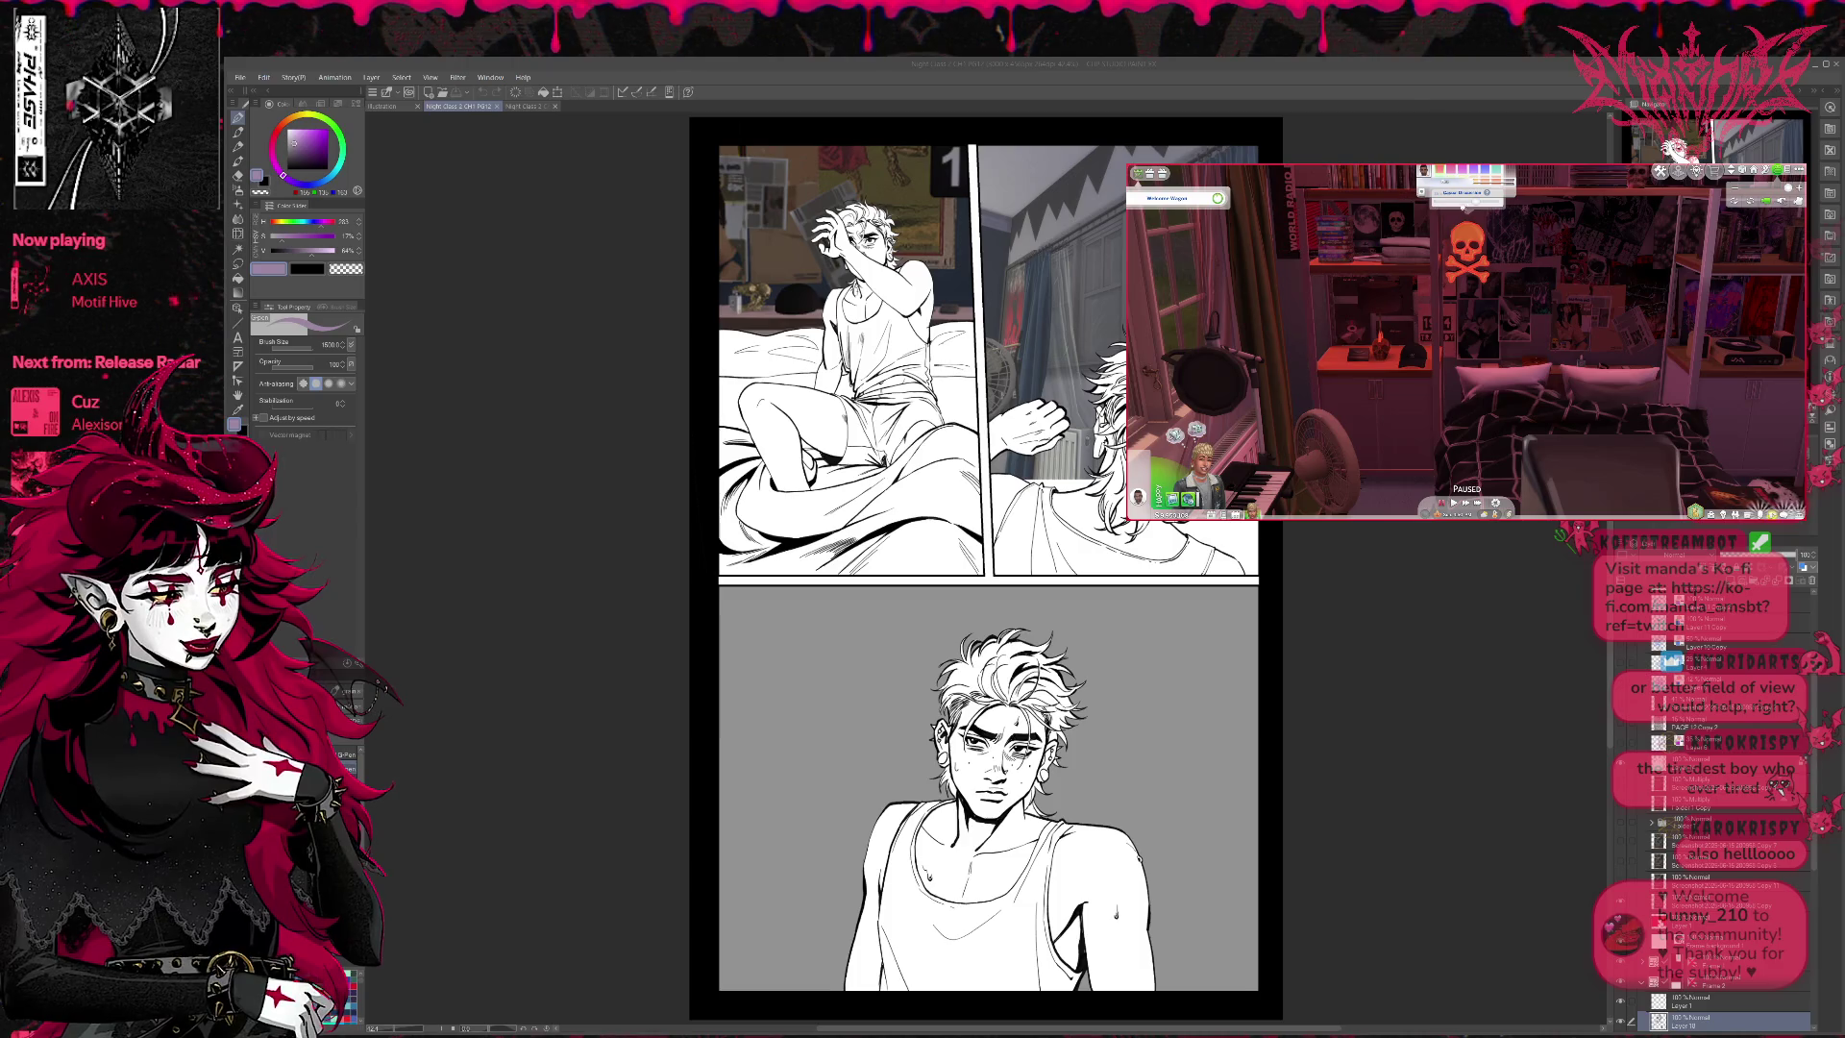
pyautogui.moveTo(1464, 201); pyautogui.dragTo(1439, 202)
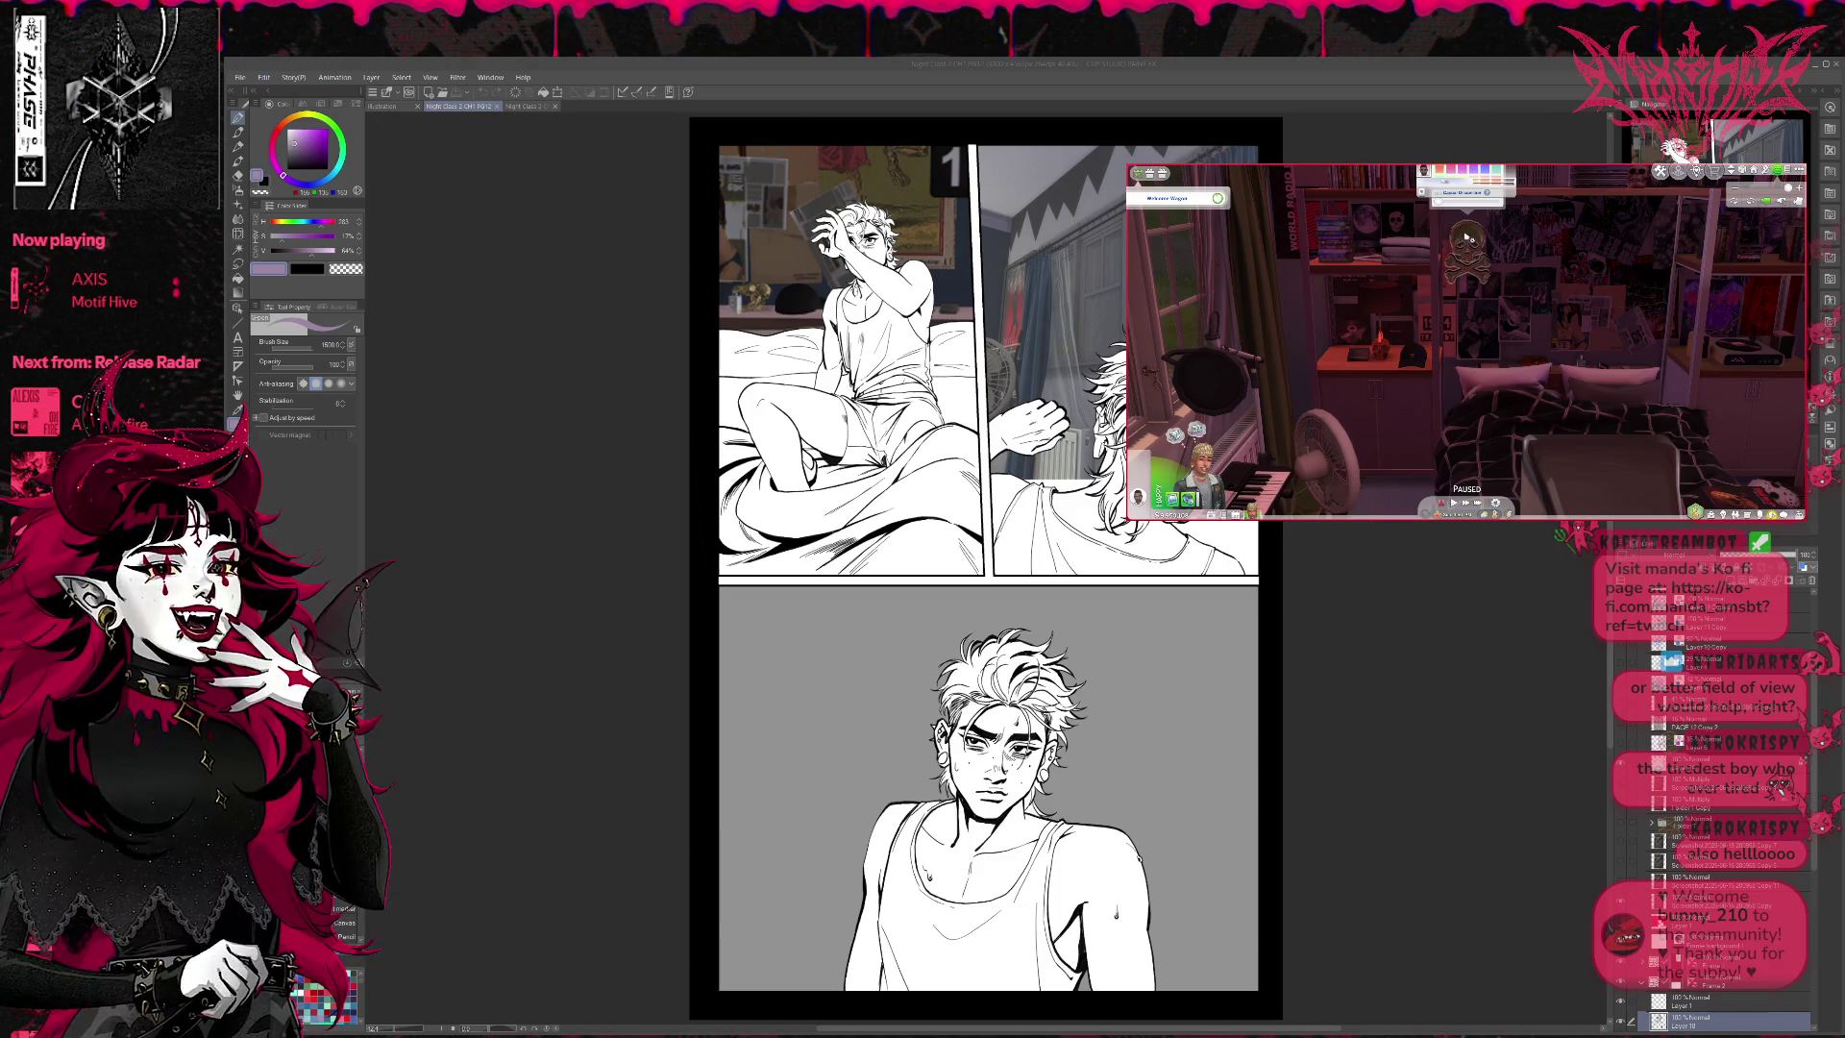
pyautogui.click(1476, 202)
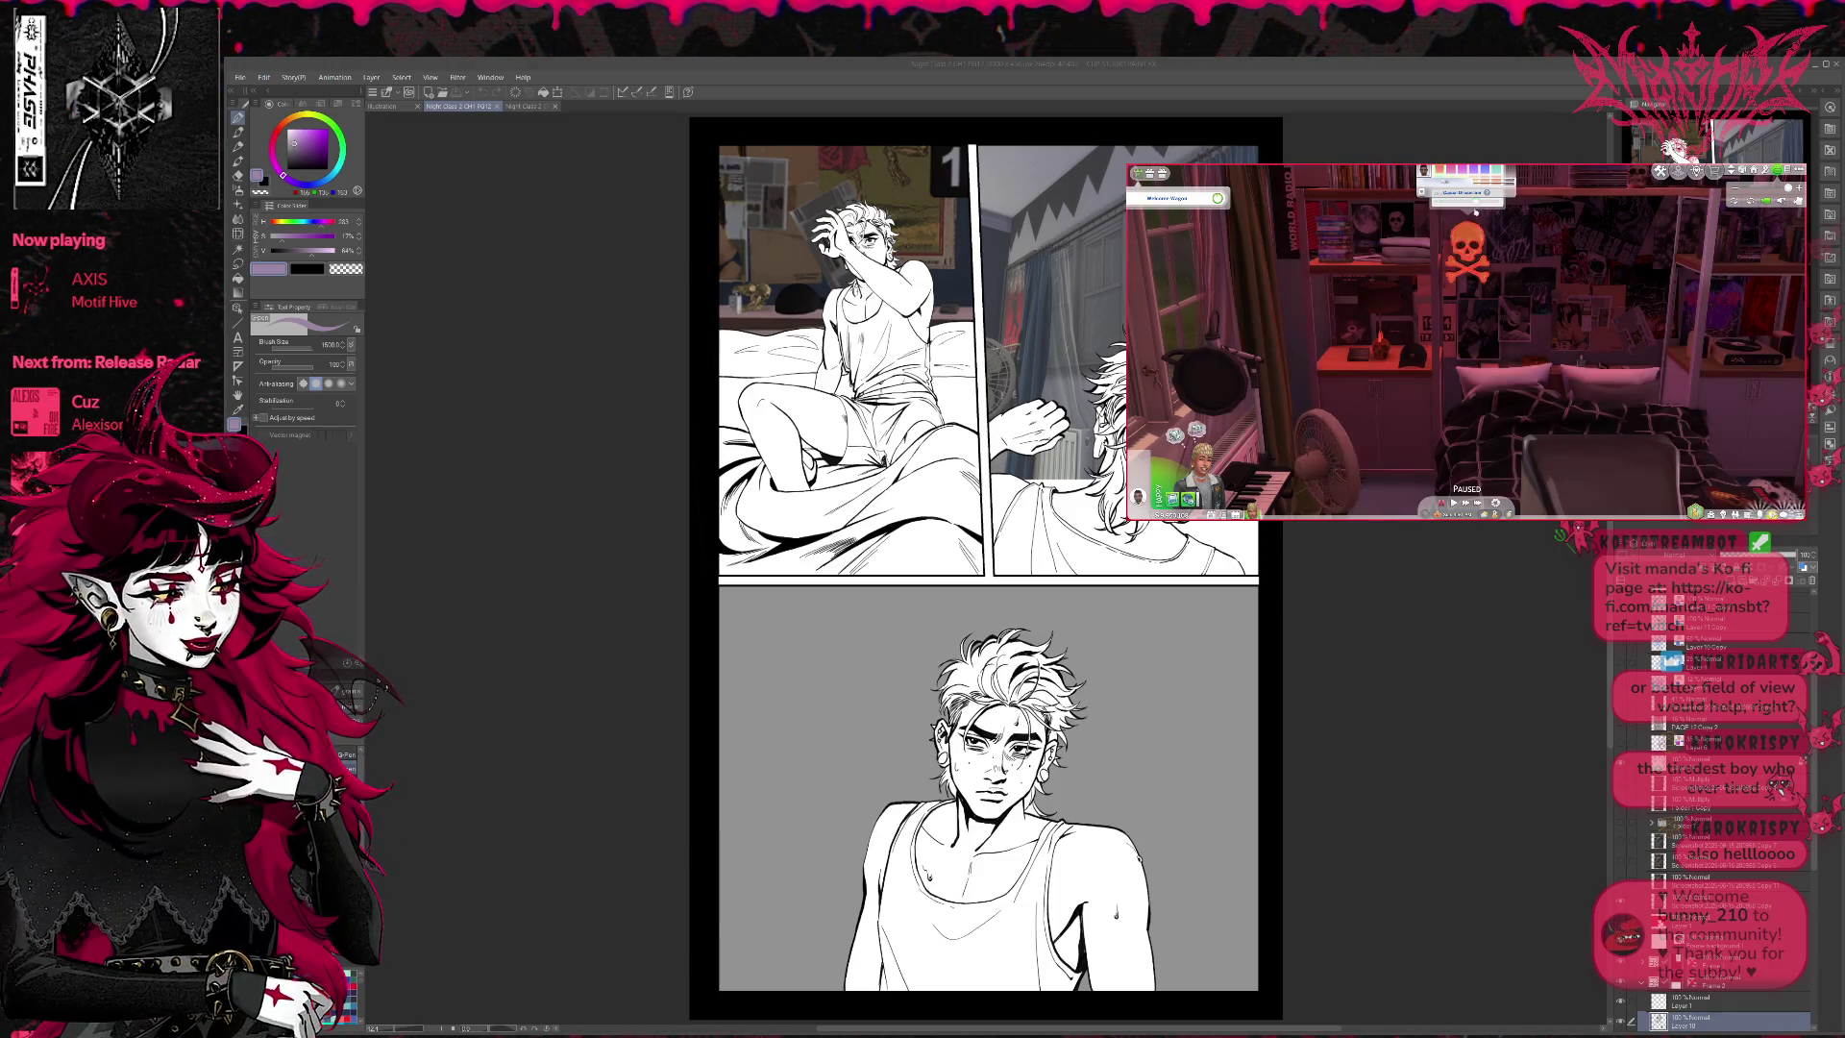
# - Turn off only the skull light and zoom in closer on the bedroom
pyautogui.click(1470, 236)
pyautogui.click(1468, 273)
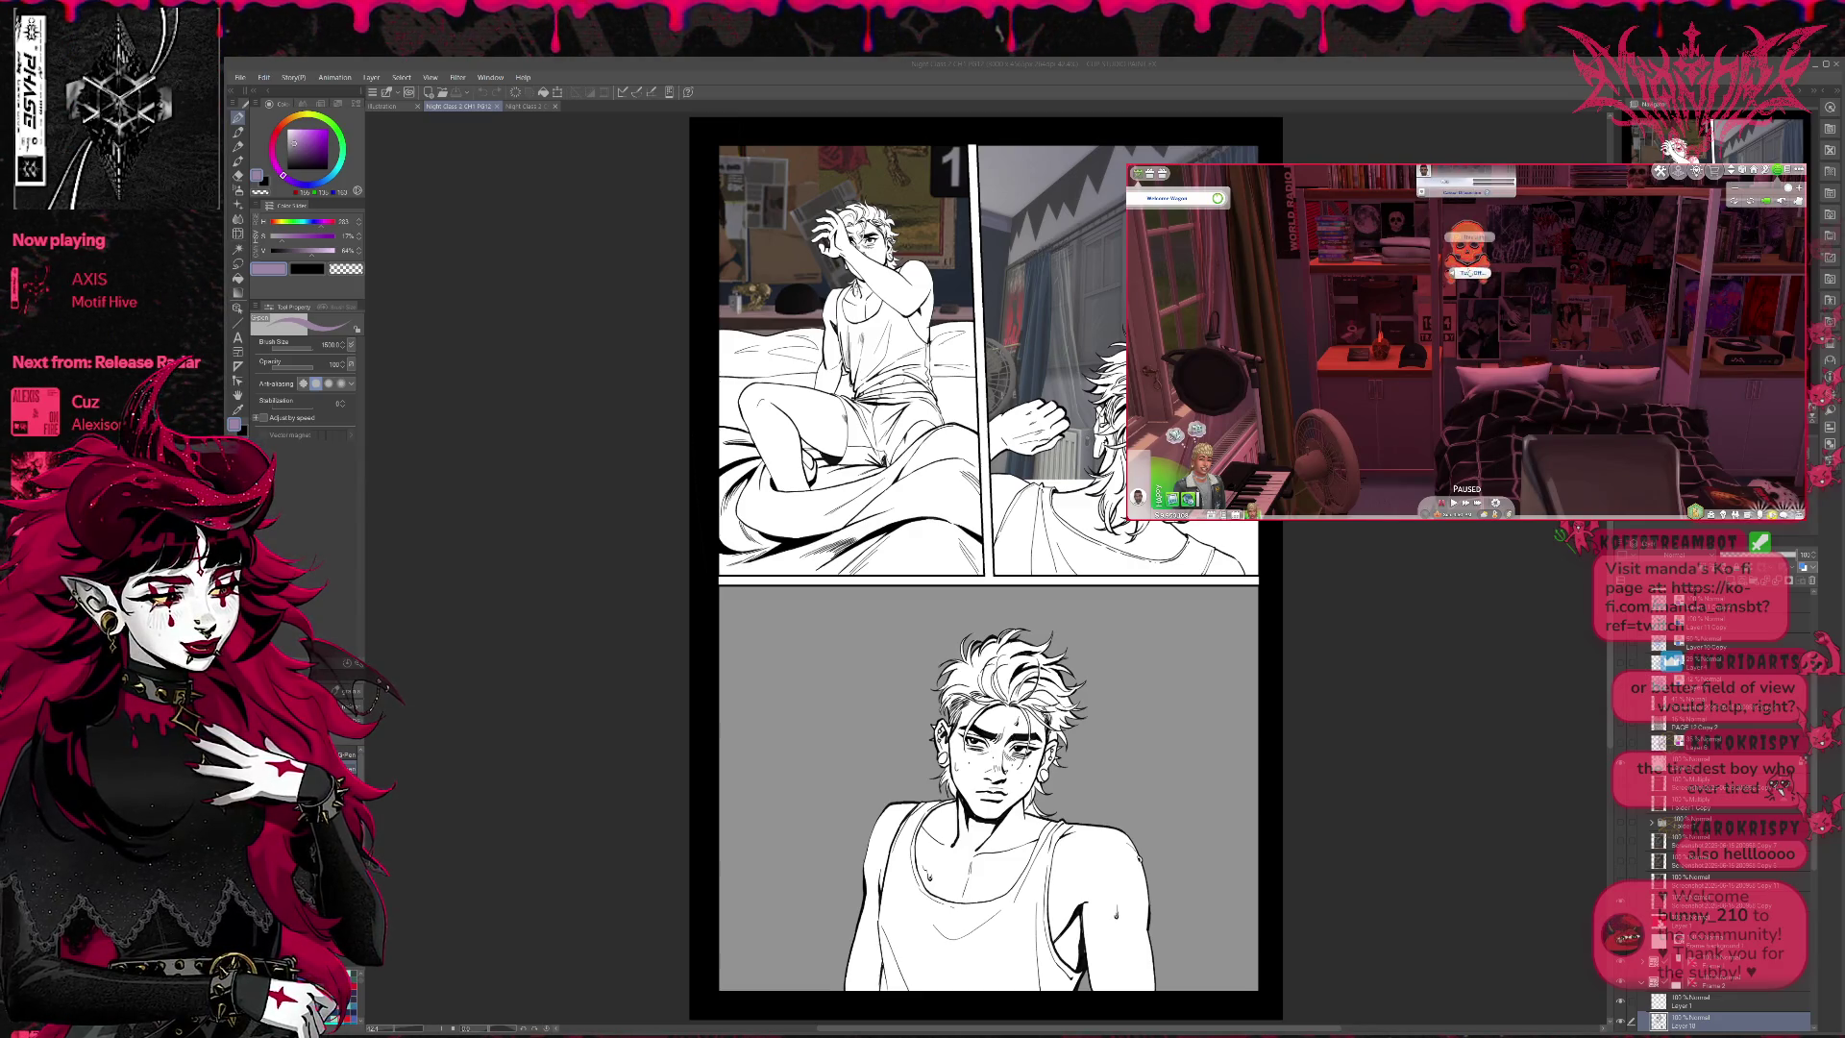
pyautogui.click(1470, 240)
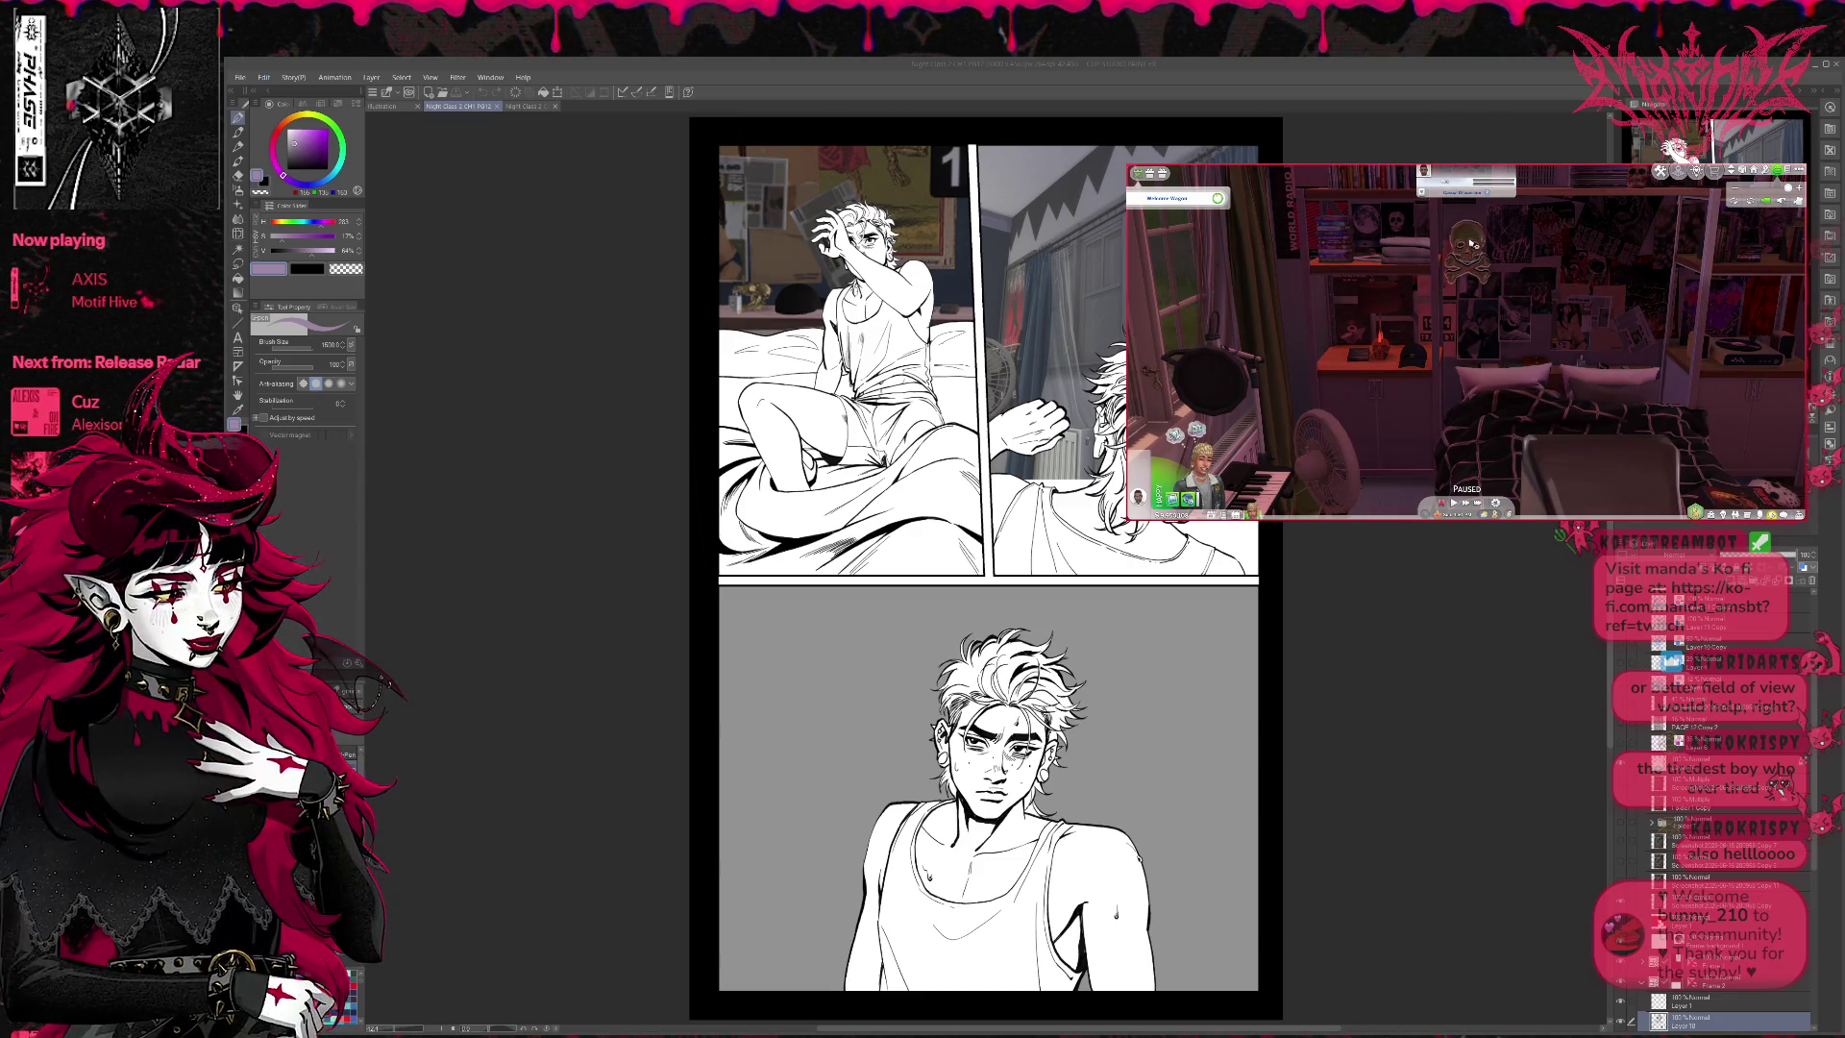
pyautogui.scroll(3, 1403, 338)
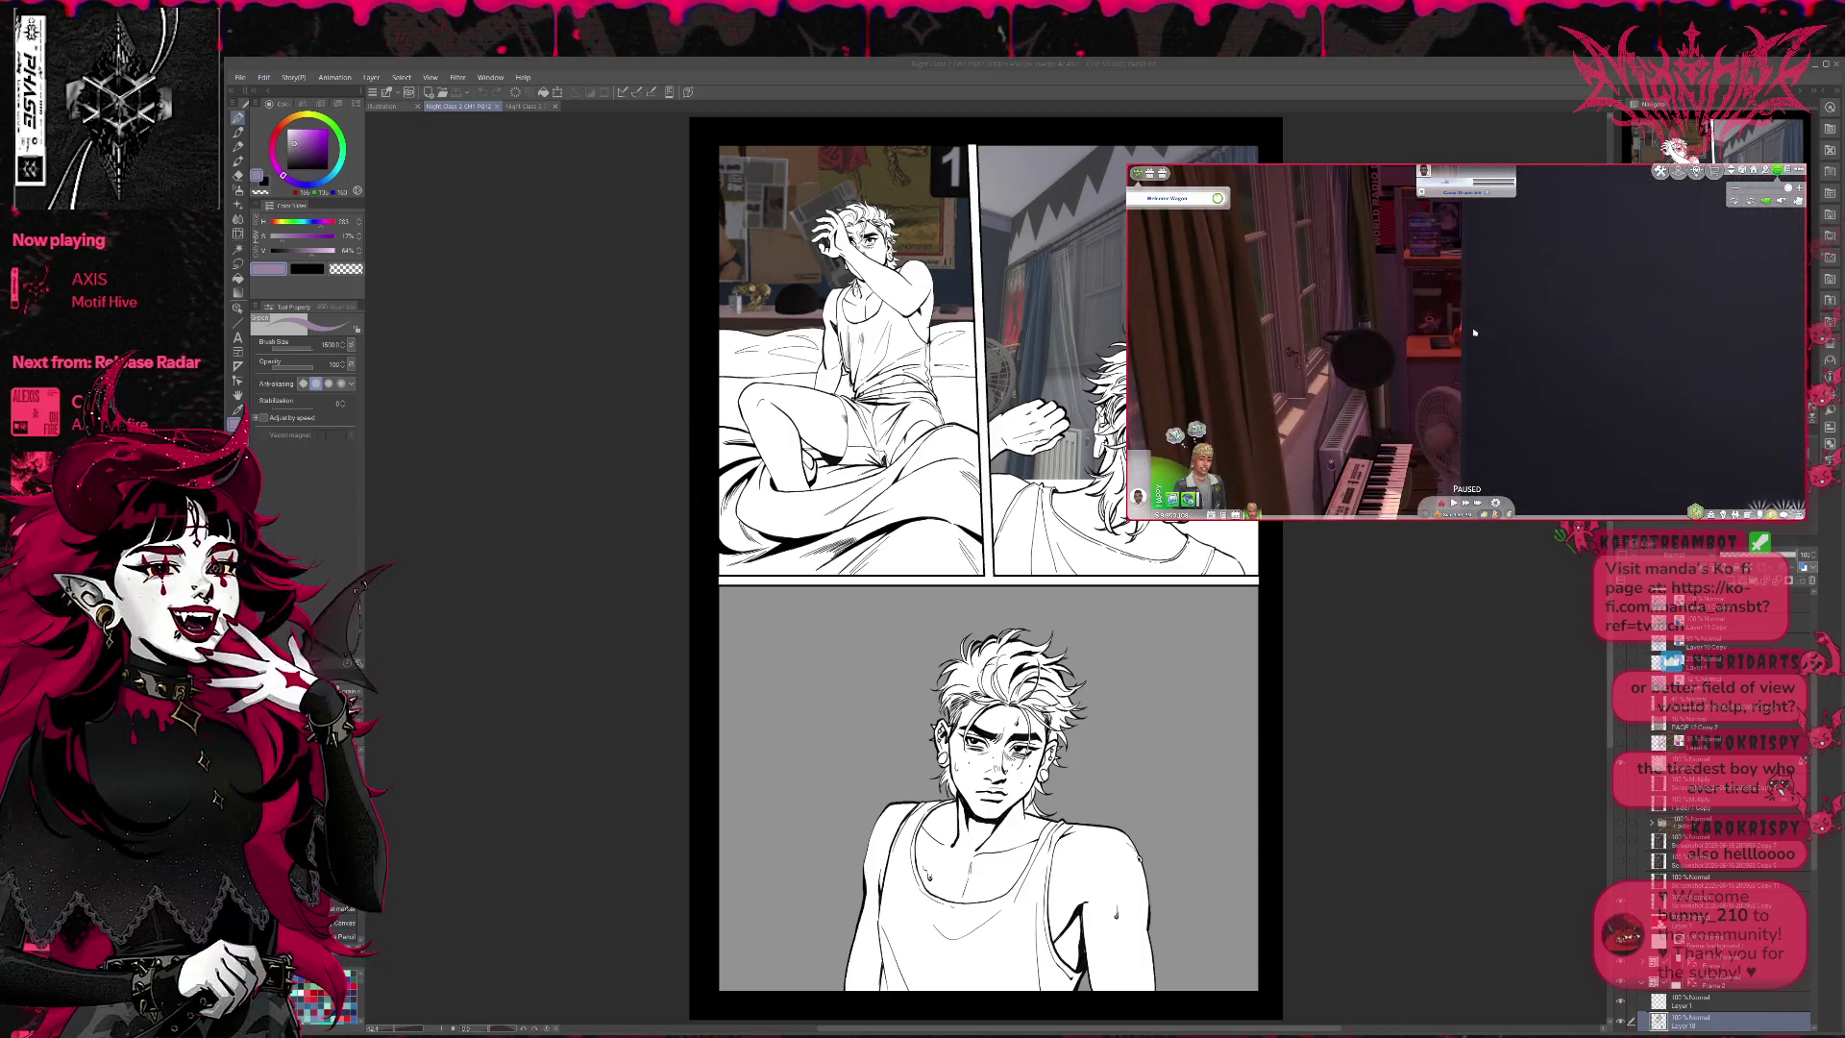
pyautogui.scroll(3, 1472, 334)
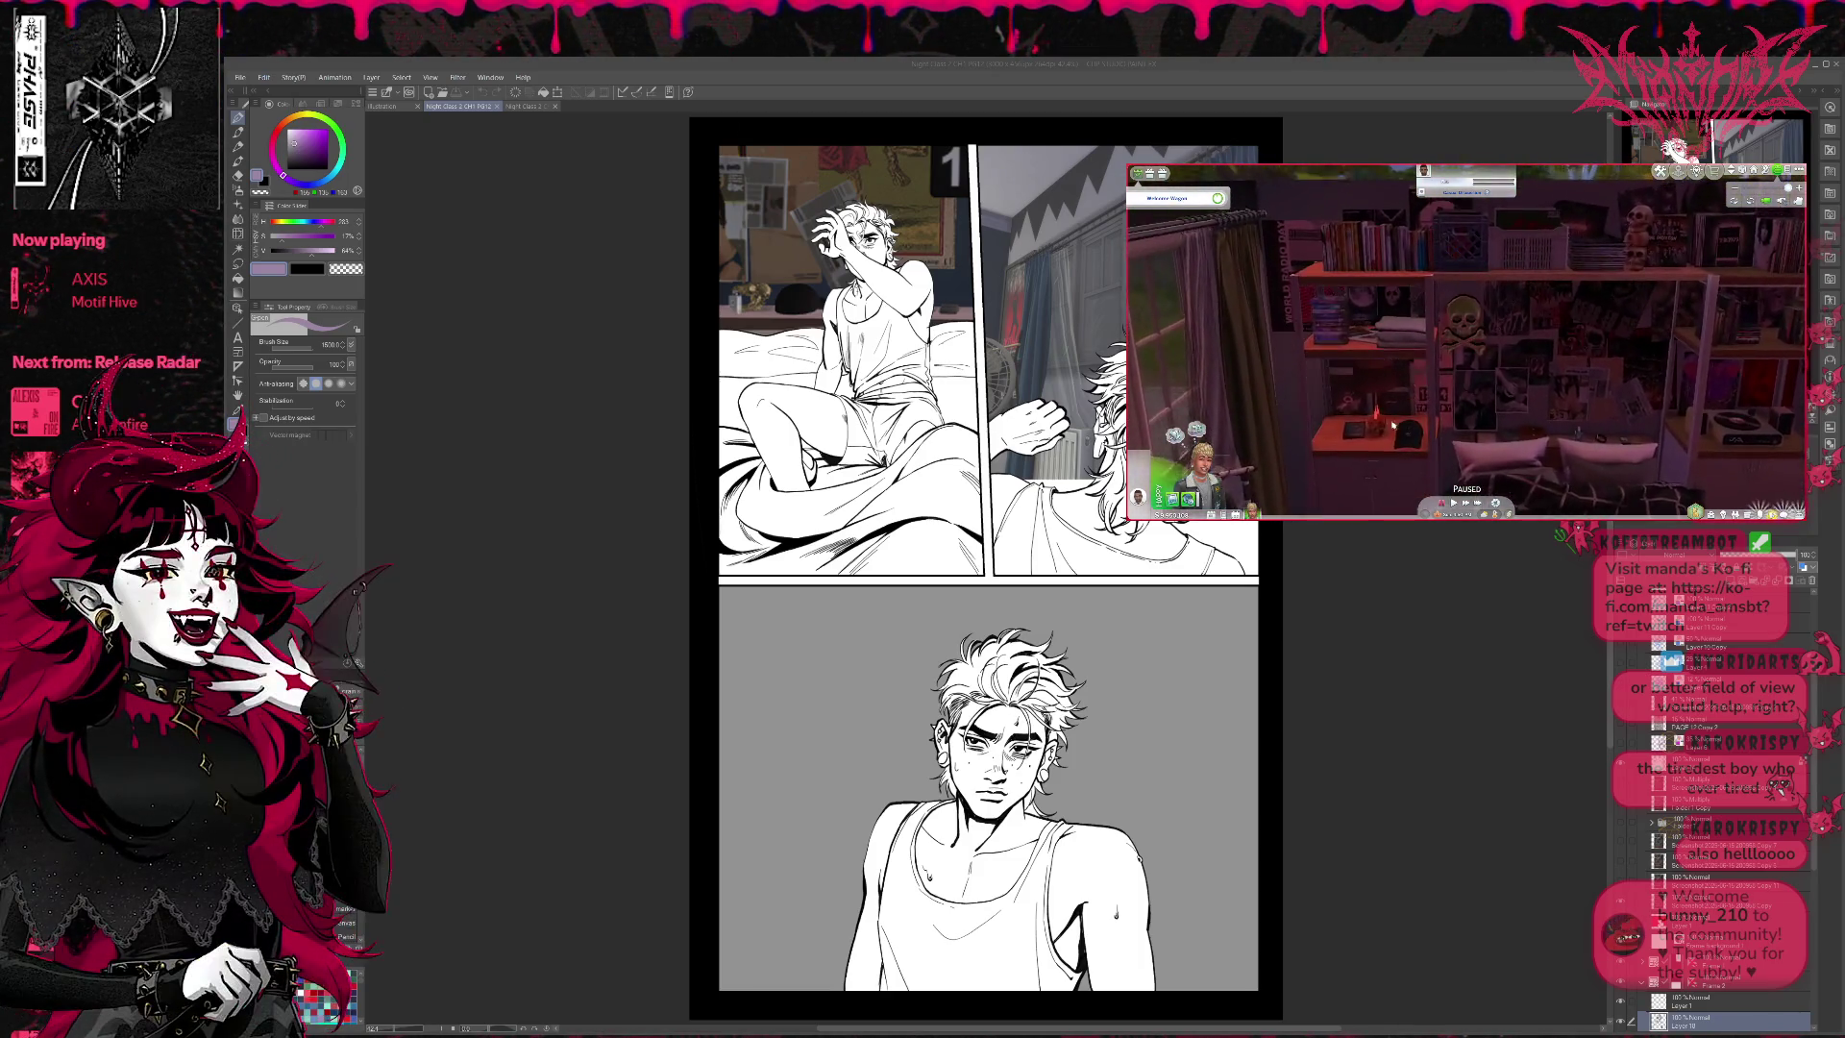
pyautogui.scroll(-3, 1393, 425)
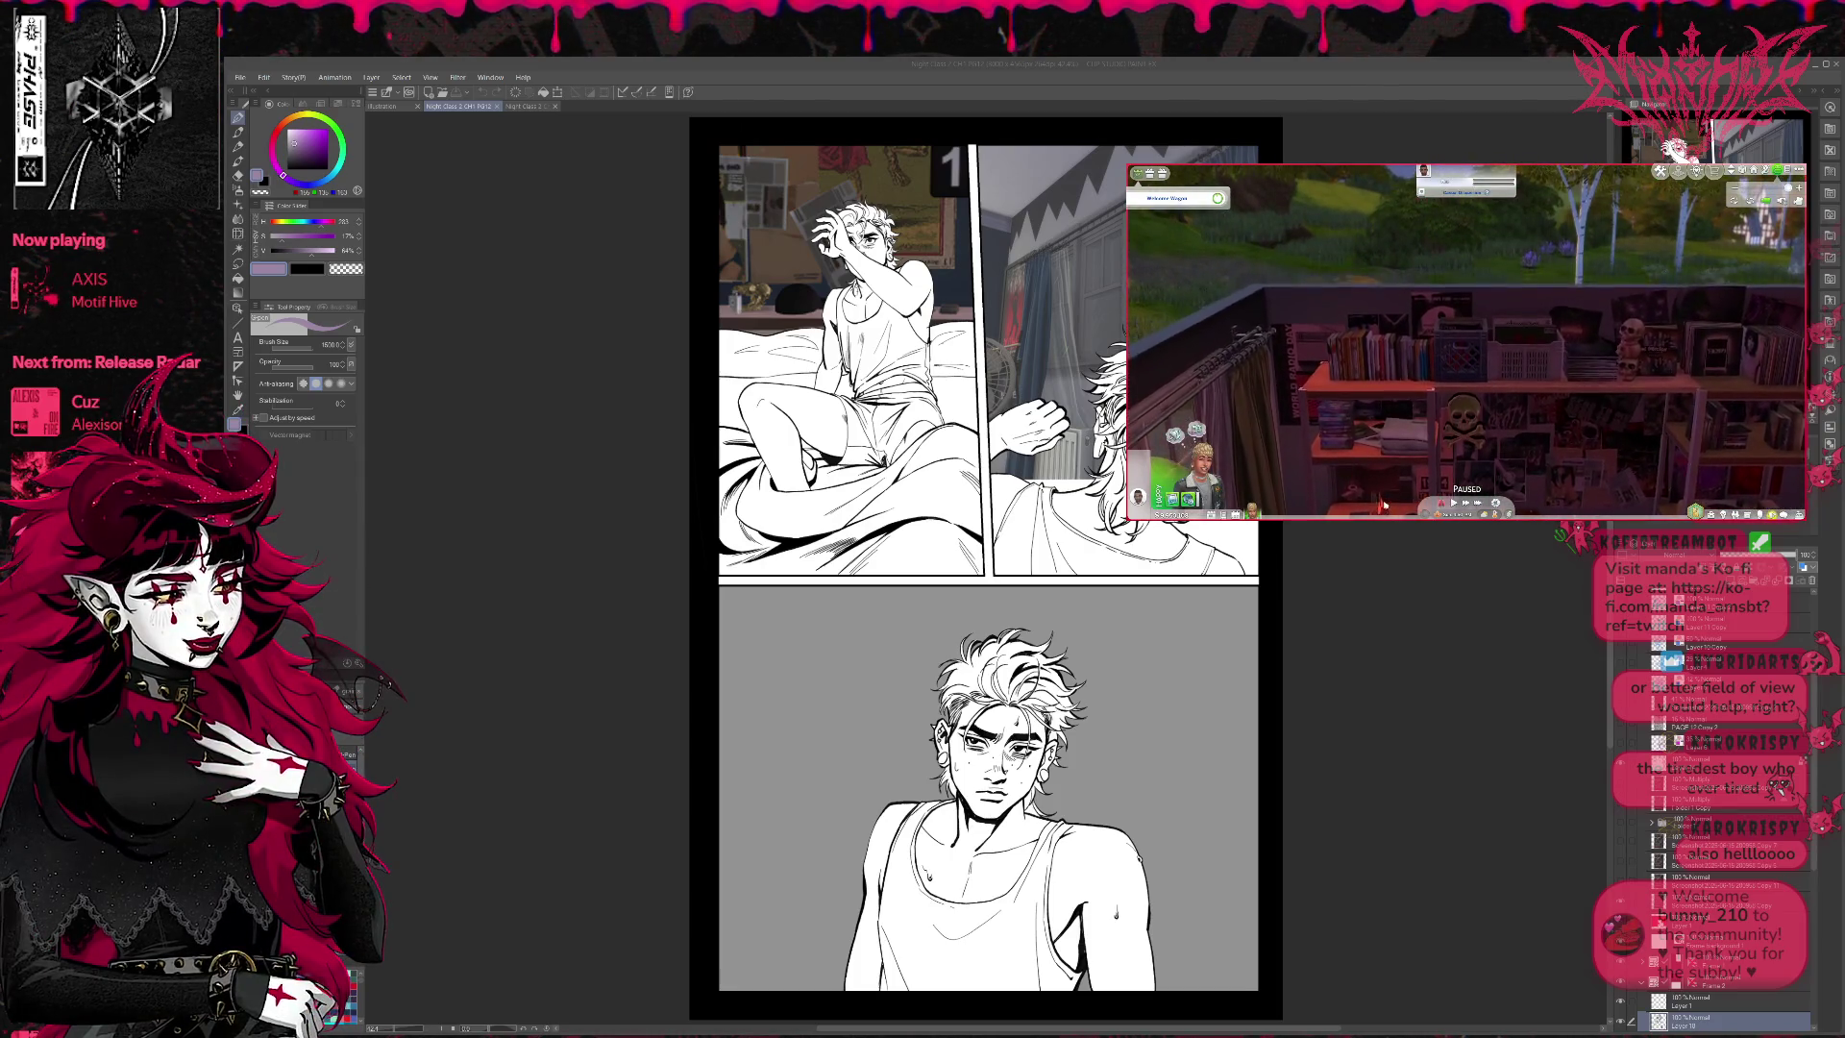
pyautogui.scroll(3, 1393, 490)
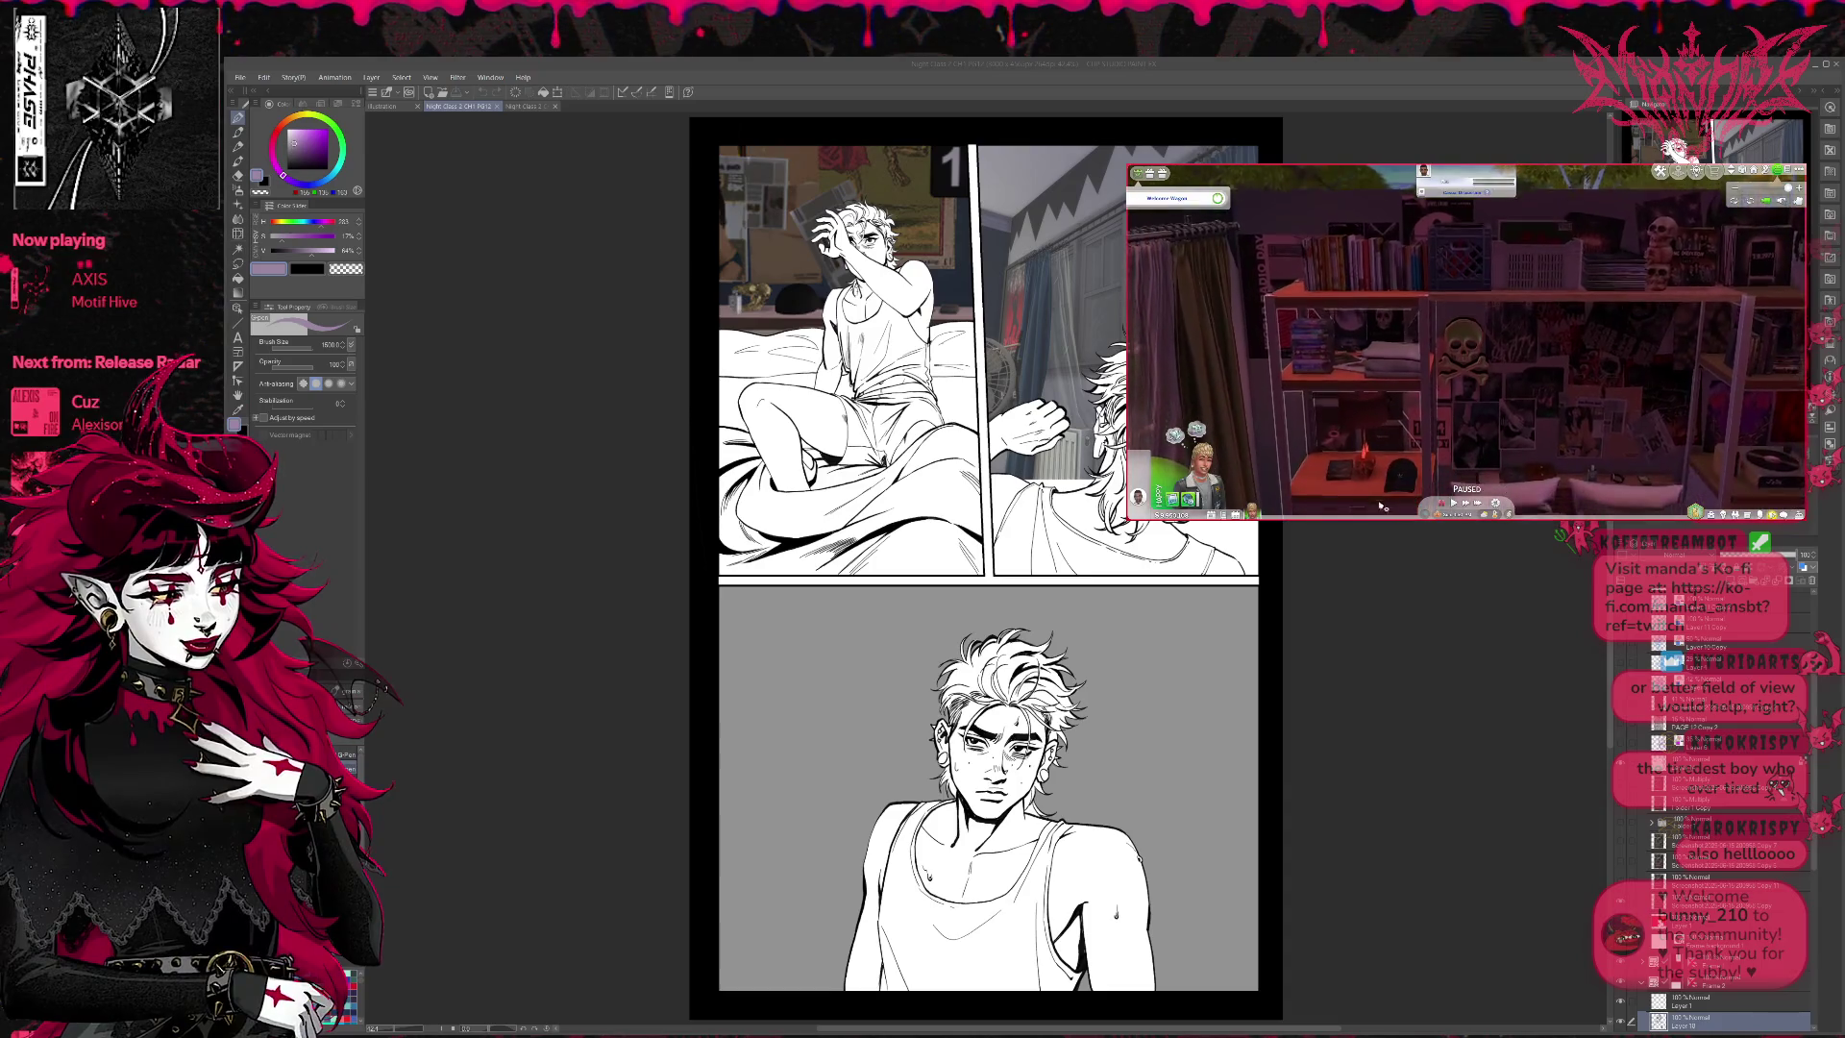
pyautogui.scroll(2, 1381, 506)
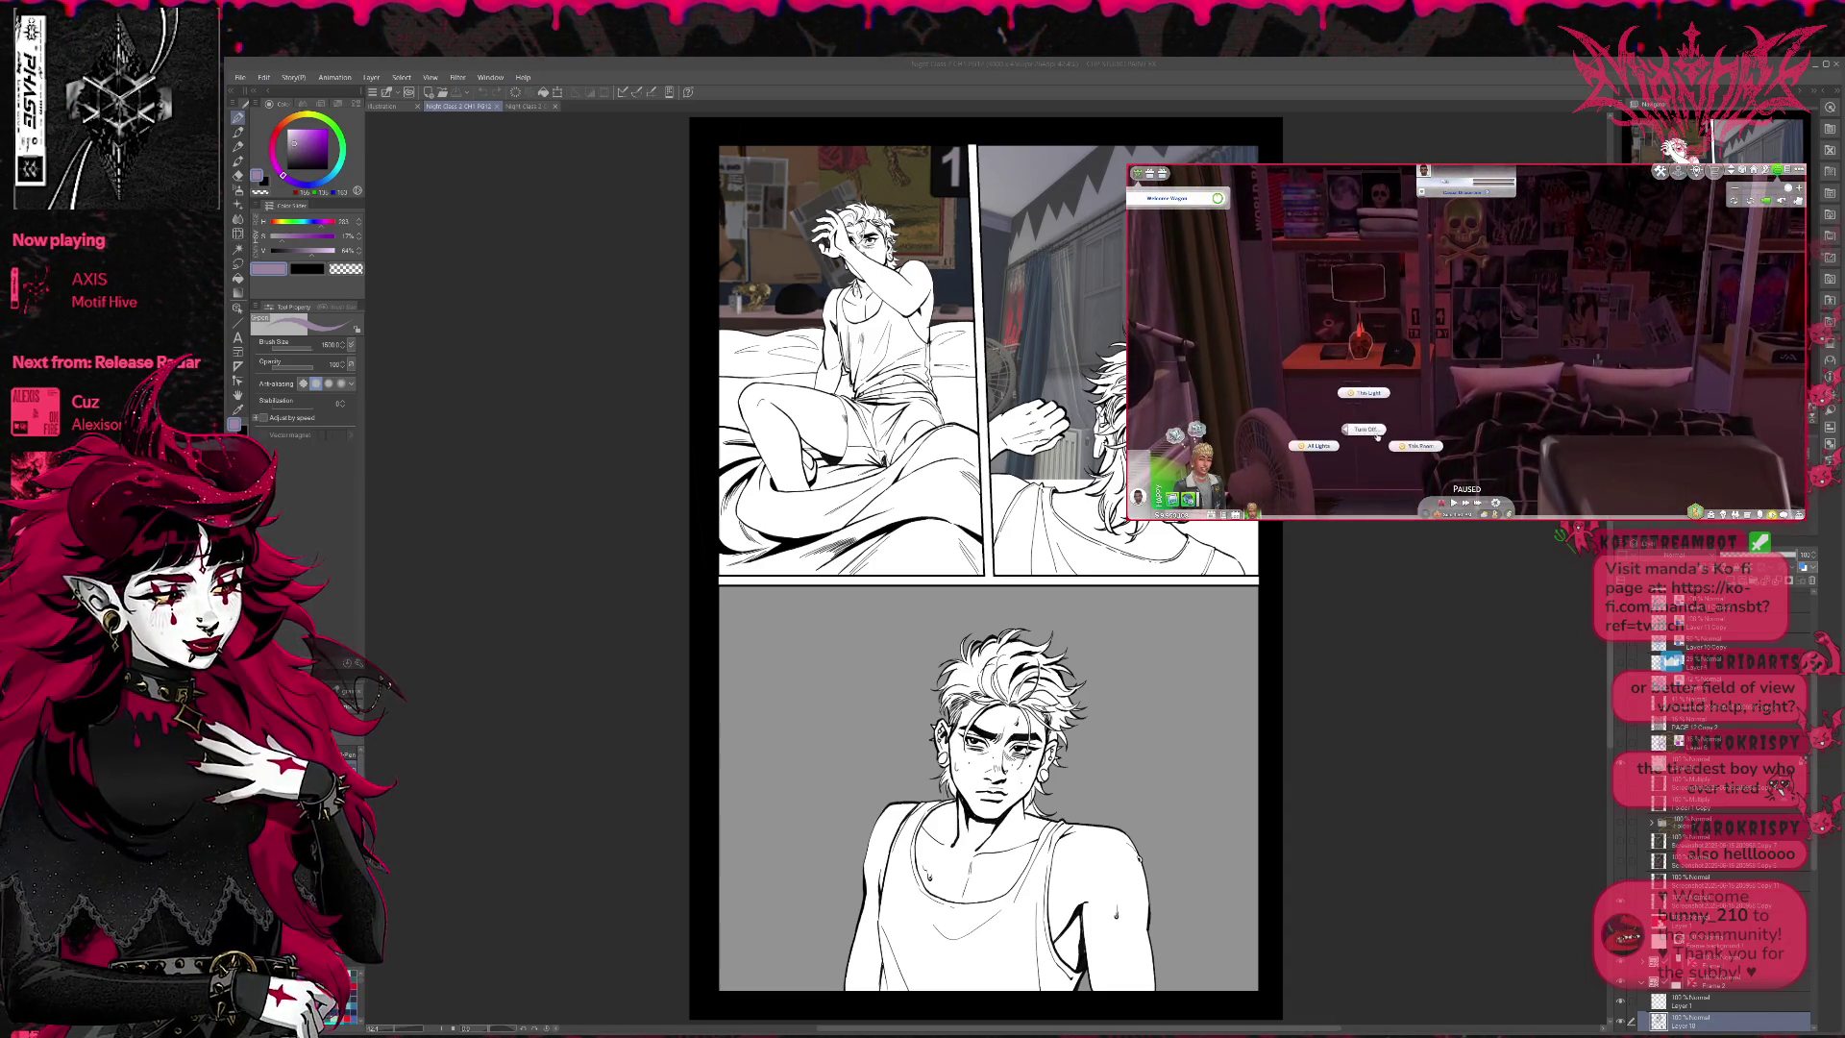
# - Turn off the room's lights and rotate the camera with E to the wardrobe wall
pyautogui.click(1418, 446)
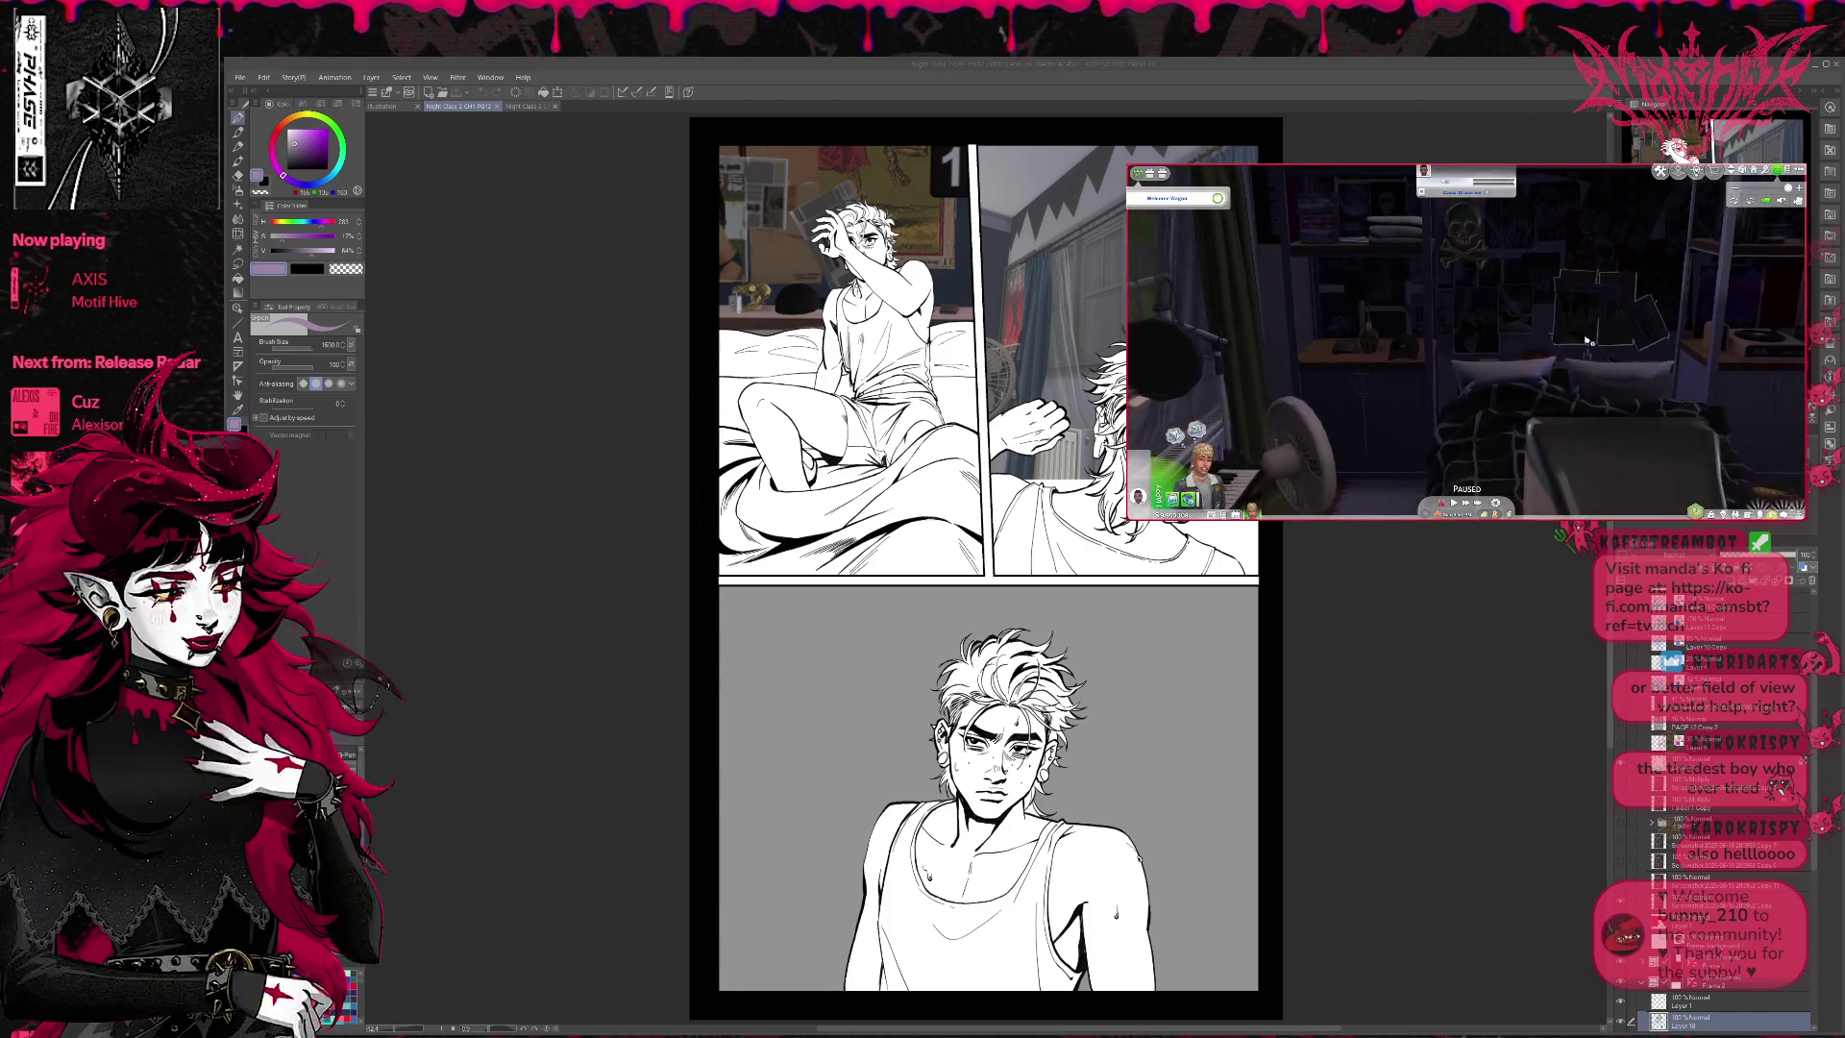
pyautogui.press('e')
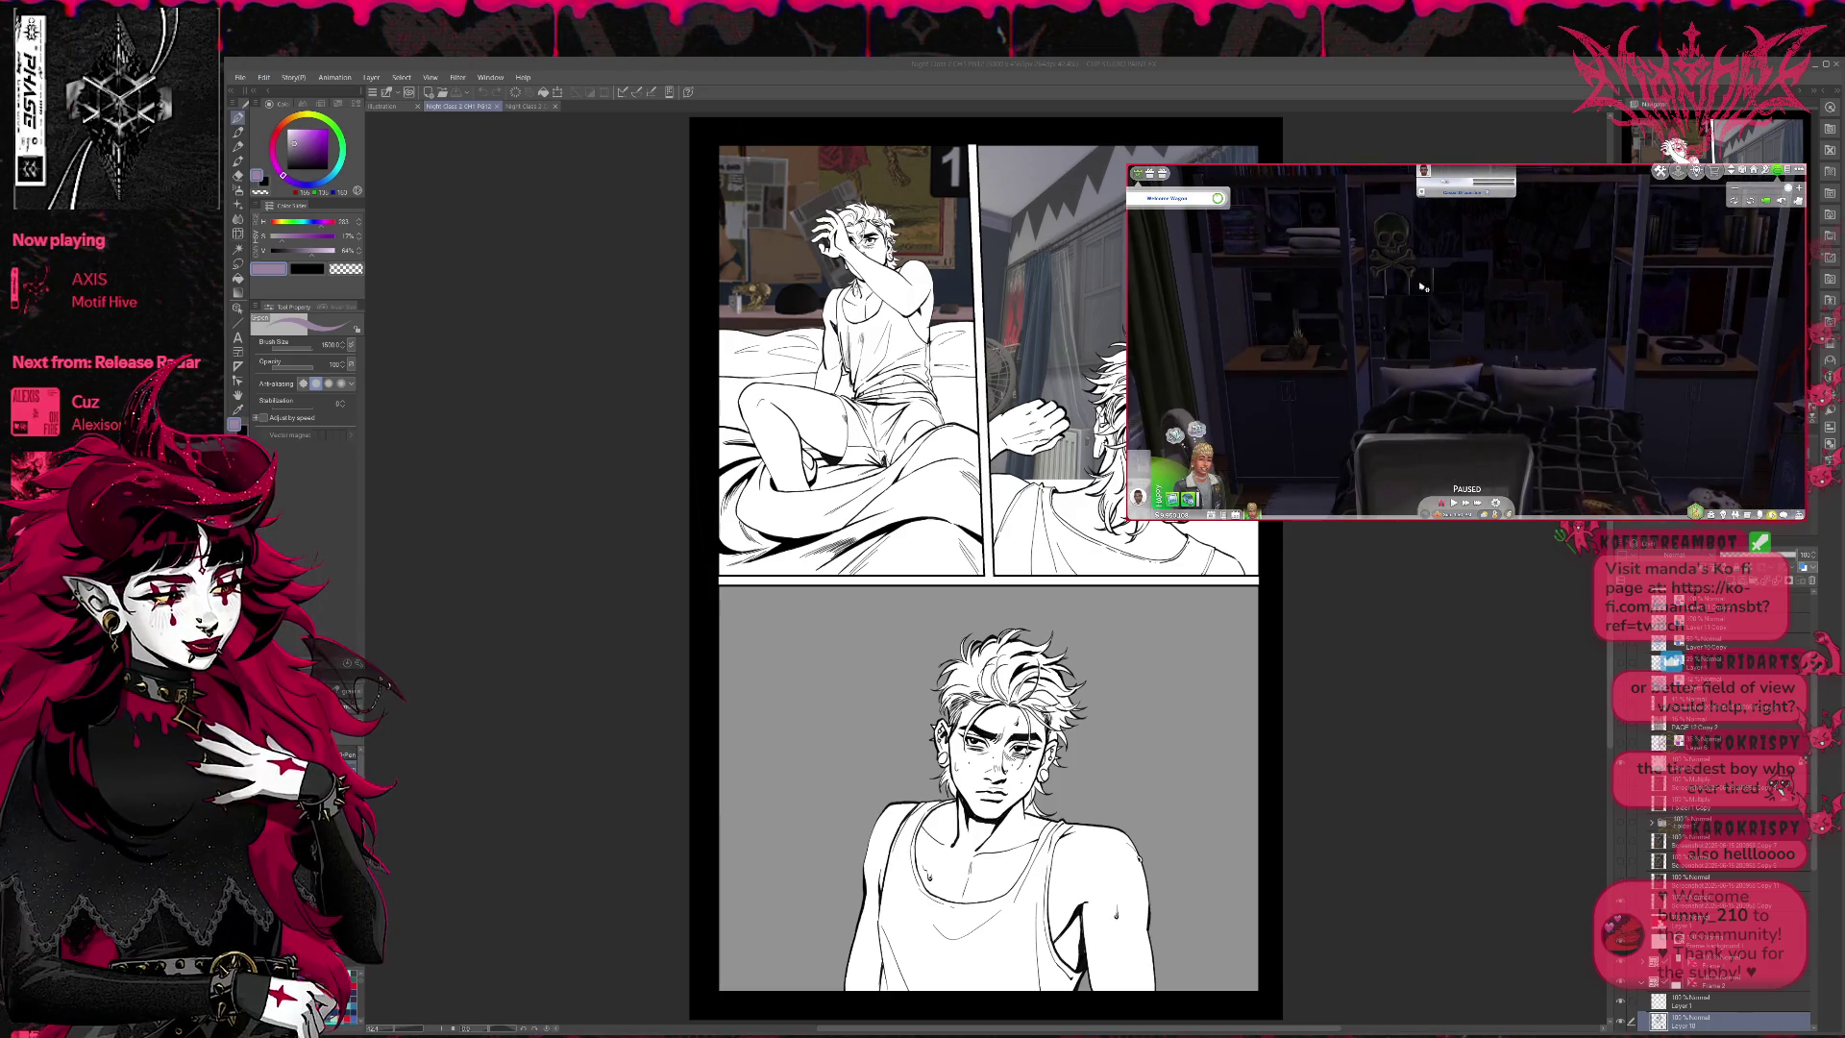
pyautogui.press('e')
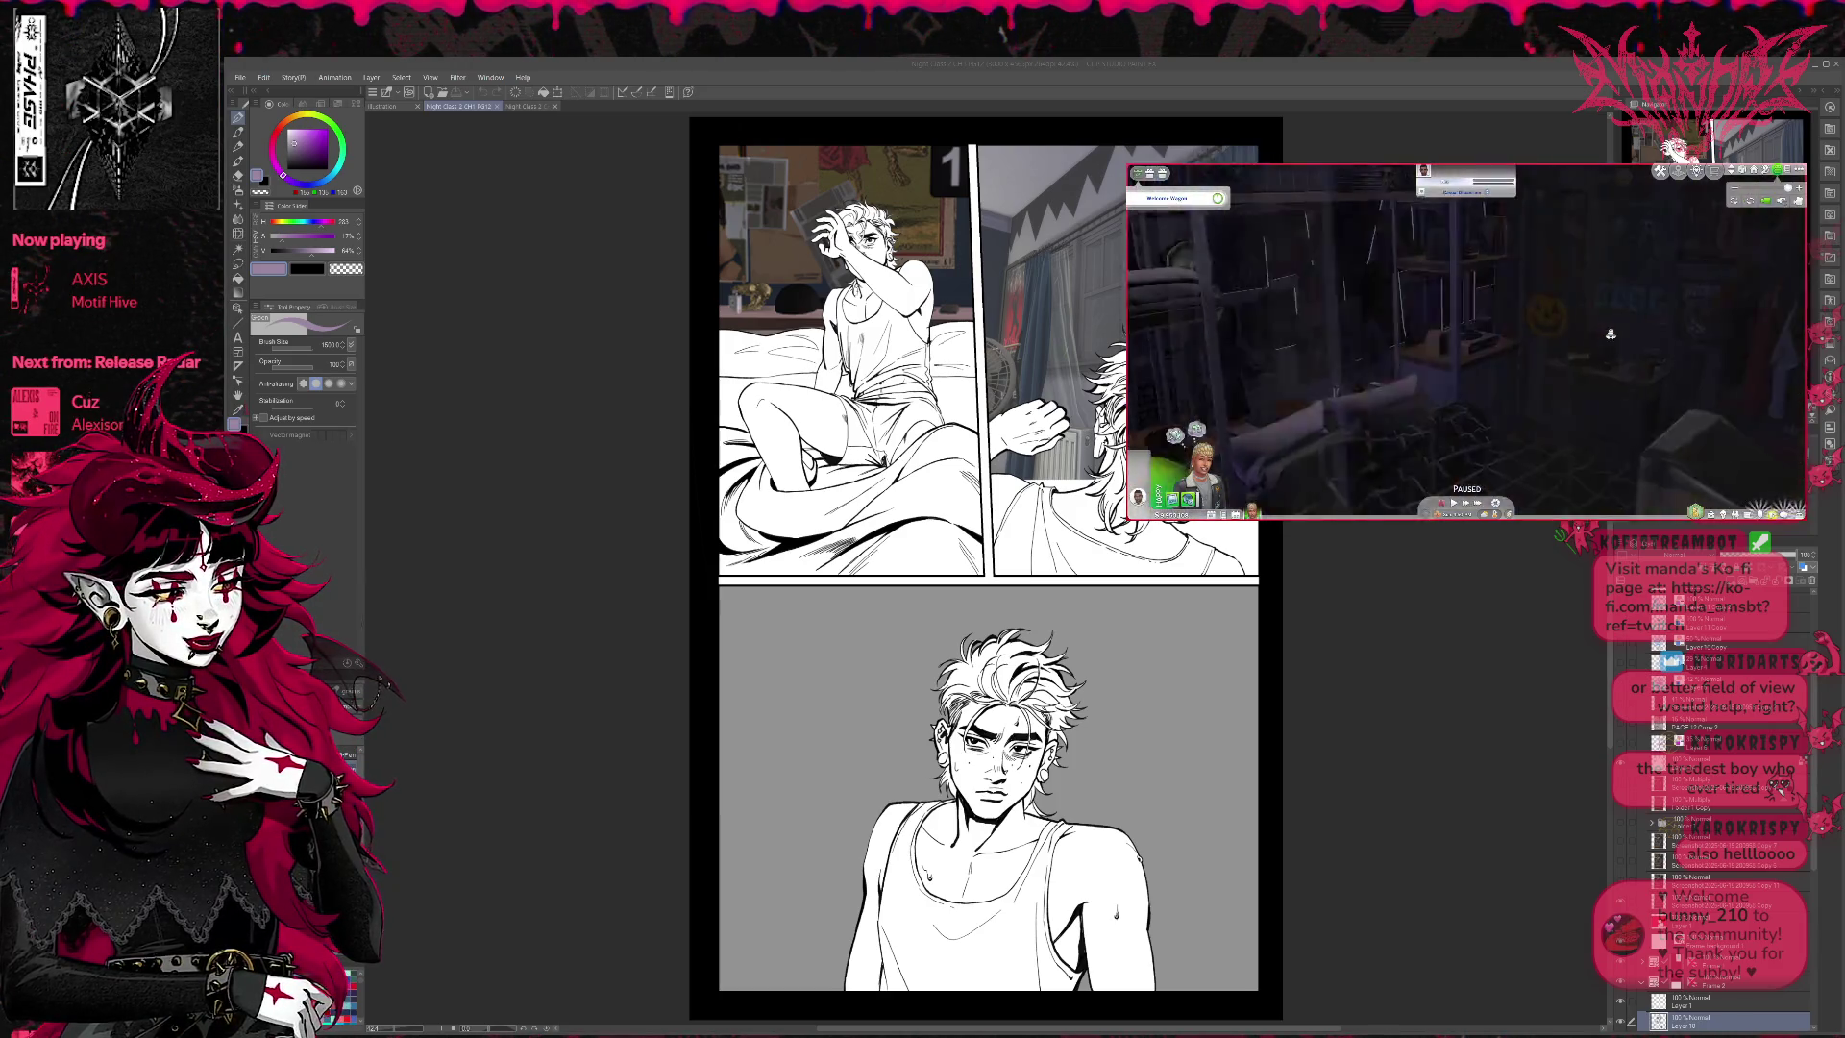
pyautogui.press('e')
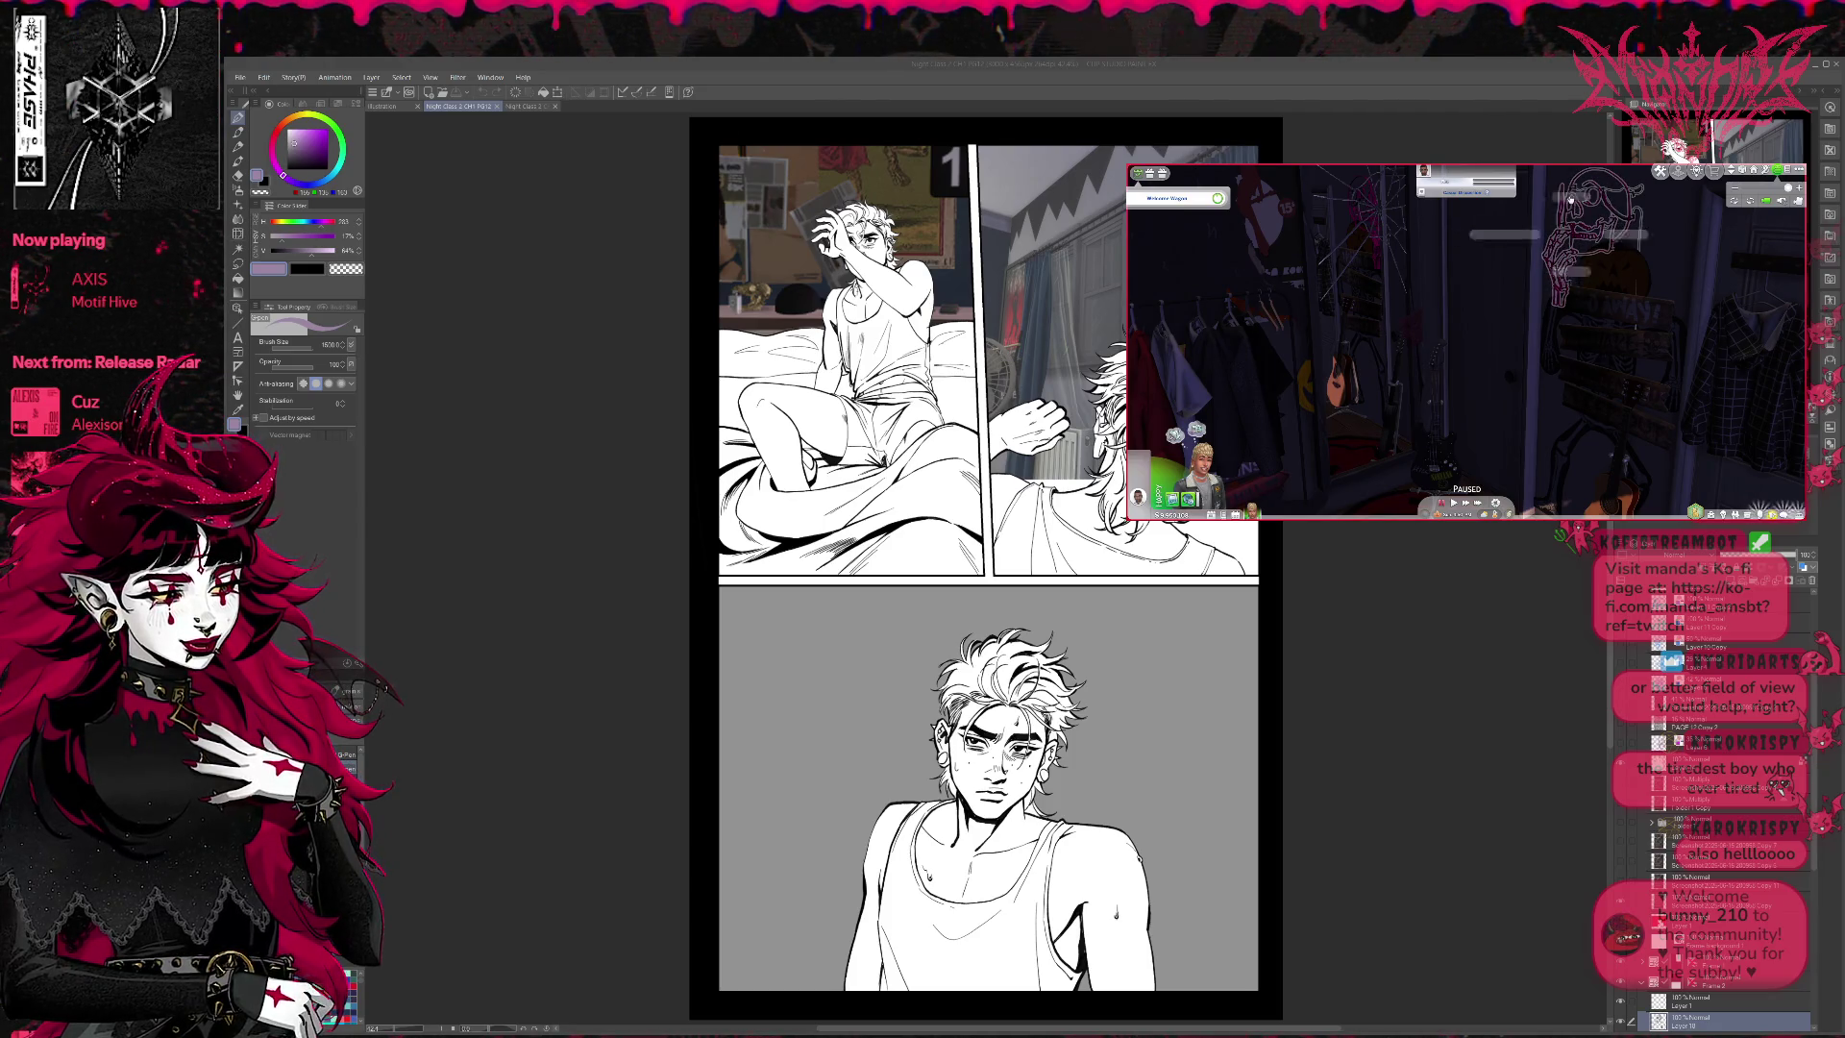
# - Switch a bedroom lamp back on and open its colour settings, picking a blue-purple swatch
pyautogui.click(1570, 197)
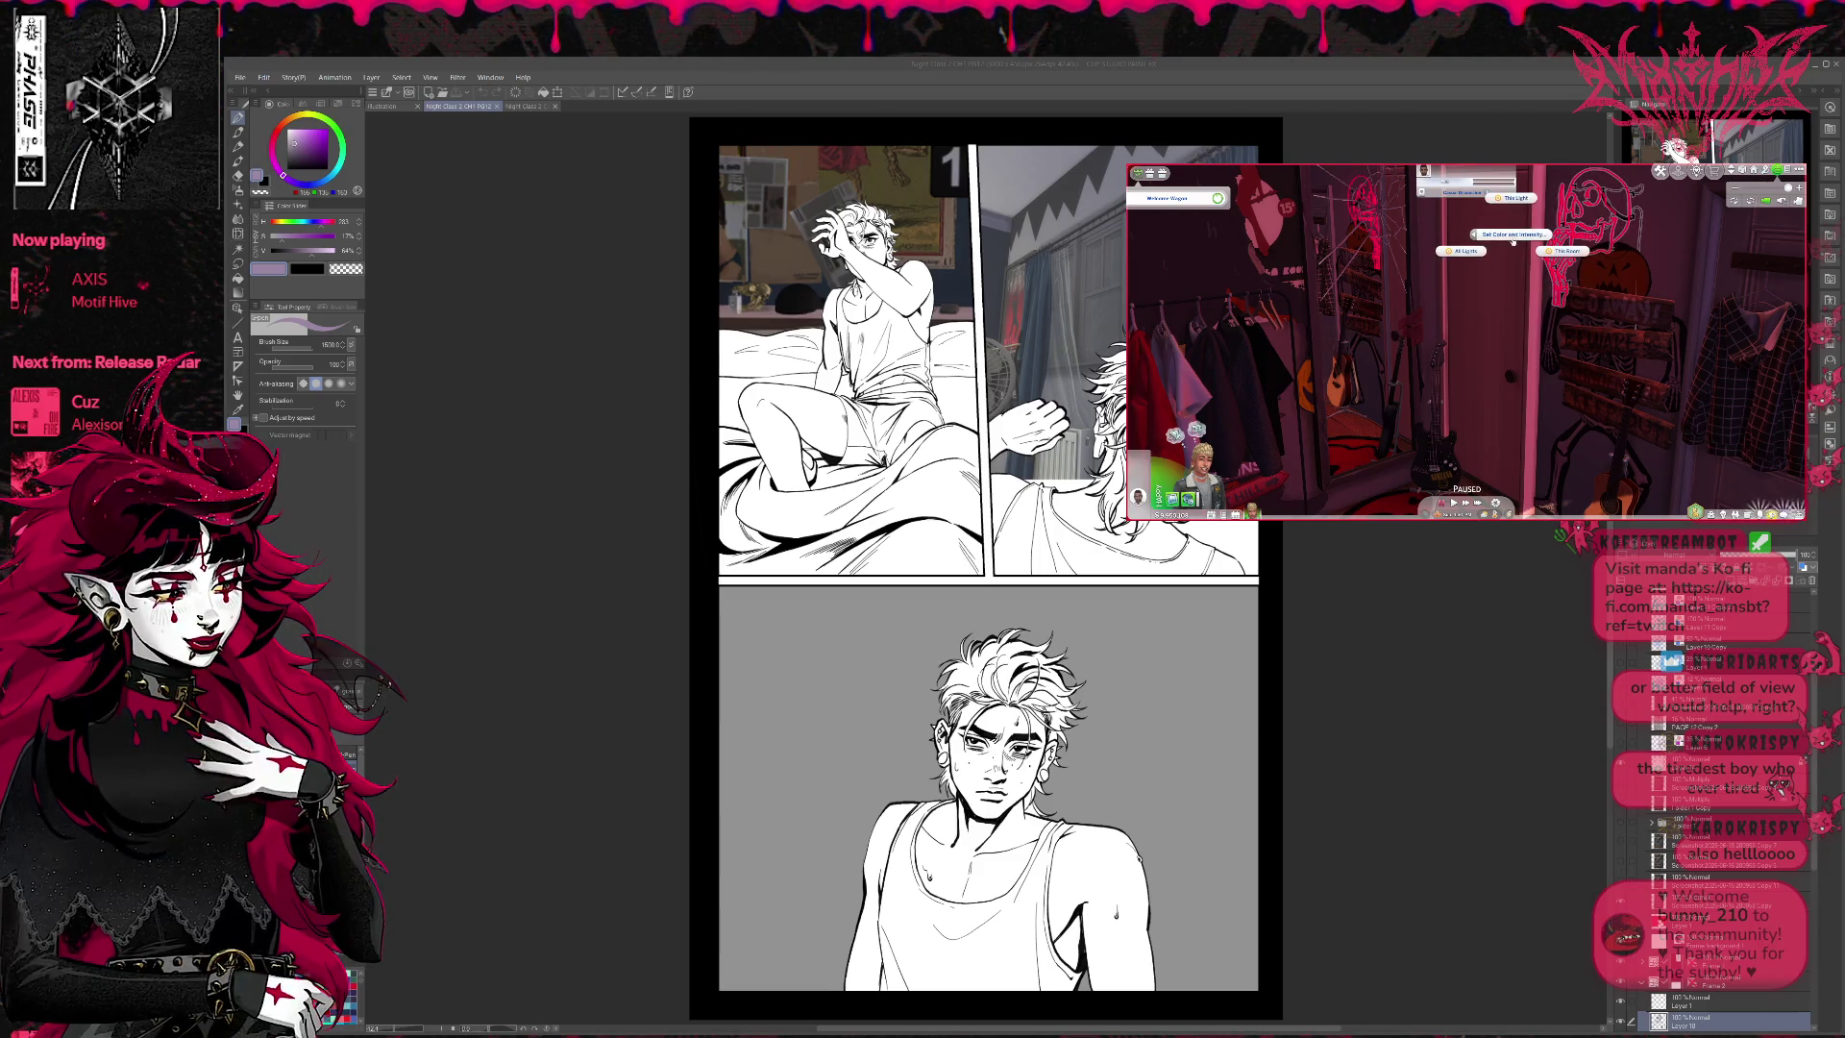
pyautogui.click(1523, 199)
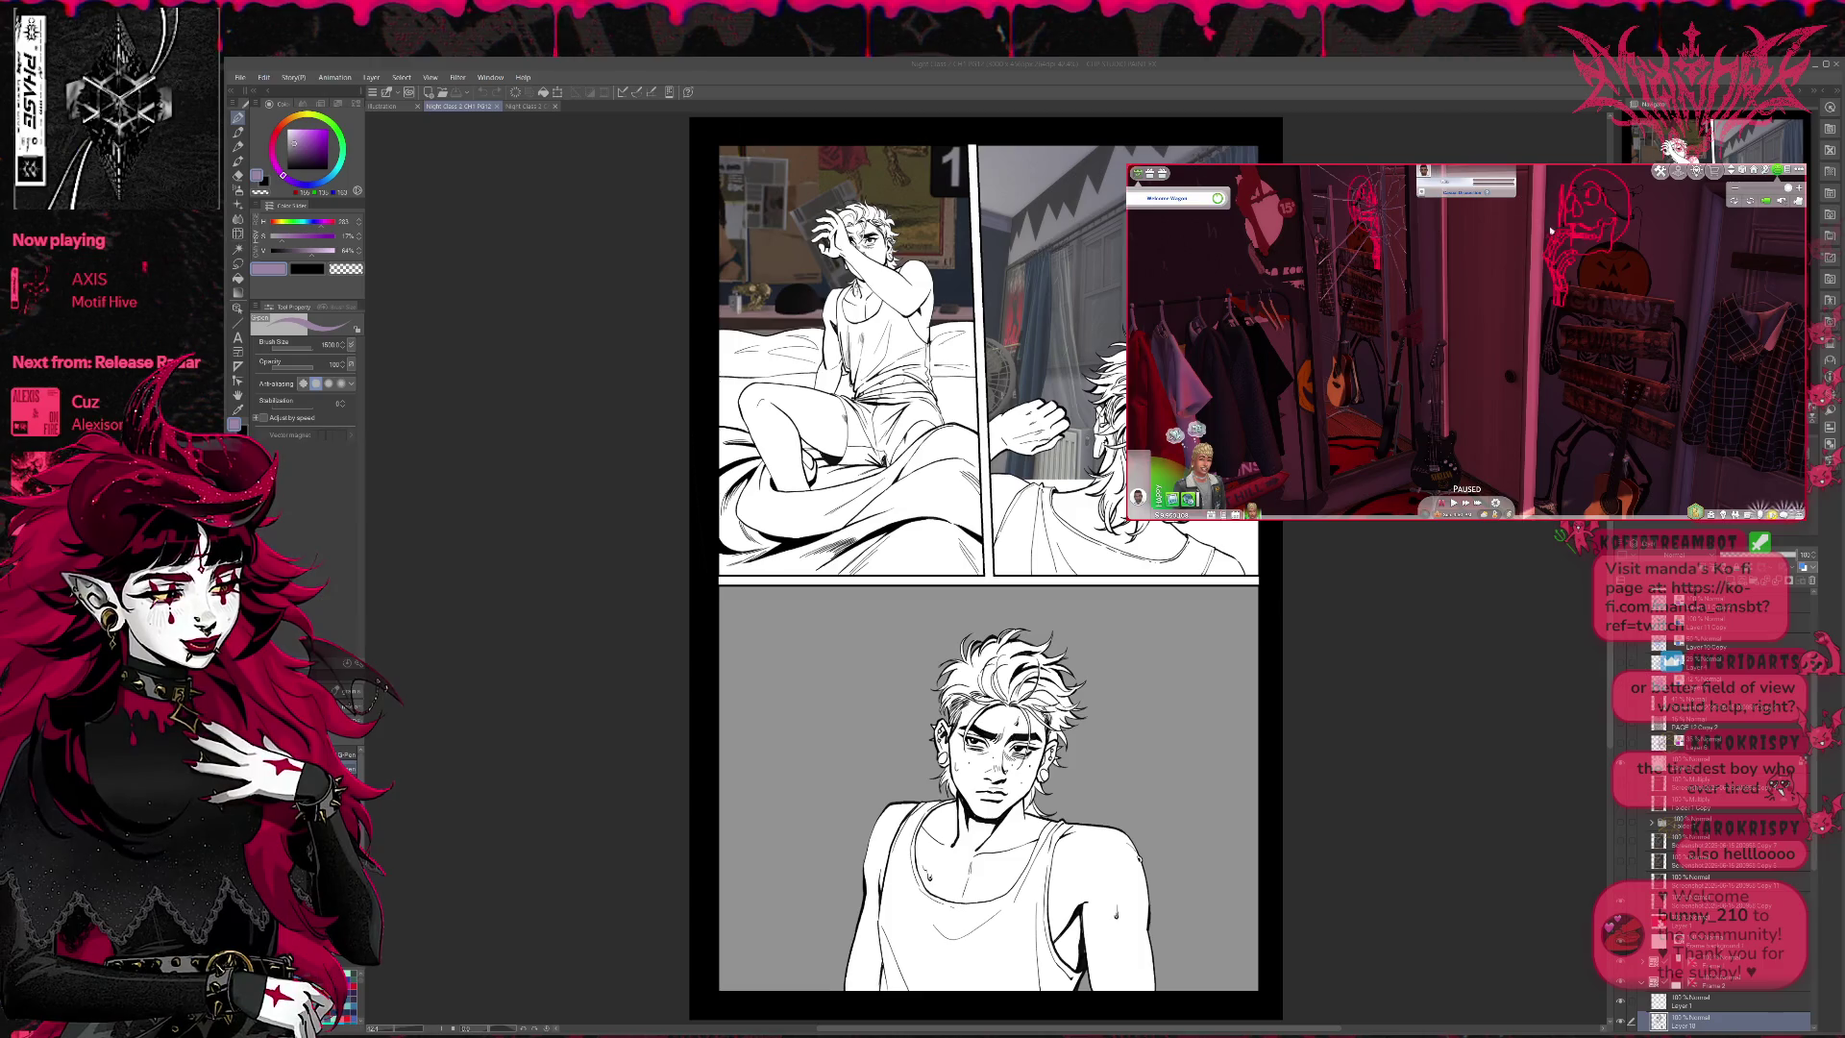
pyautogui.click(1509, 231)
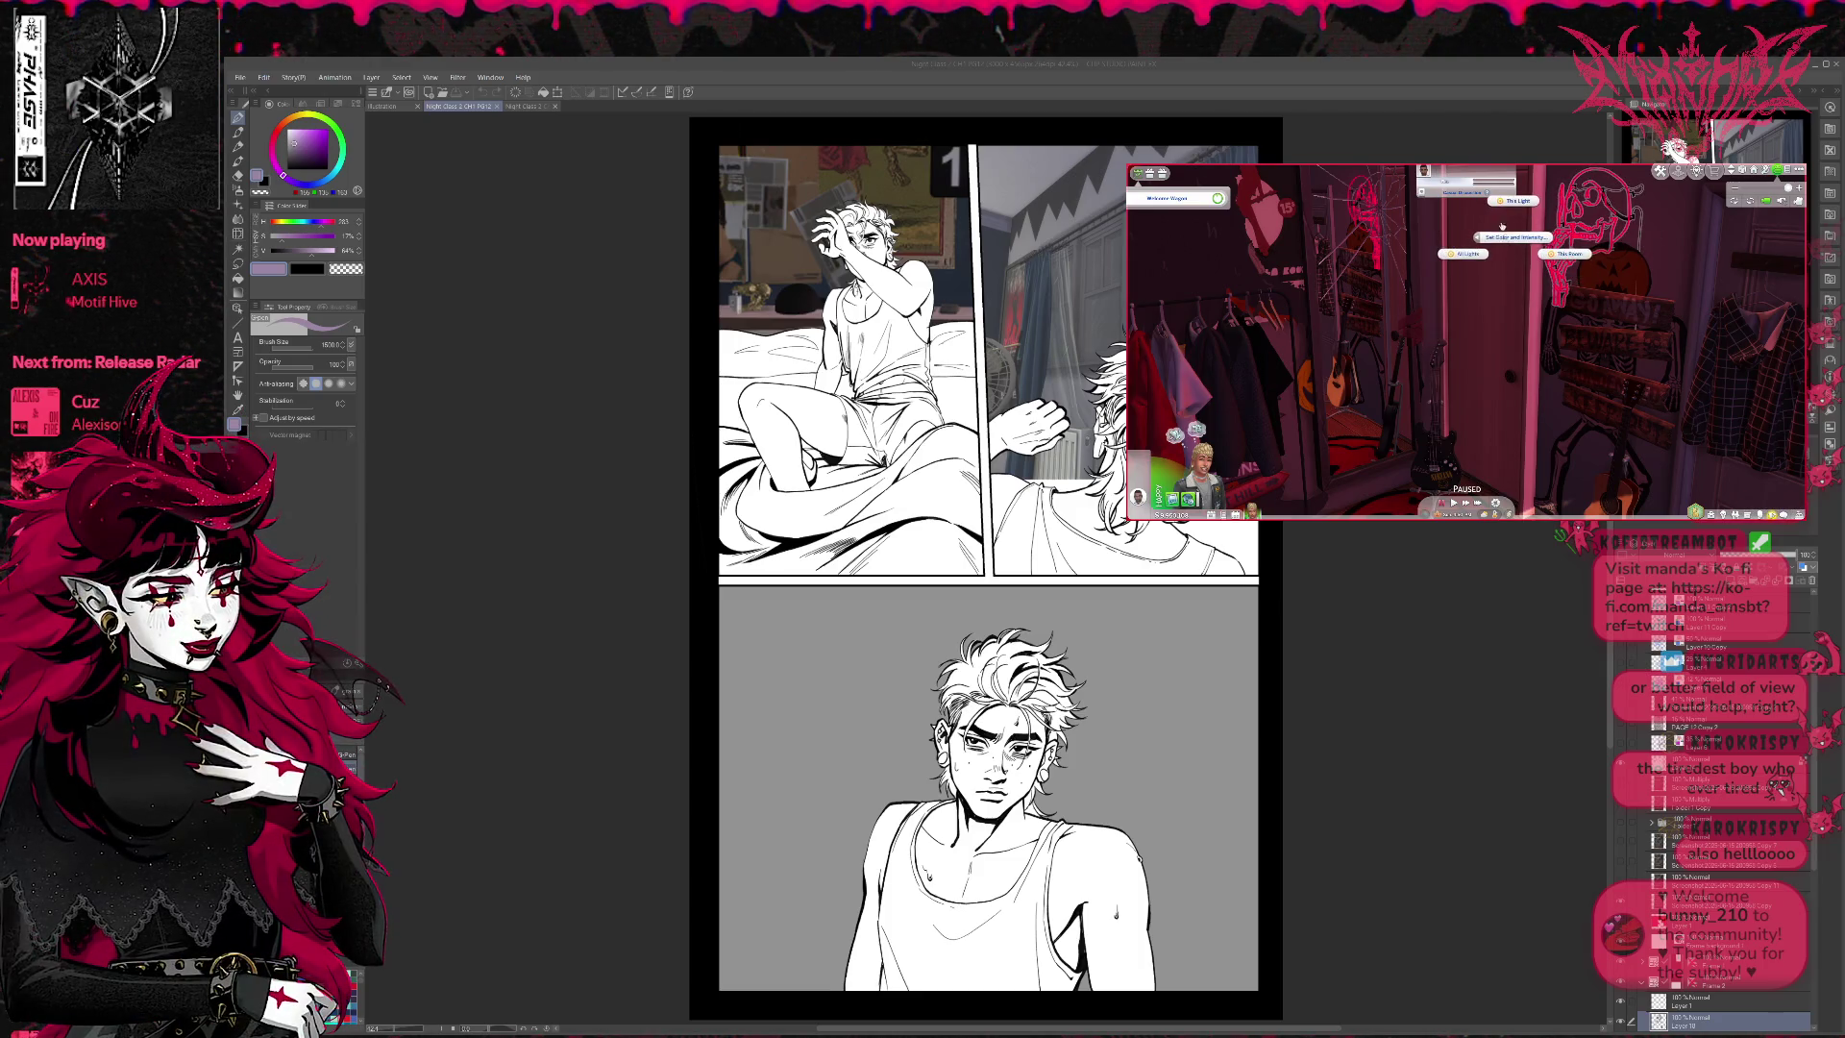
pyautogui.click(1517, 203)
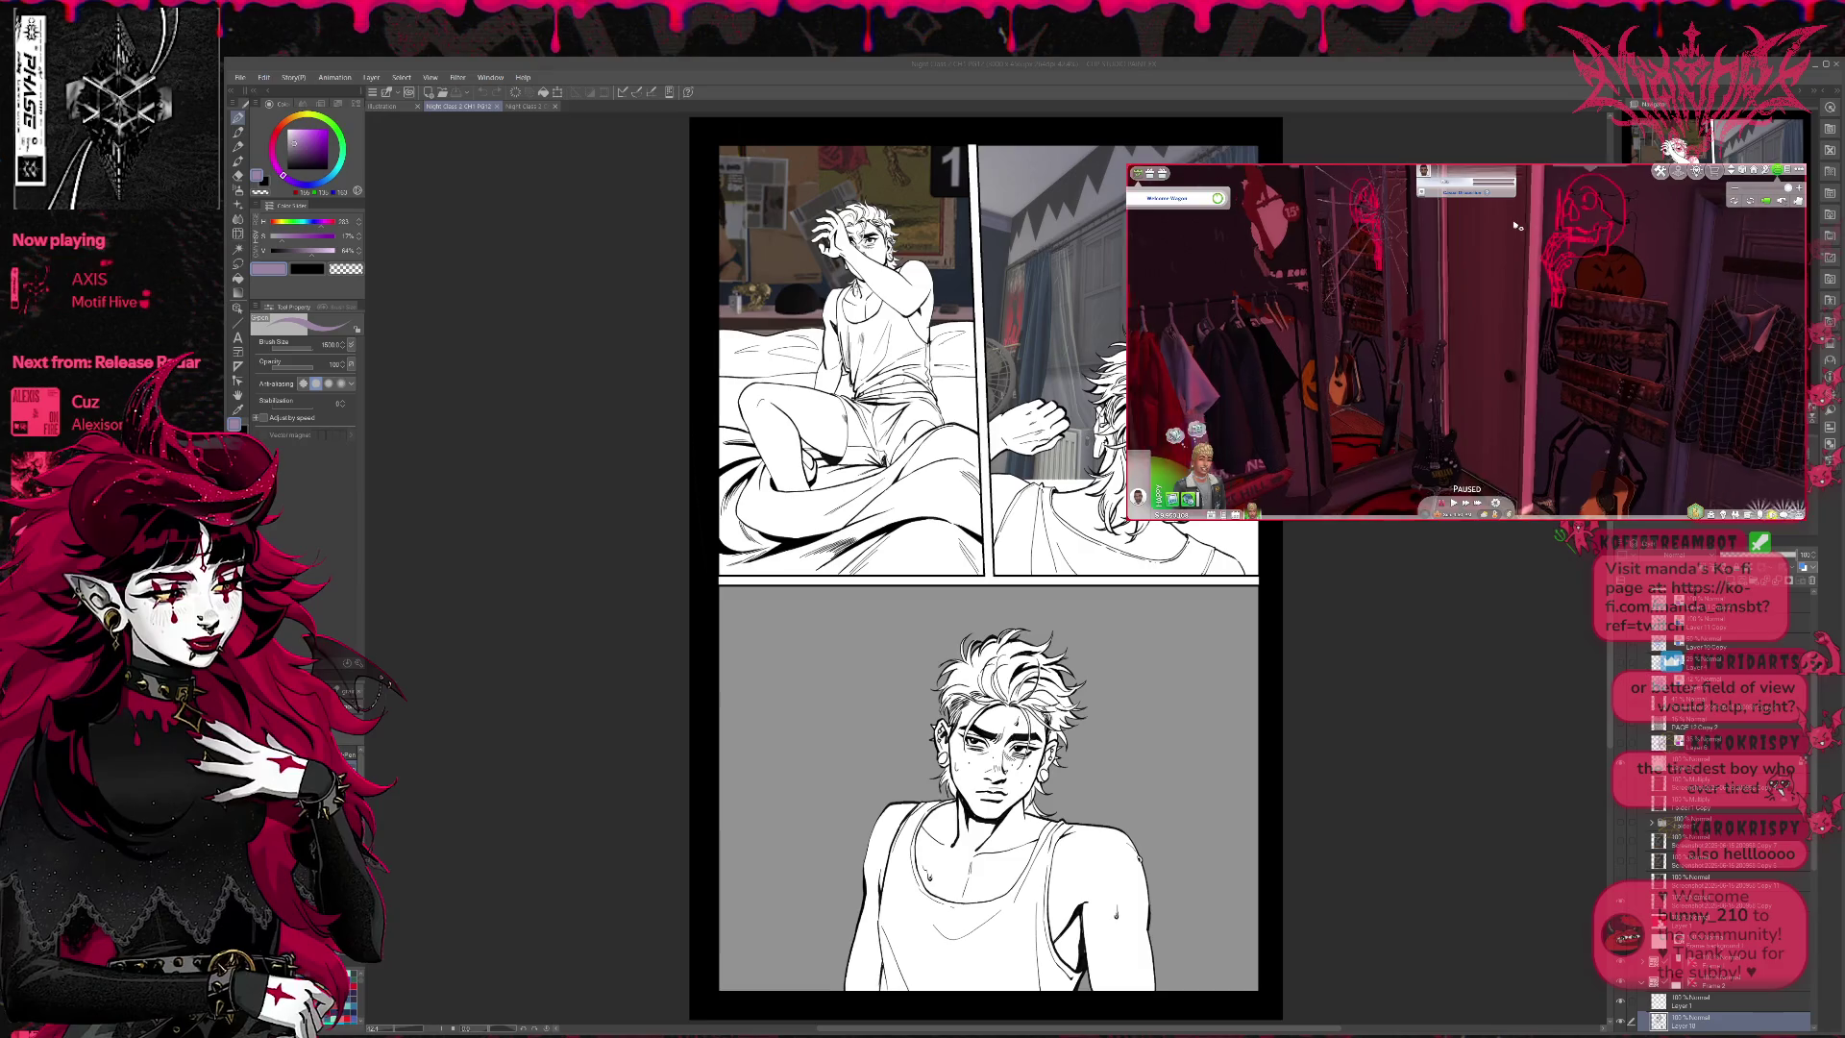
pyautogui.click(1561, 176)
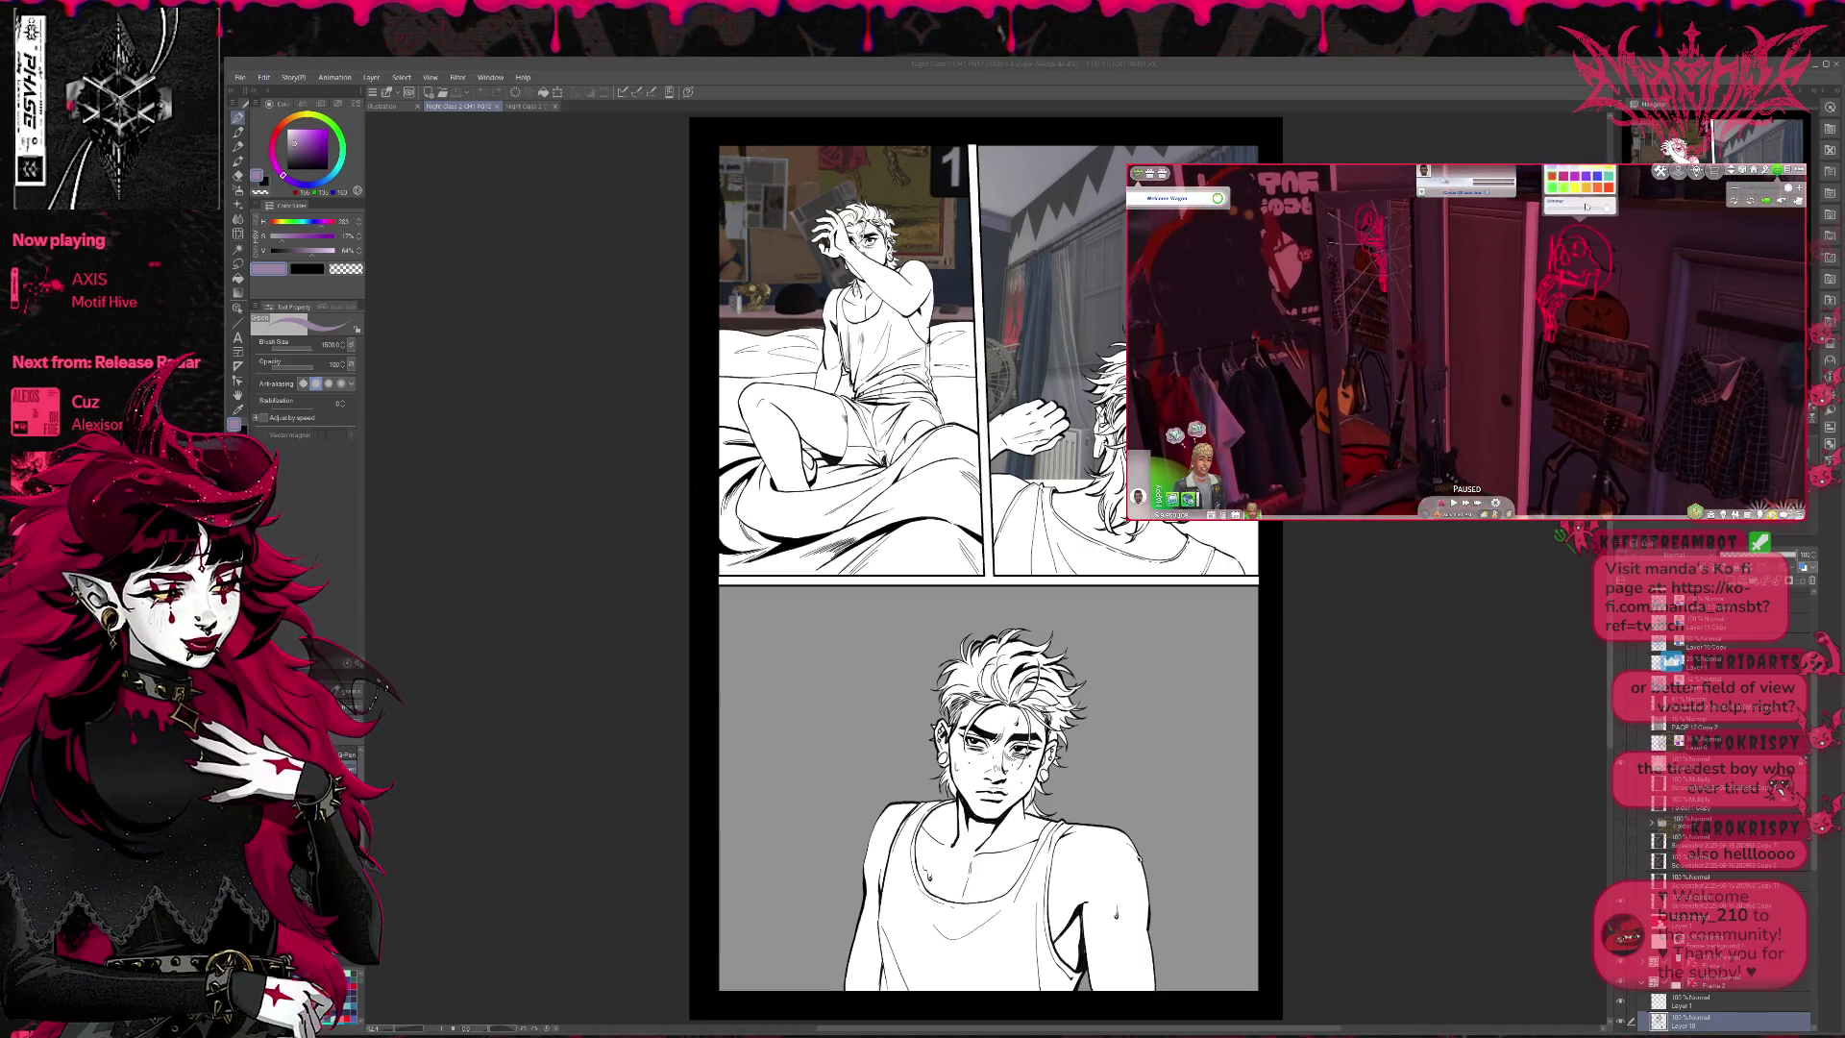
# - Change the room light to purple, then teal, and lower its intensity slightly
pyautogui.click(1576, 177)
pyautogui.click(1552, 174)
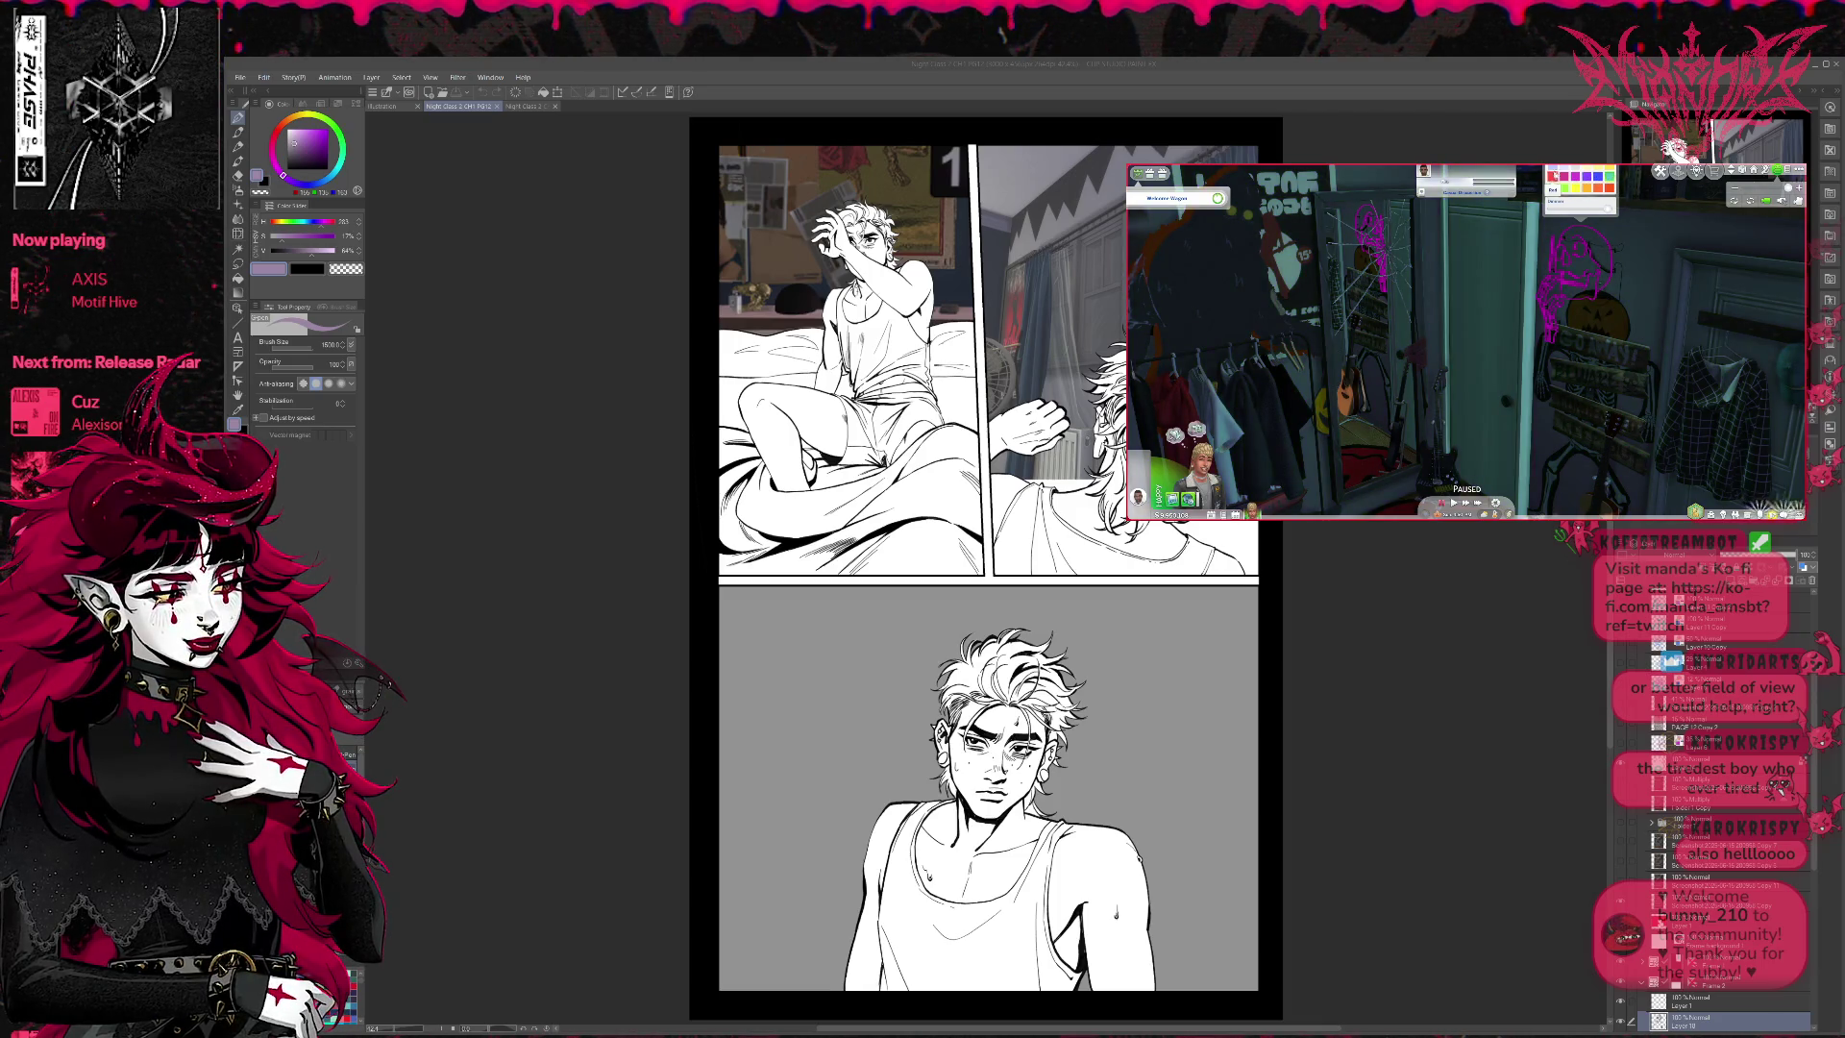
pyautogui.click(1561, 208)
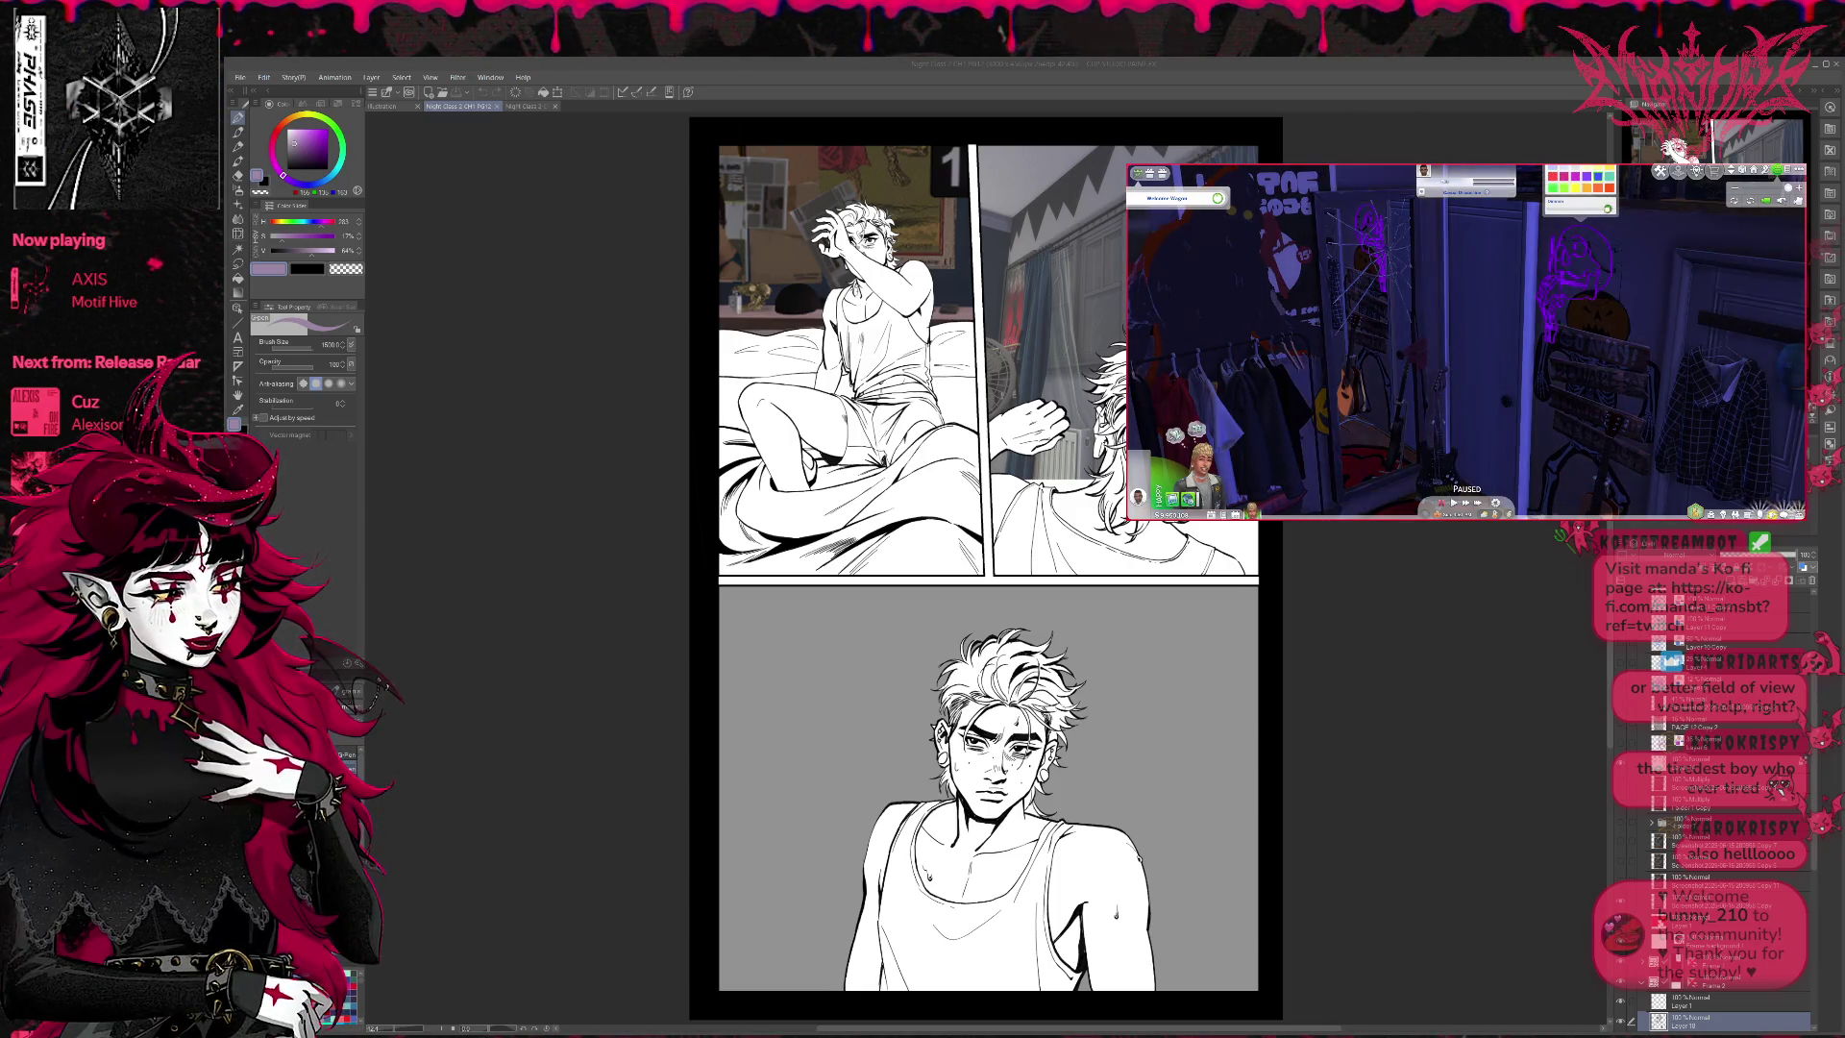
pyautogui.click(1555, 208)
pyautogui.click(1564, 207)
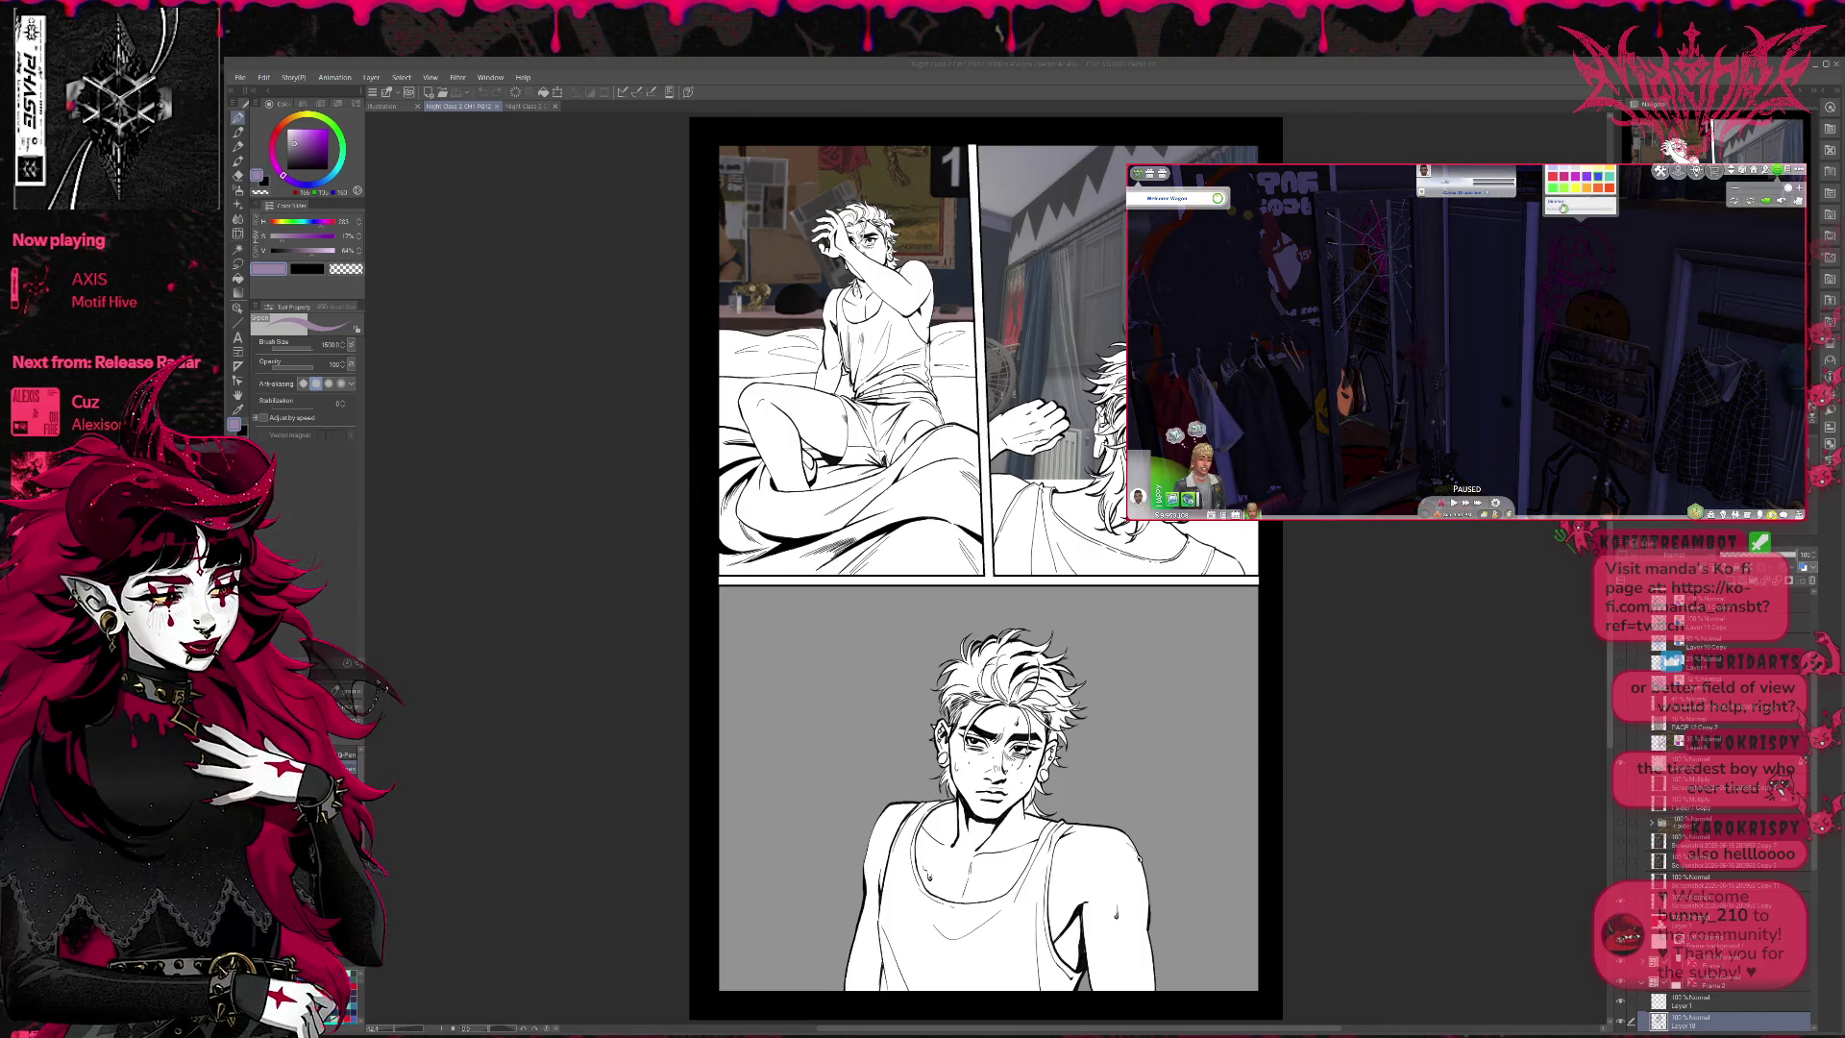
# - Hide the game interface and zoom the free camera to a low, close view of the bed
pyautogui.scroll(3, 1218, 317)
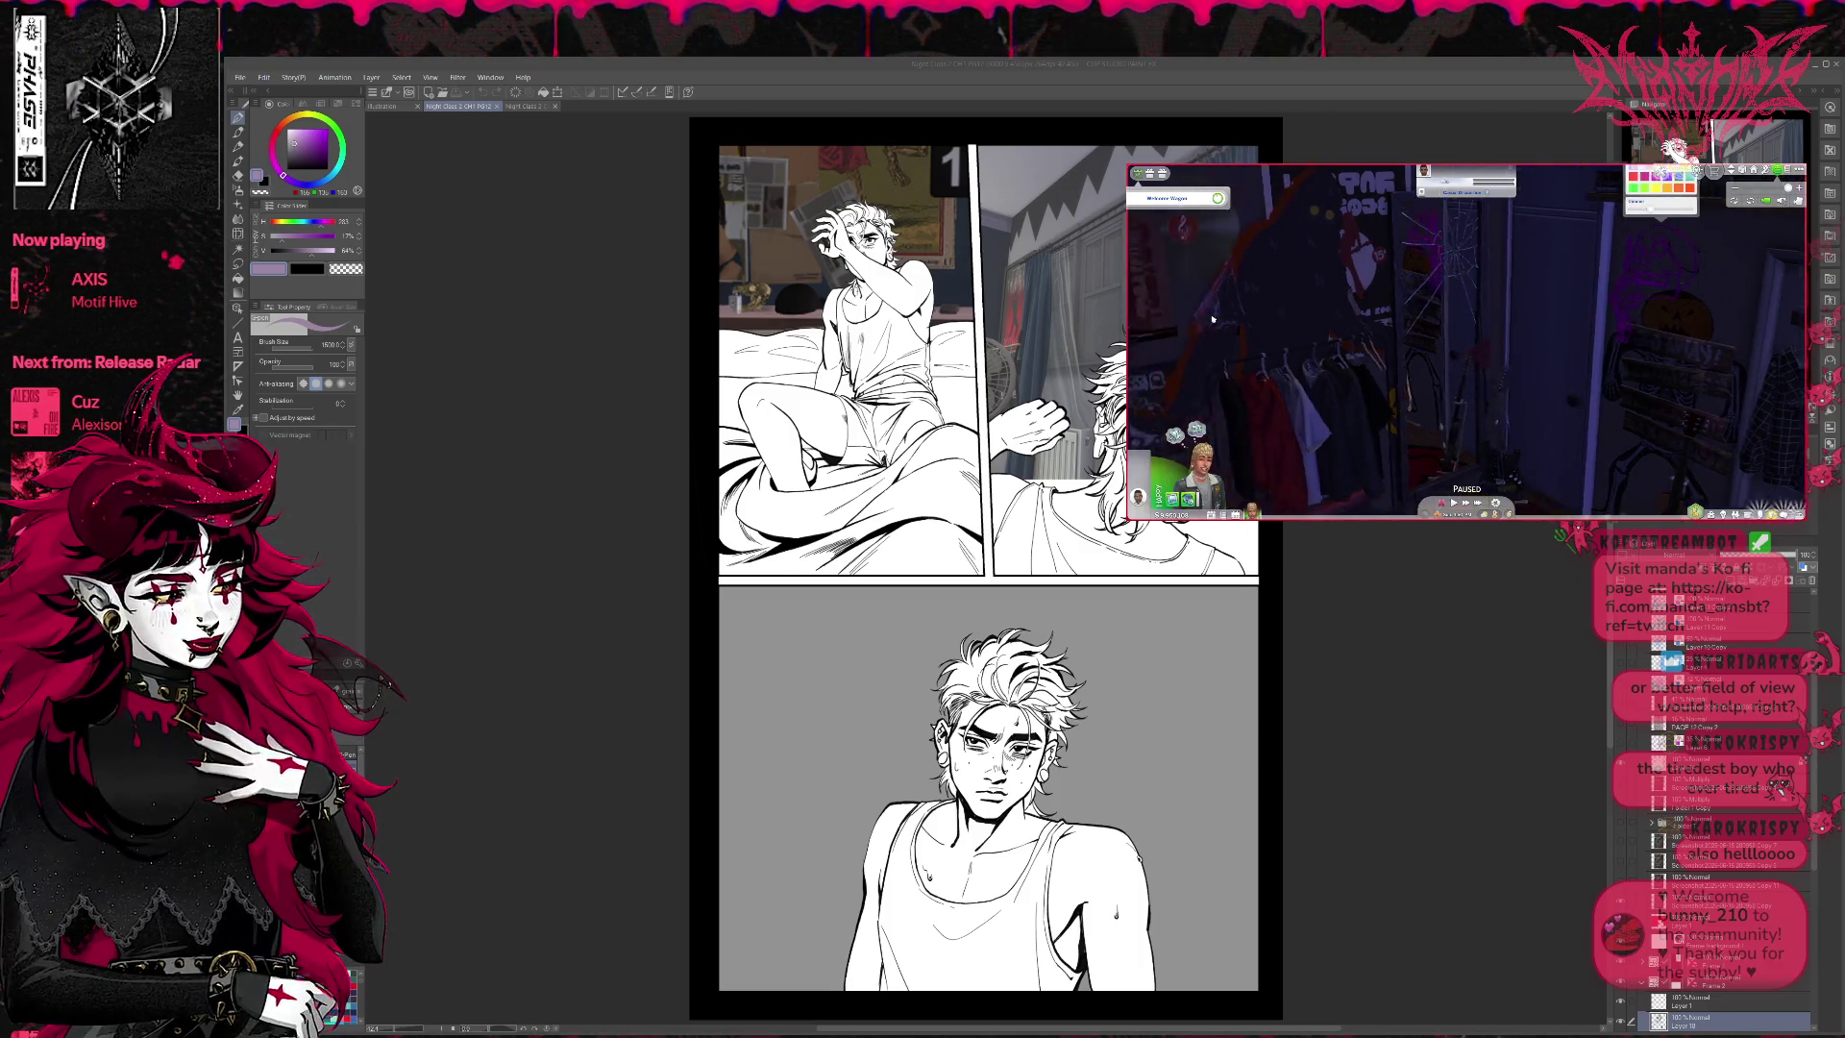
pyautogui.scroll(-3, 1217, 317)
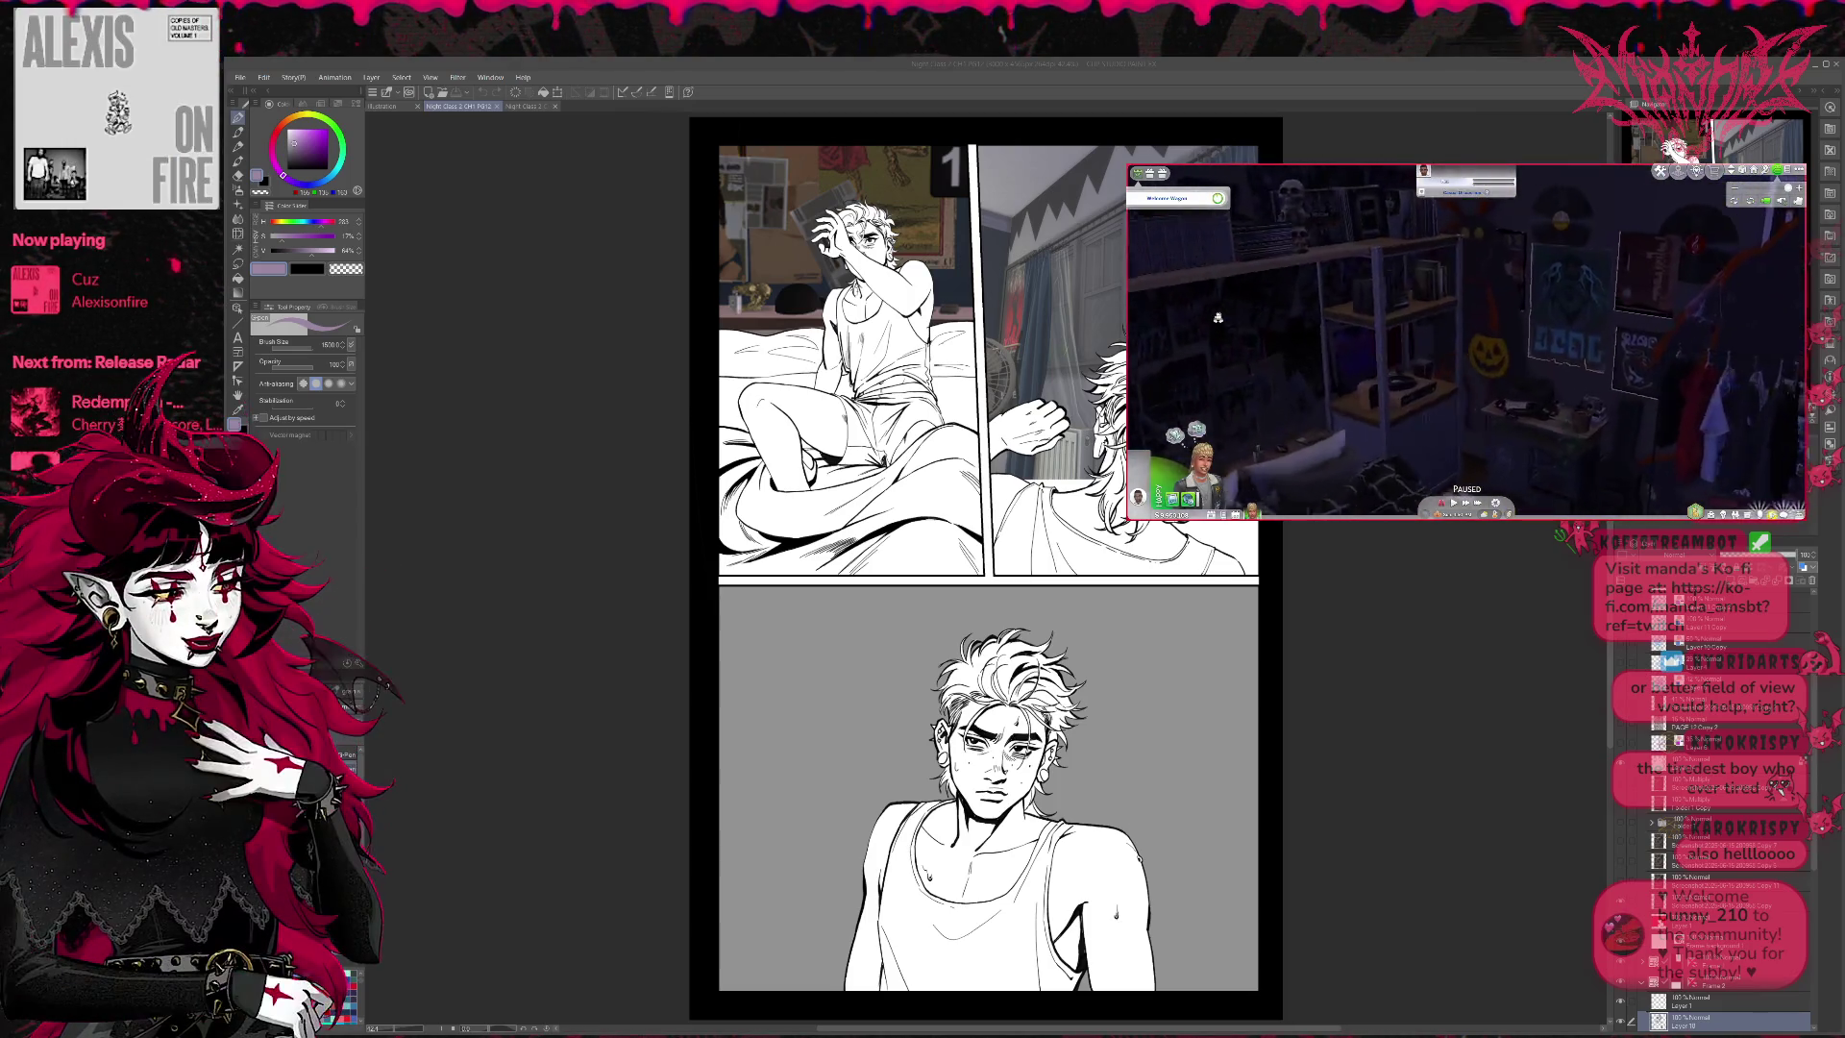
pyautogui.scroll(-2, 1218, 317)
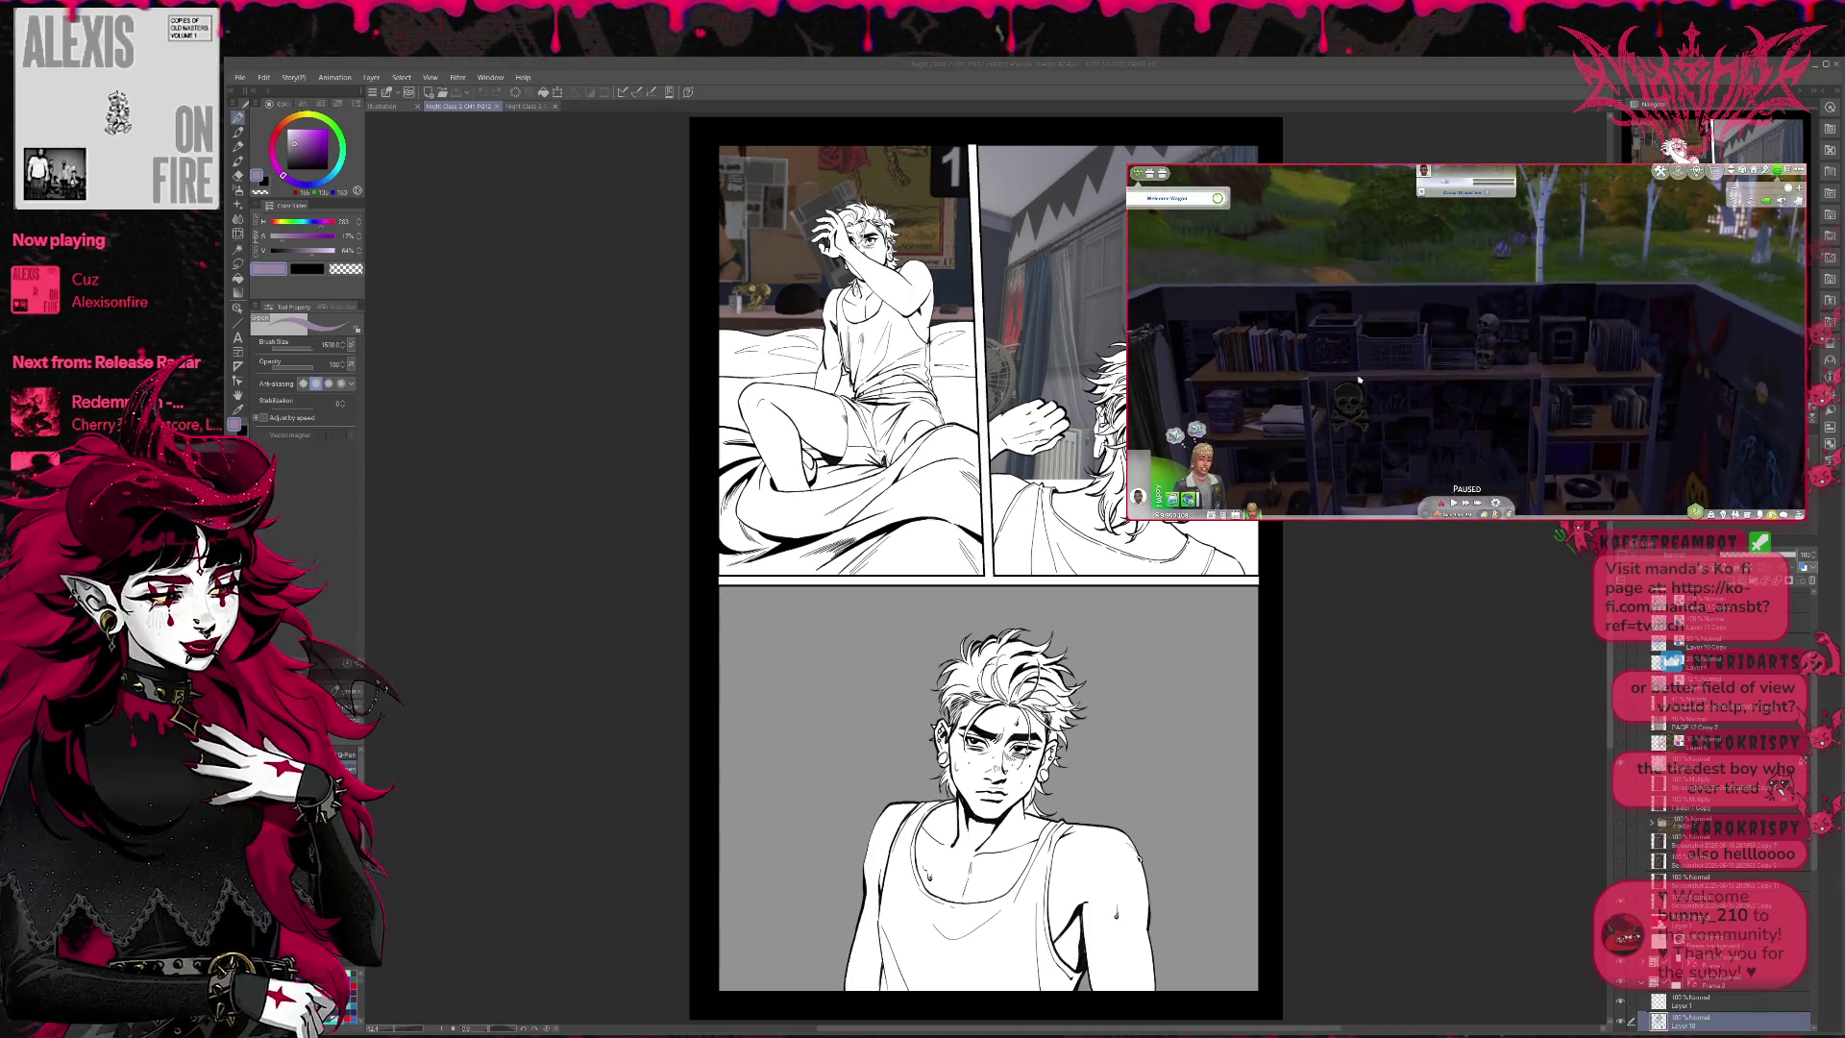
pyautogui.scroll(3, 1411, 402)
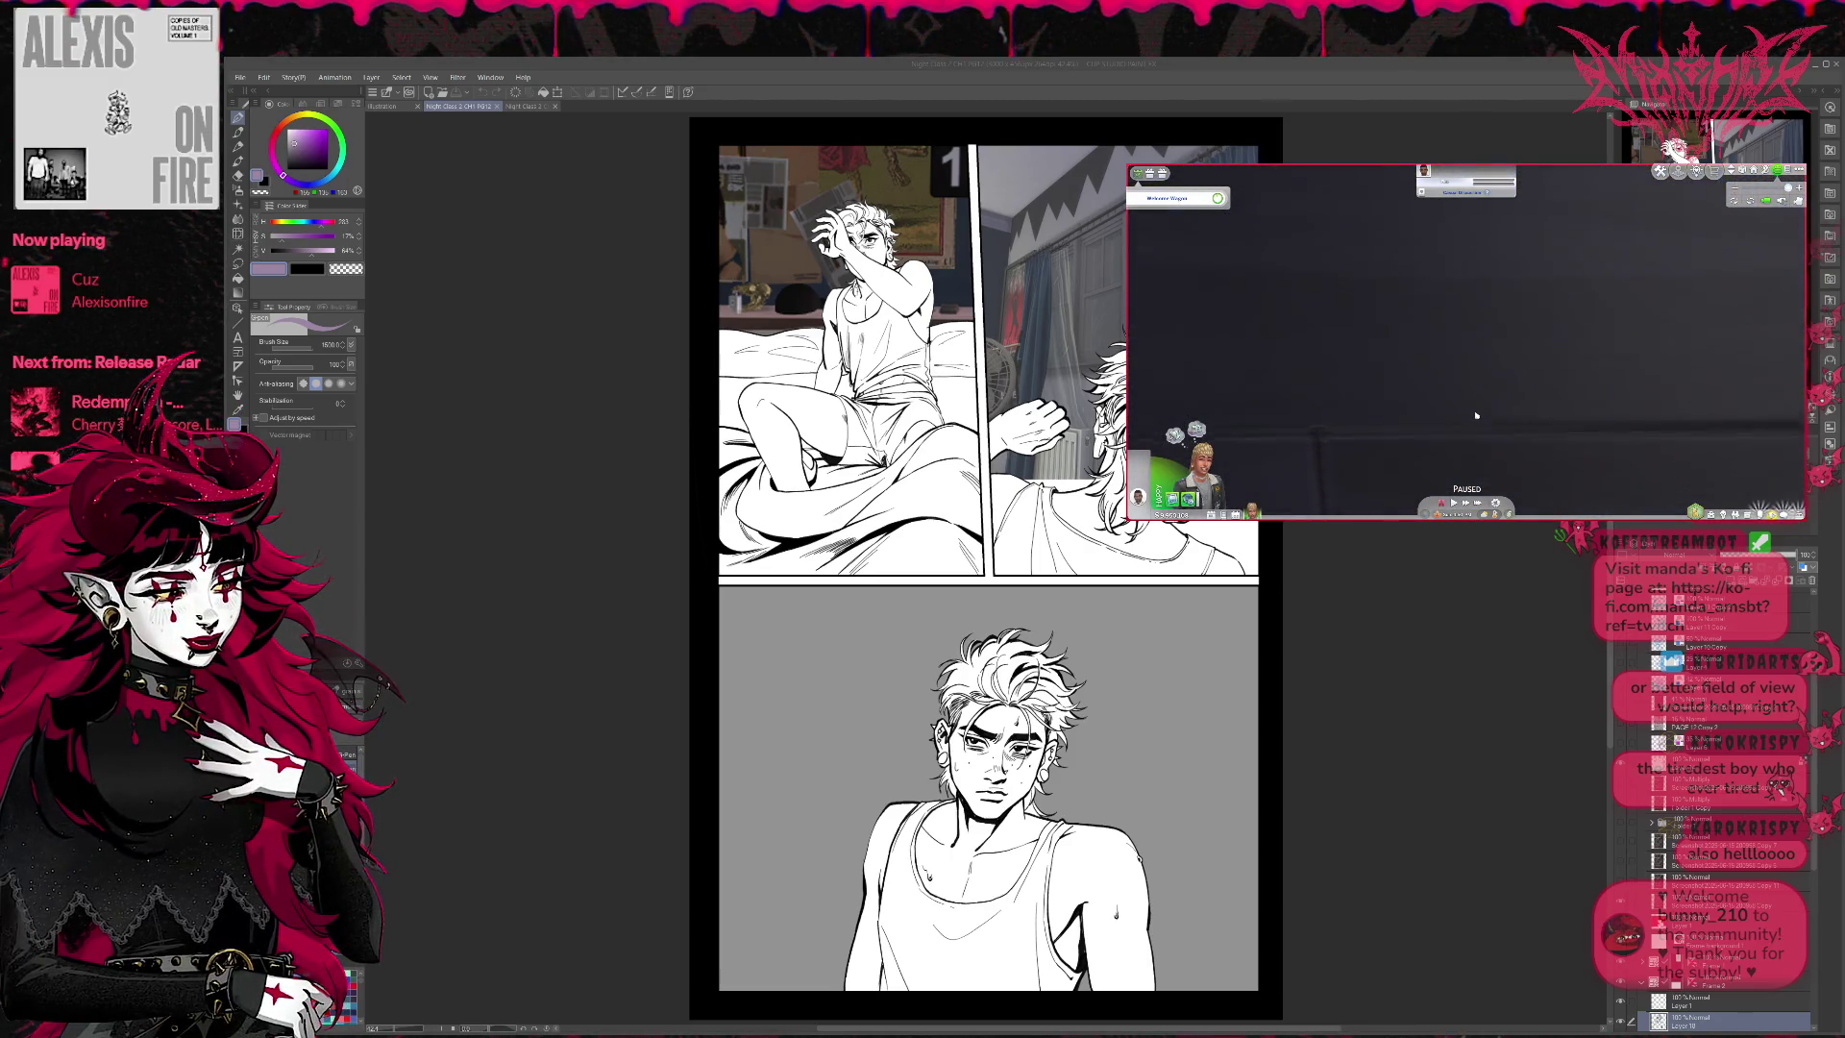
pyautogui.scroll(-2, 1470, 418)
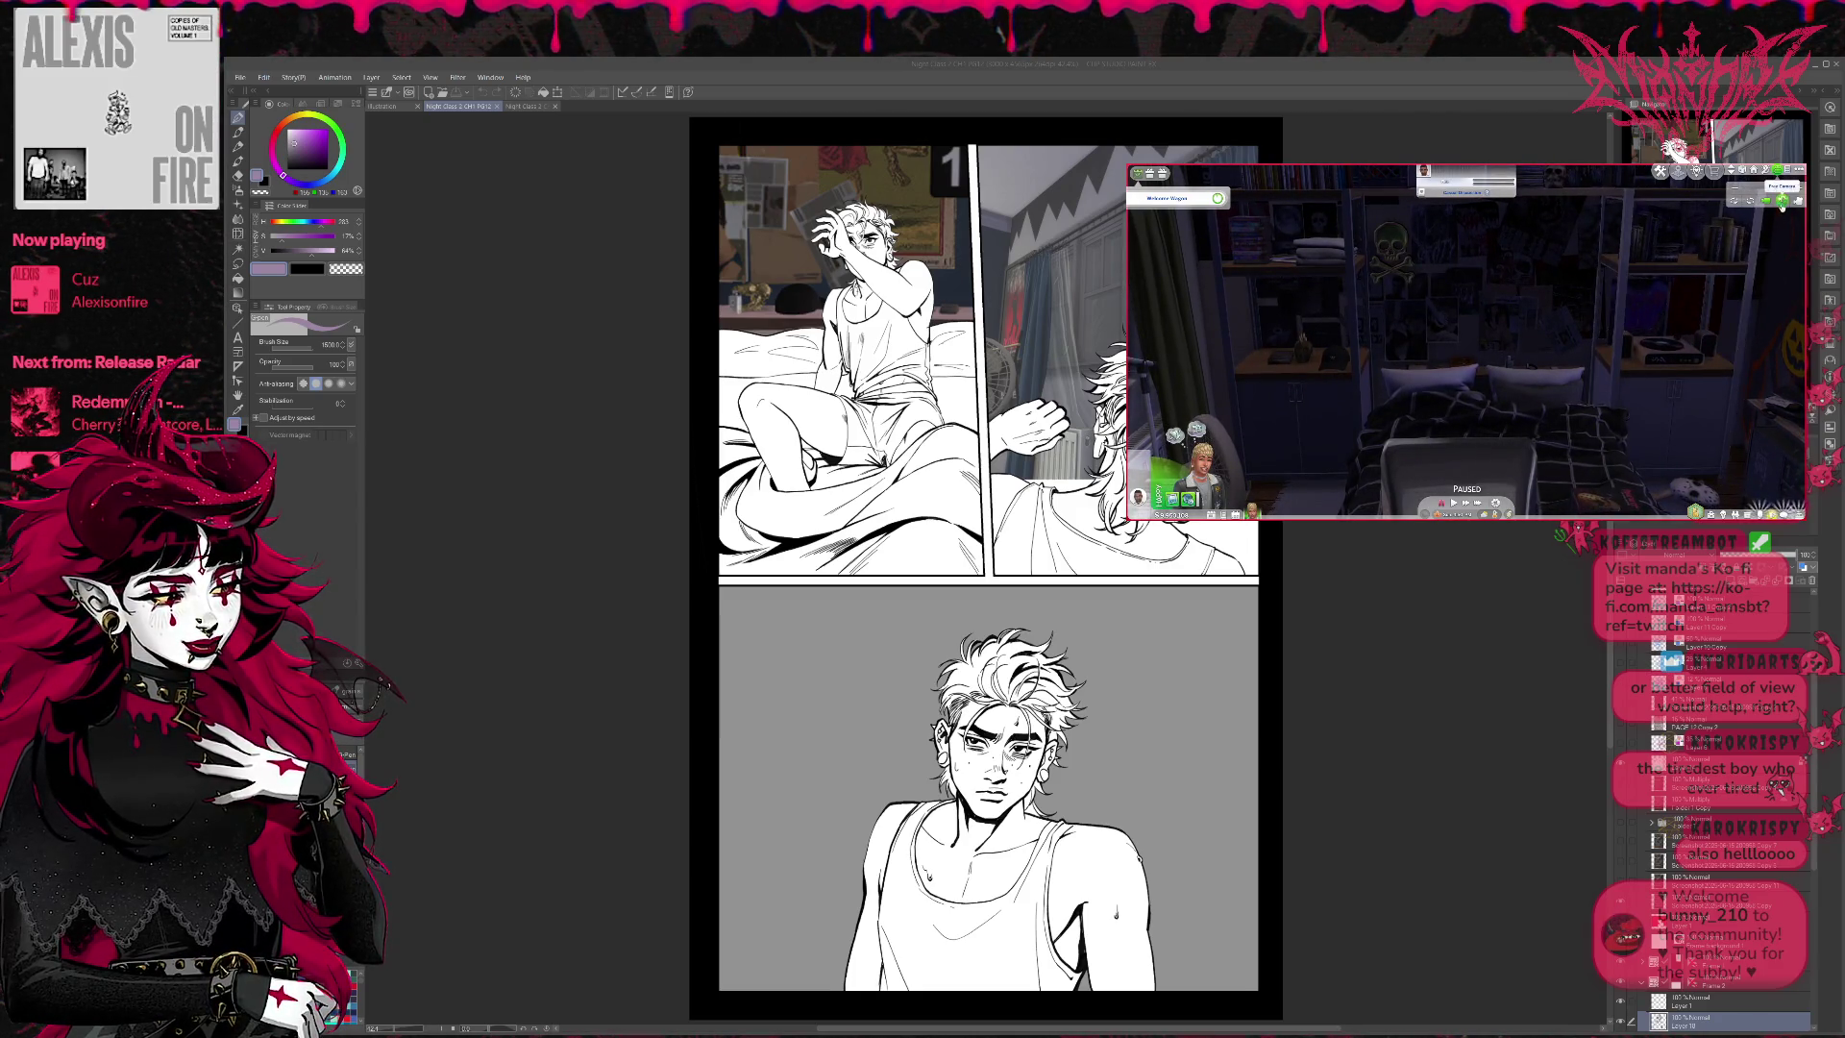
pyautogui.click(1783, 202)
pyautogui.scroll(2, 1573, 363)
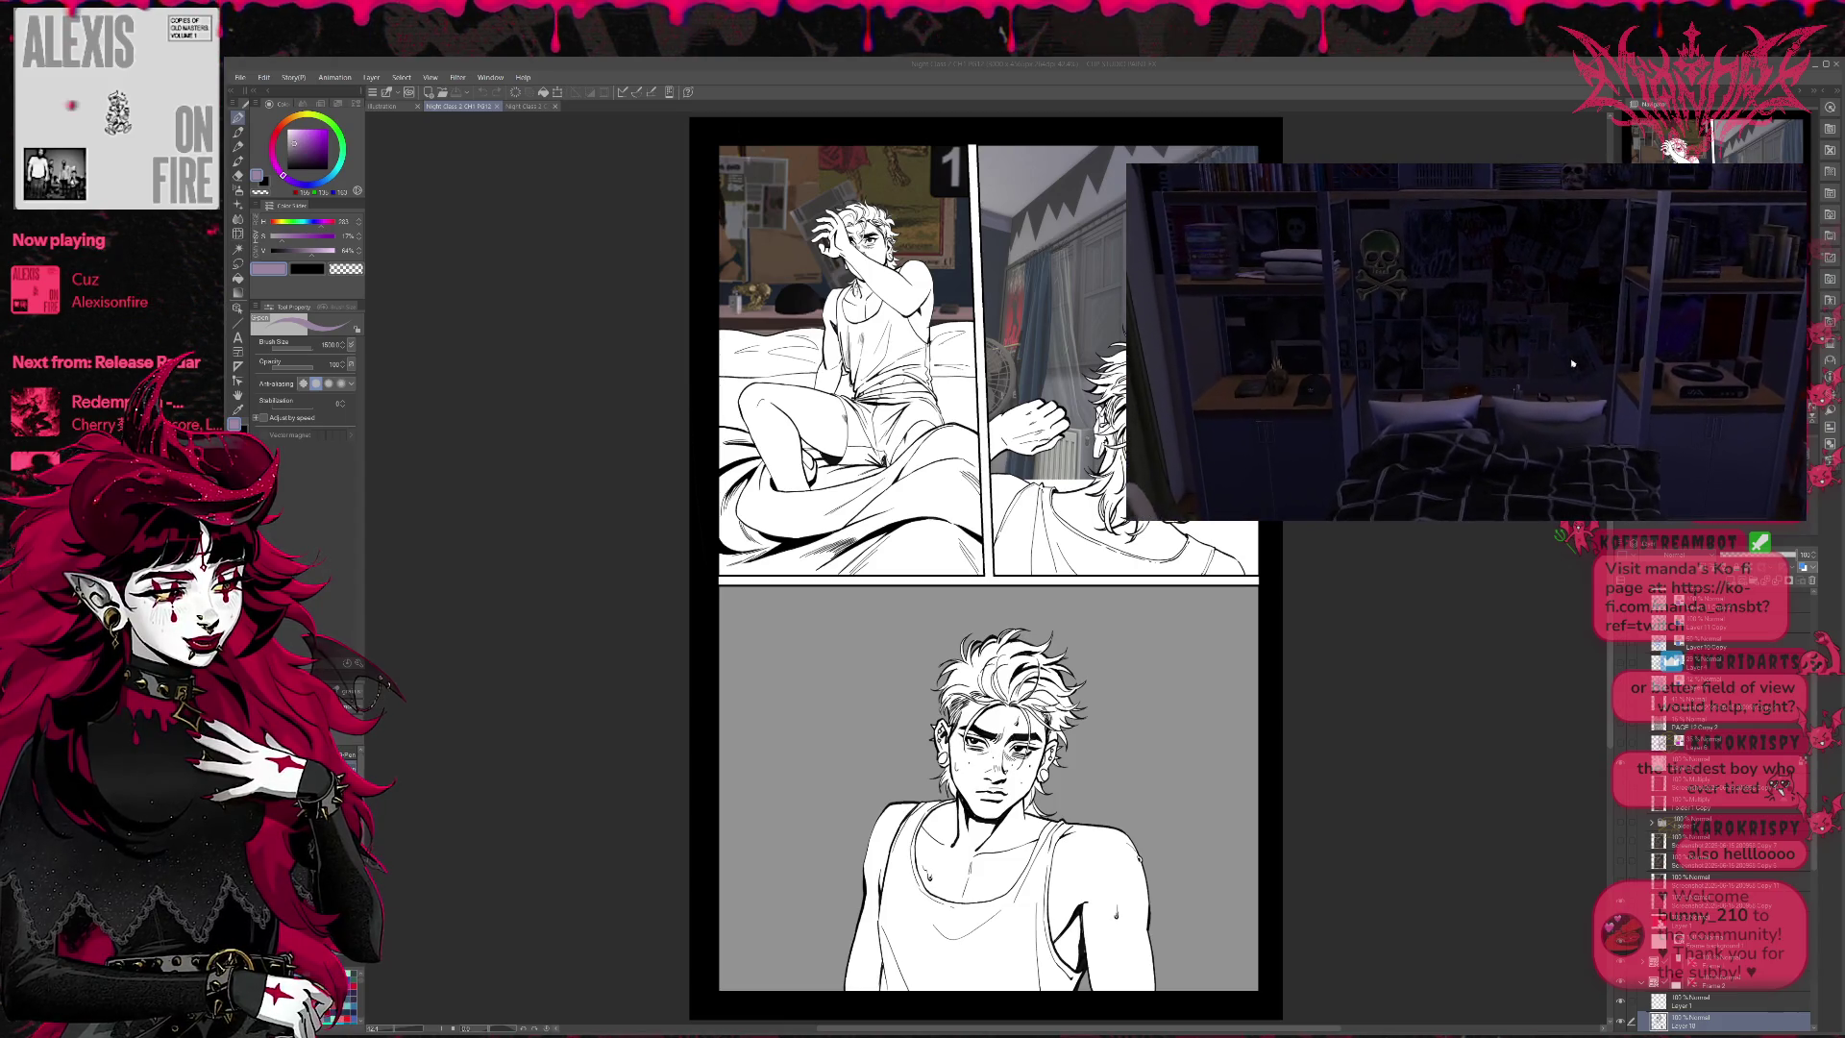
pyautogui.scroll(2, 1572, 363)
pyautogui.scroll(2, 1568, 348)
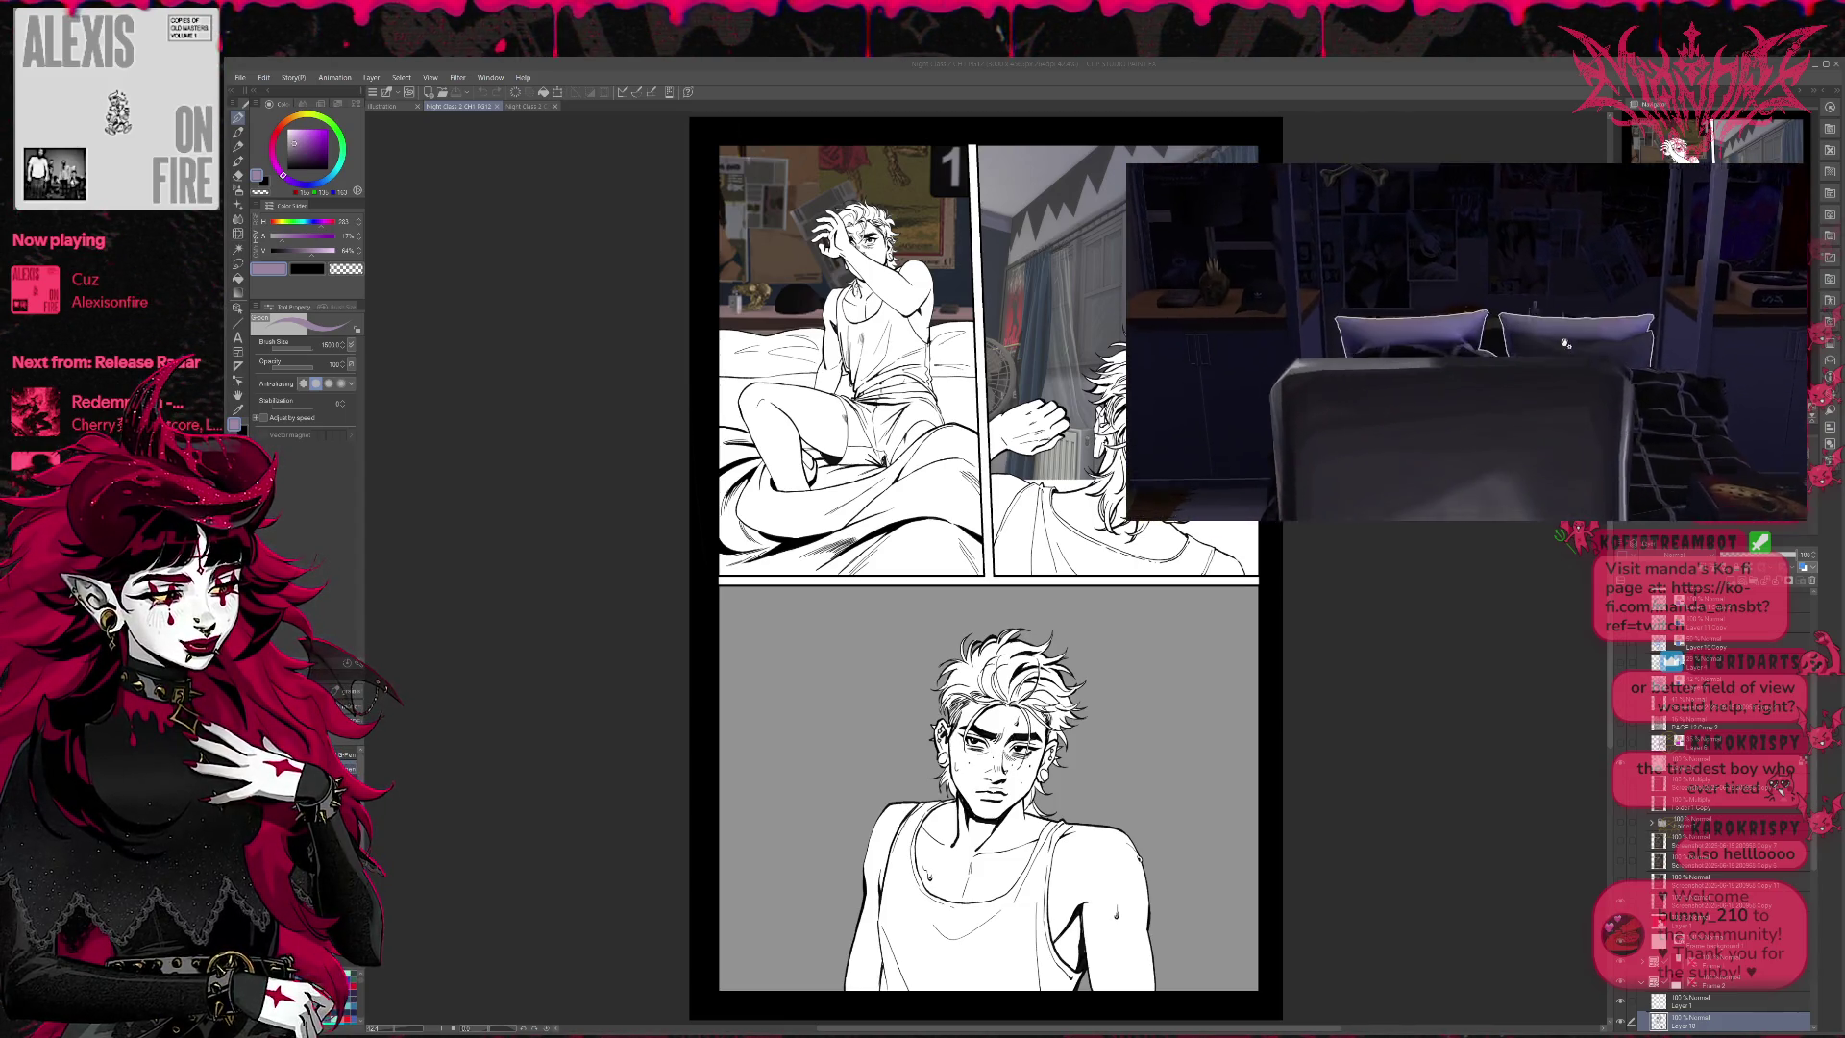
pyautogui.scroll(2, 1567, 332)
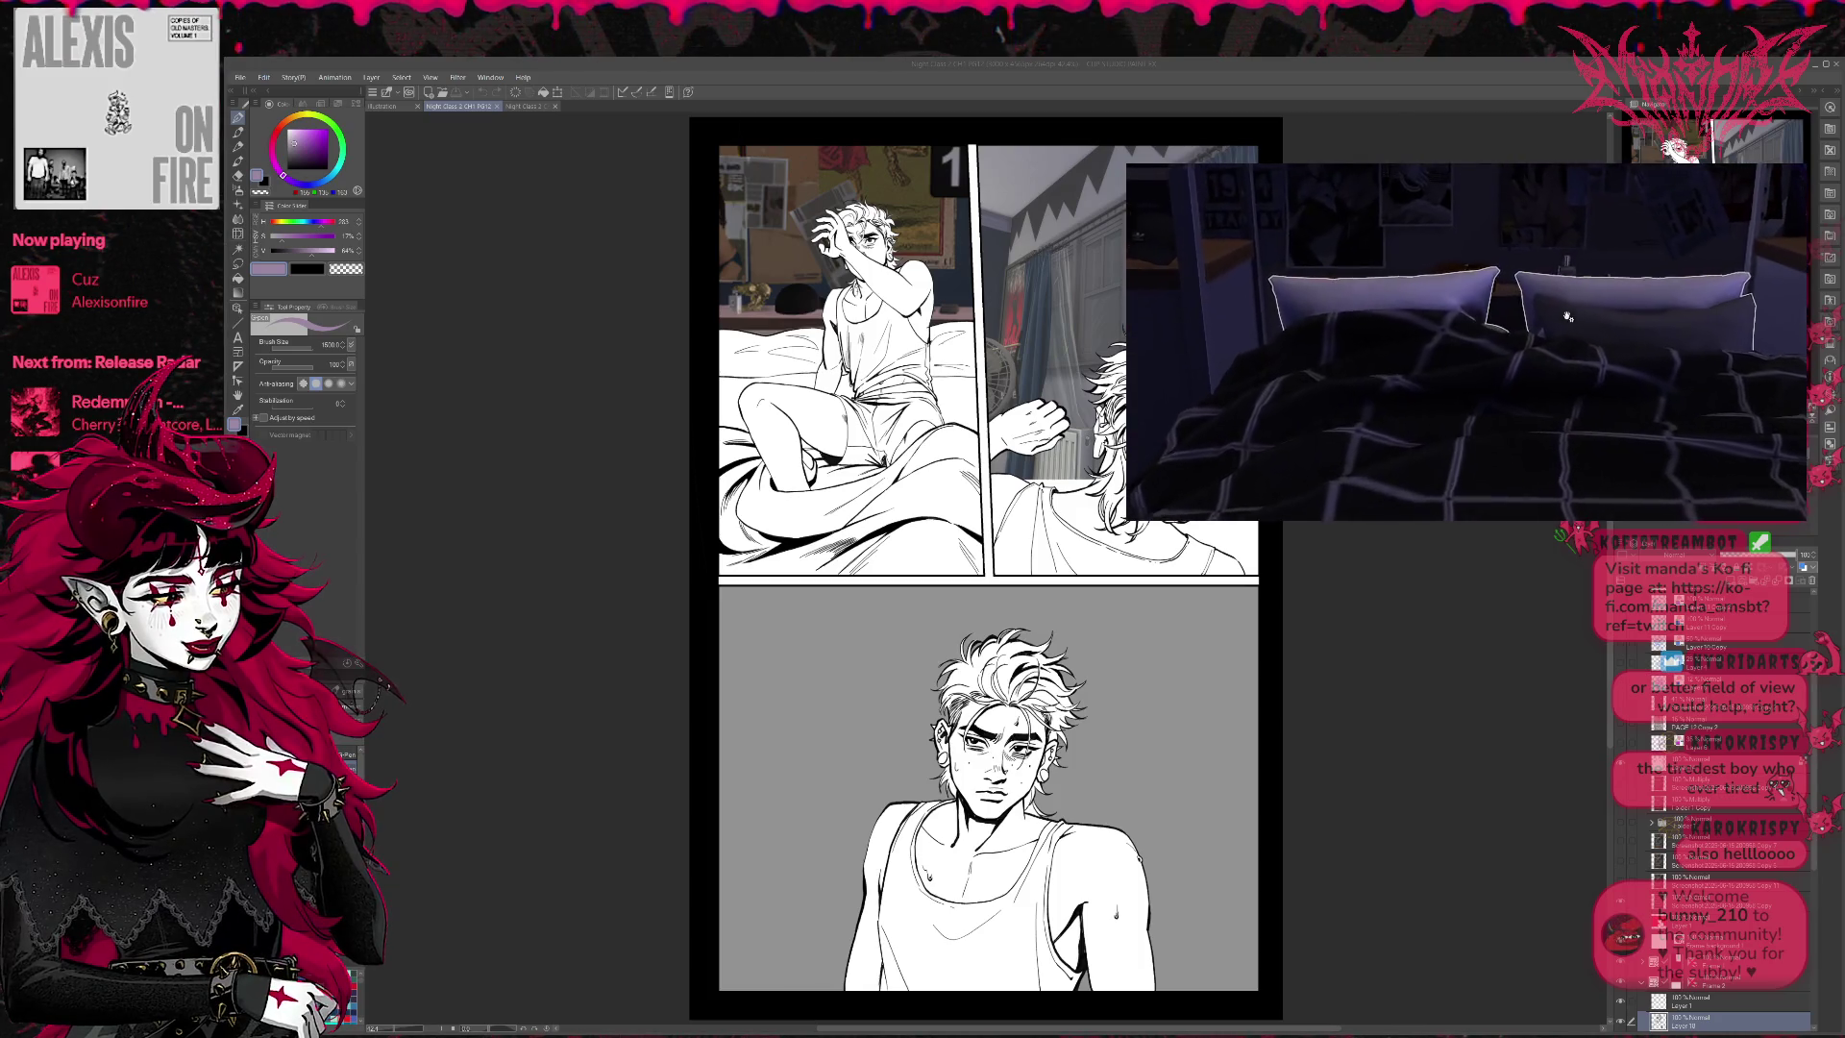
pyautogui.scroll(-4, 1567, 313)
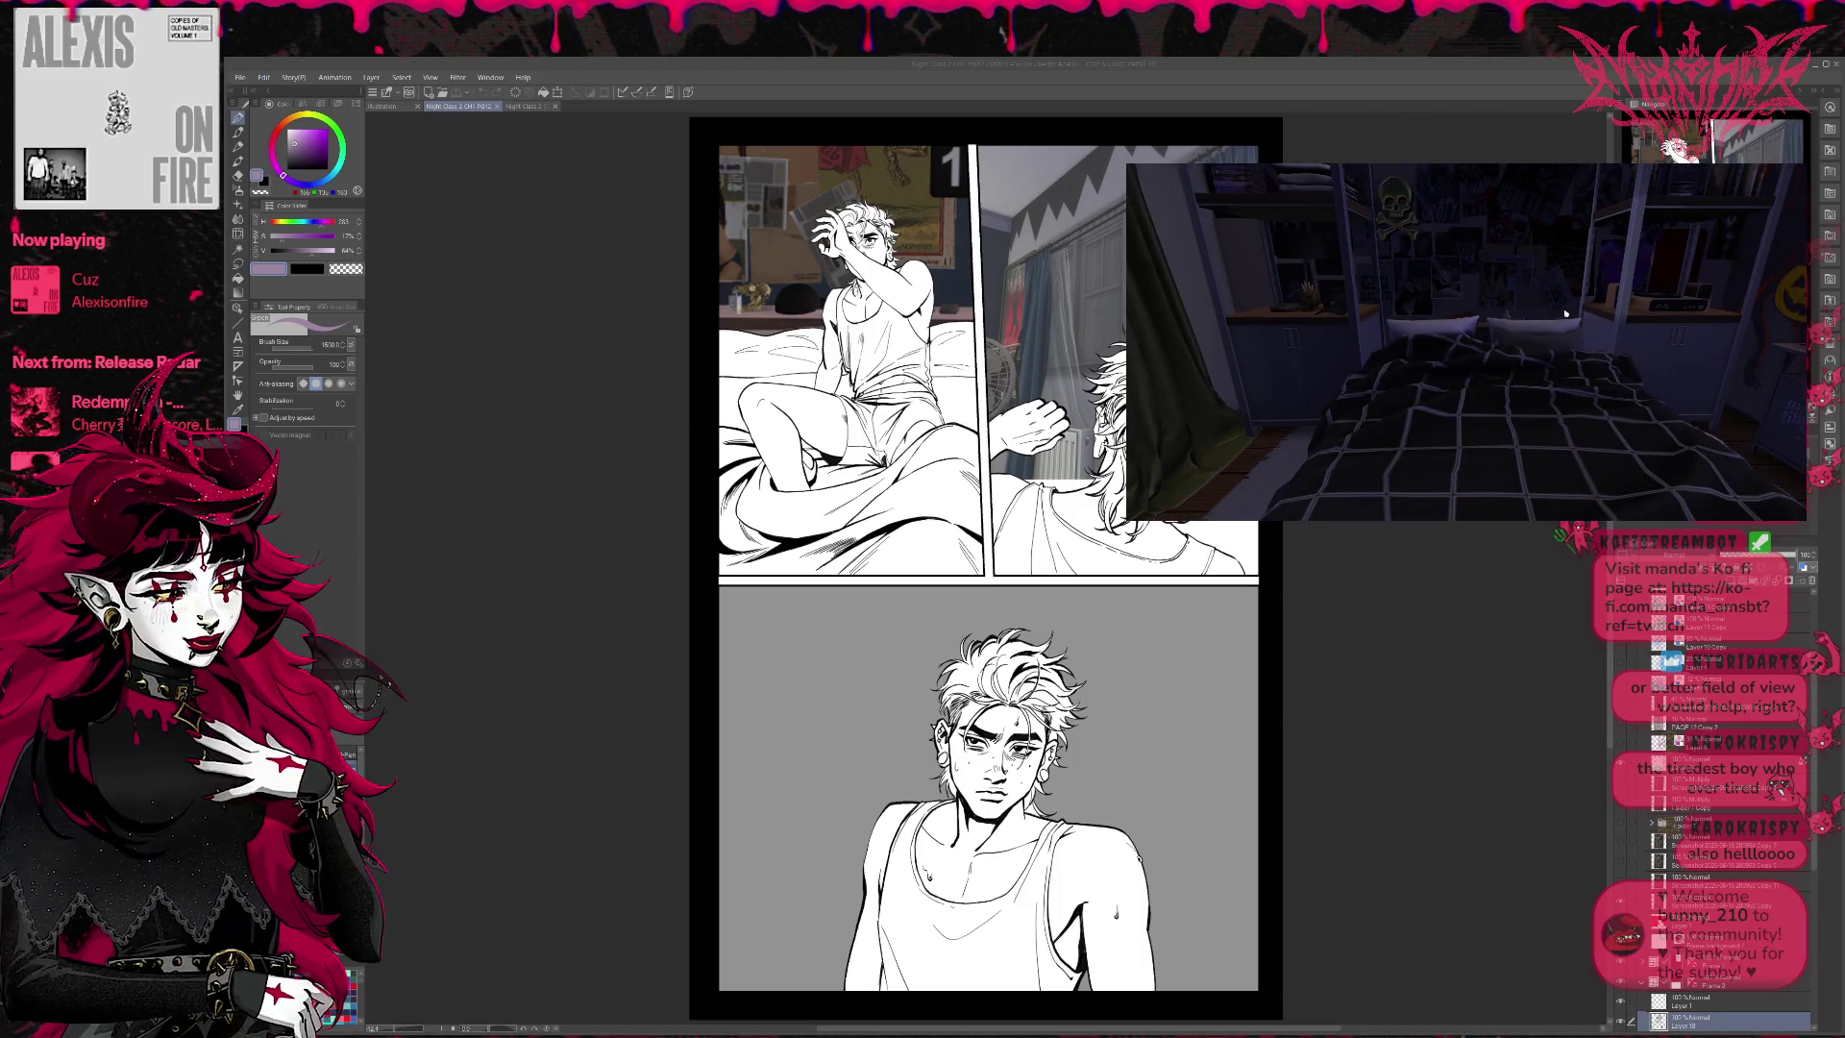
pyautogui.scroll(2, 1561, 306)
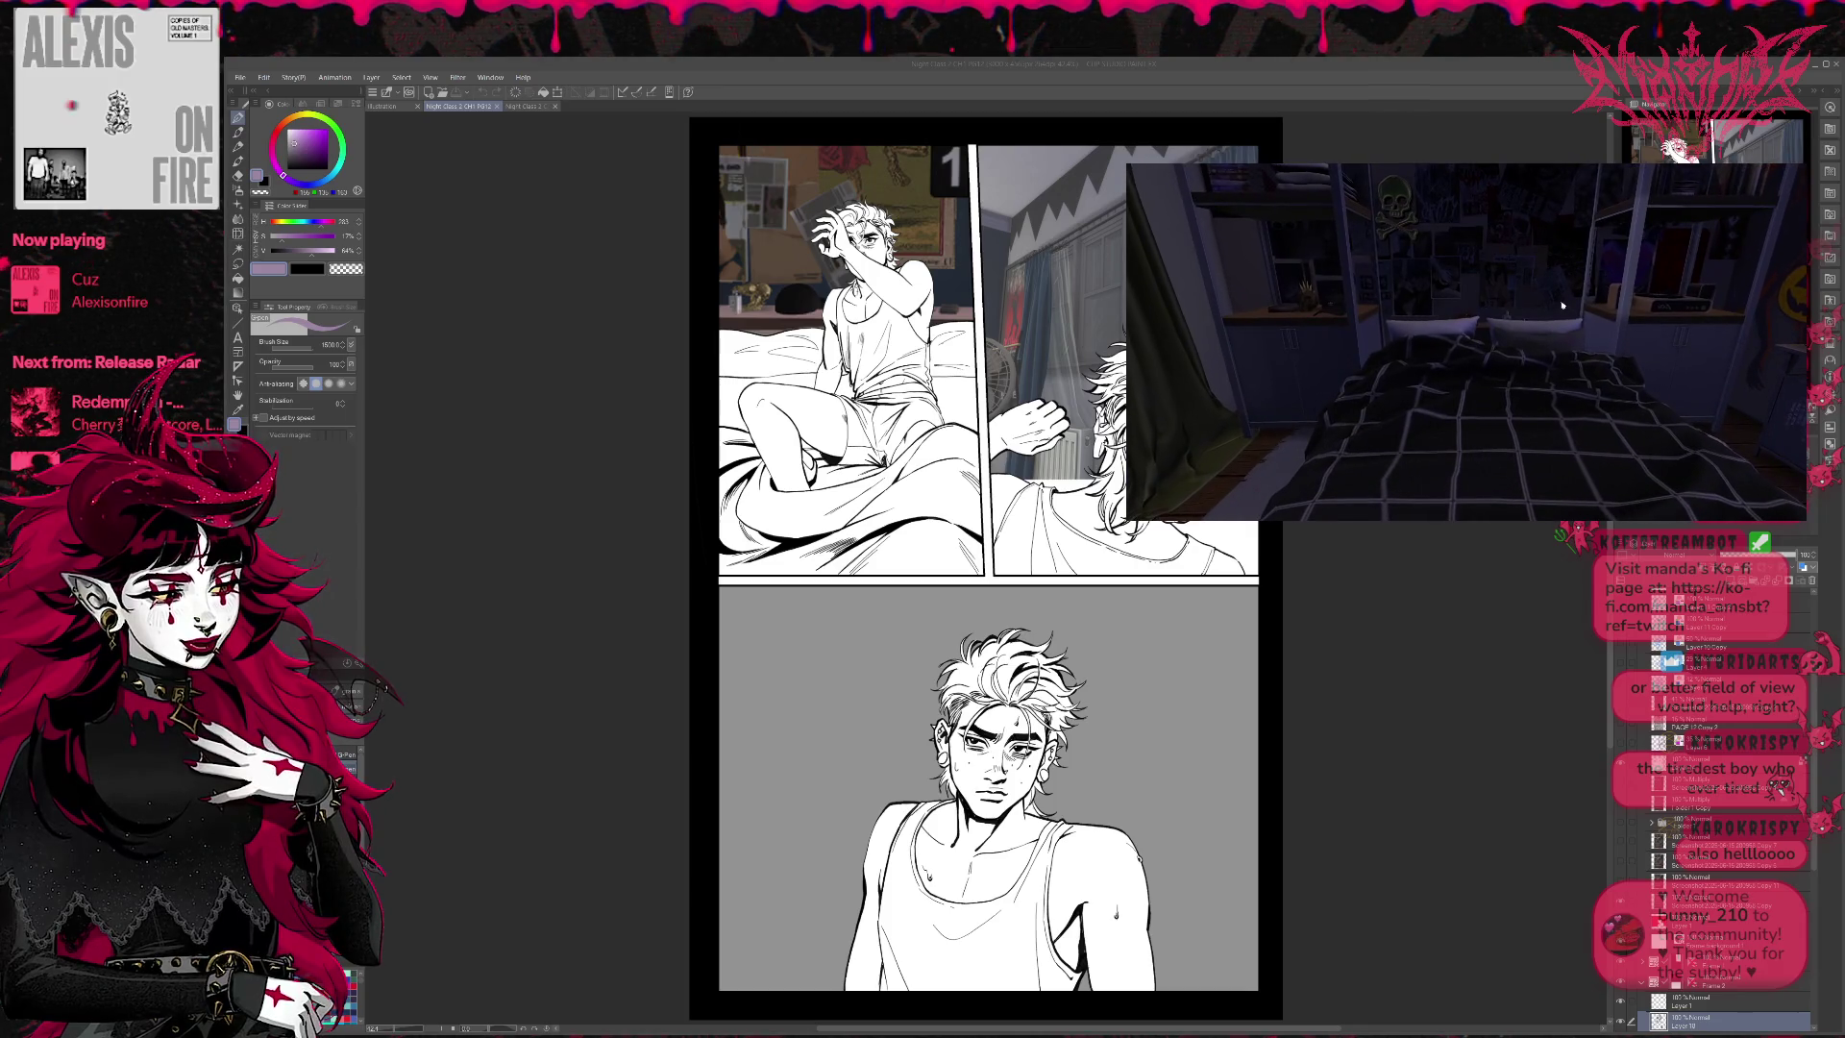
pyautogui.scroll(2, 1562, 296)
pyautogui.scroll(-1, 1563, 296)
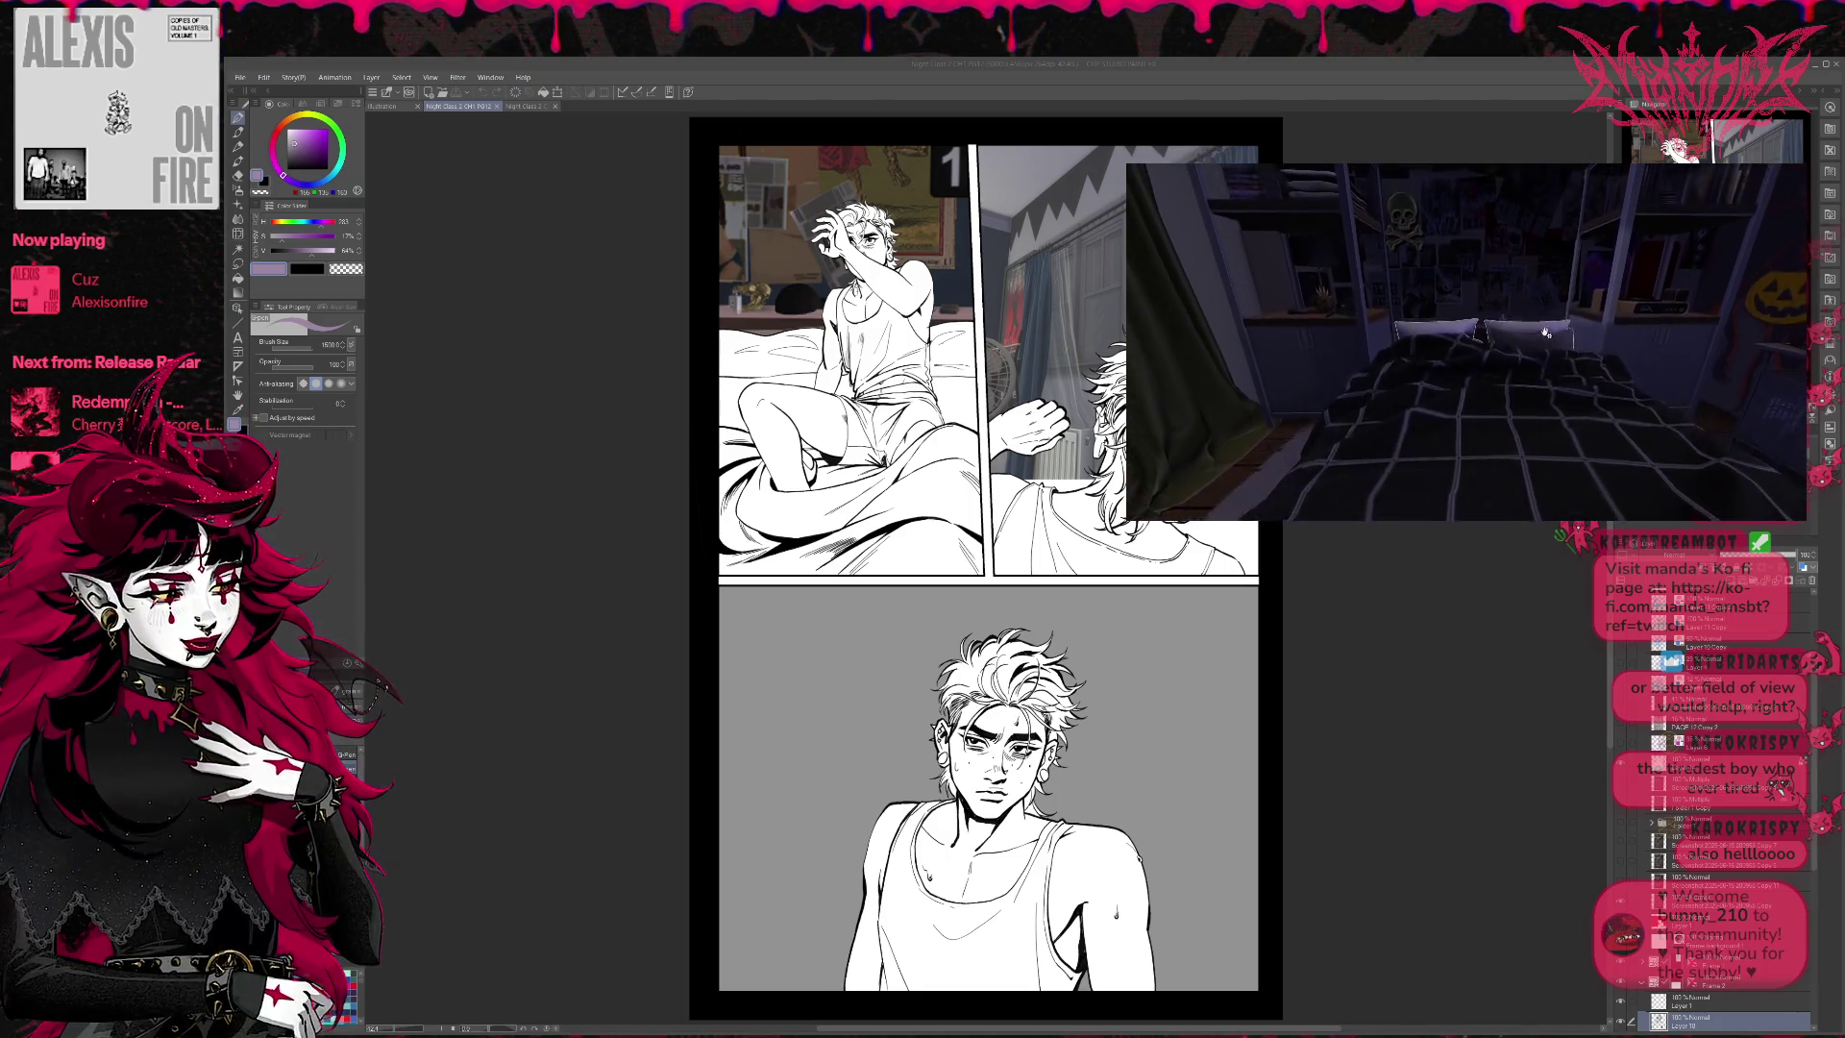
pyautogui.scroll(1, 1515, 353)
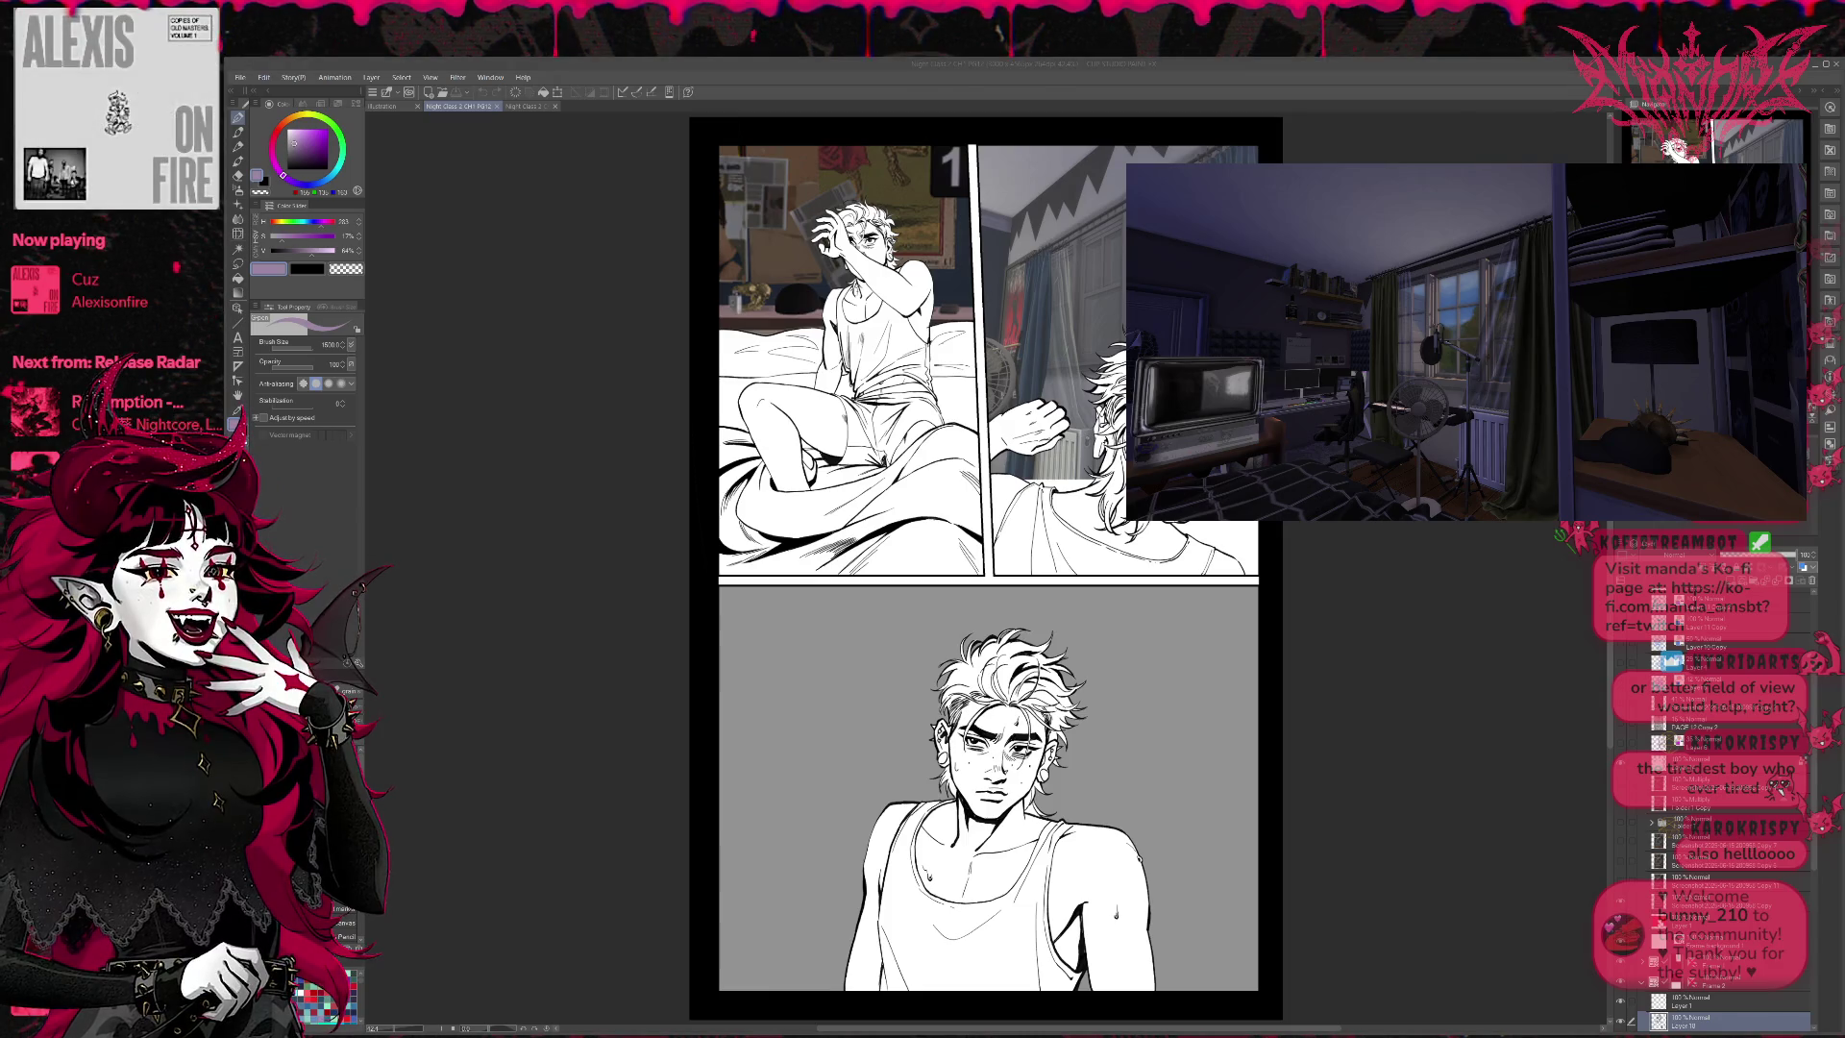
# - Turn on the bedroom background layer so it shows behind the bottom panel's figure
pyautogui.scroll(-3, 1710, 865)
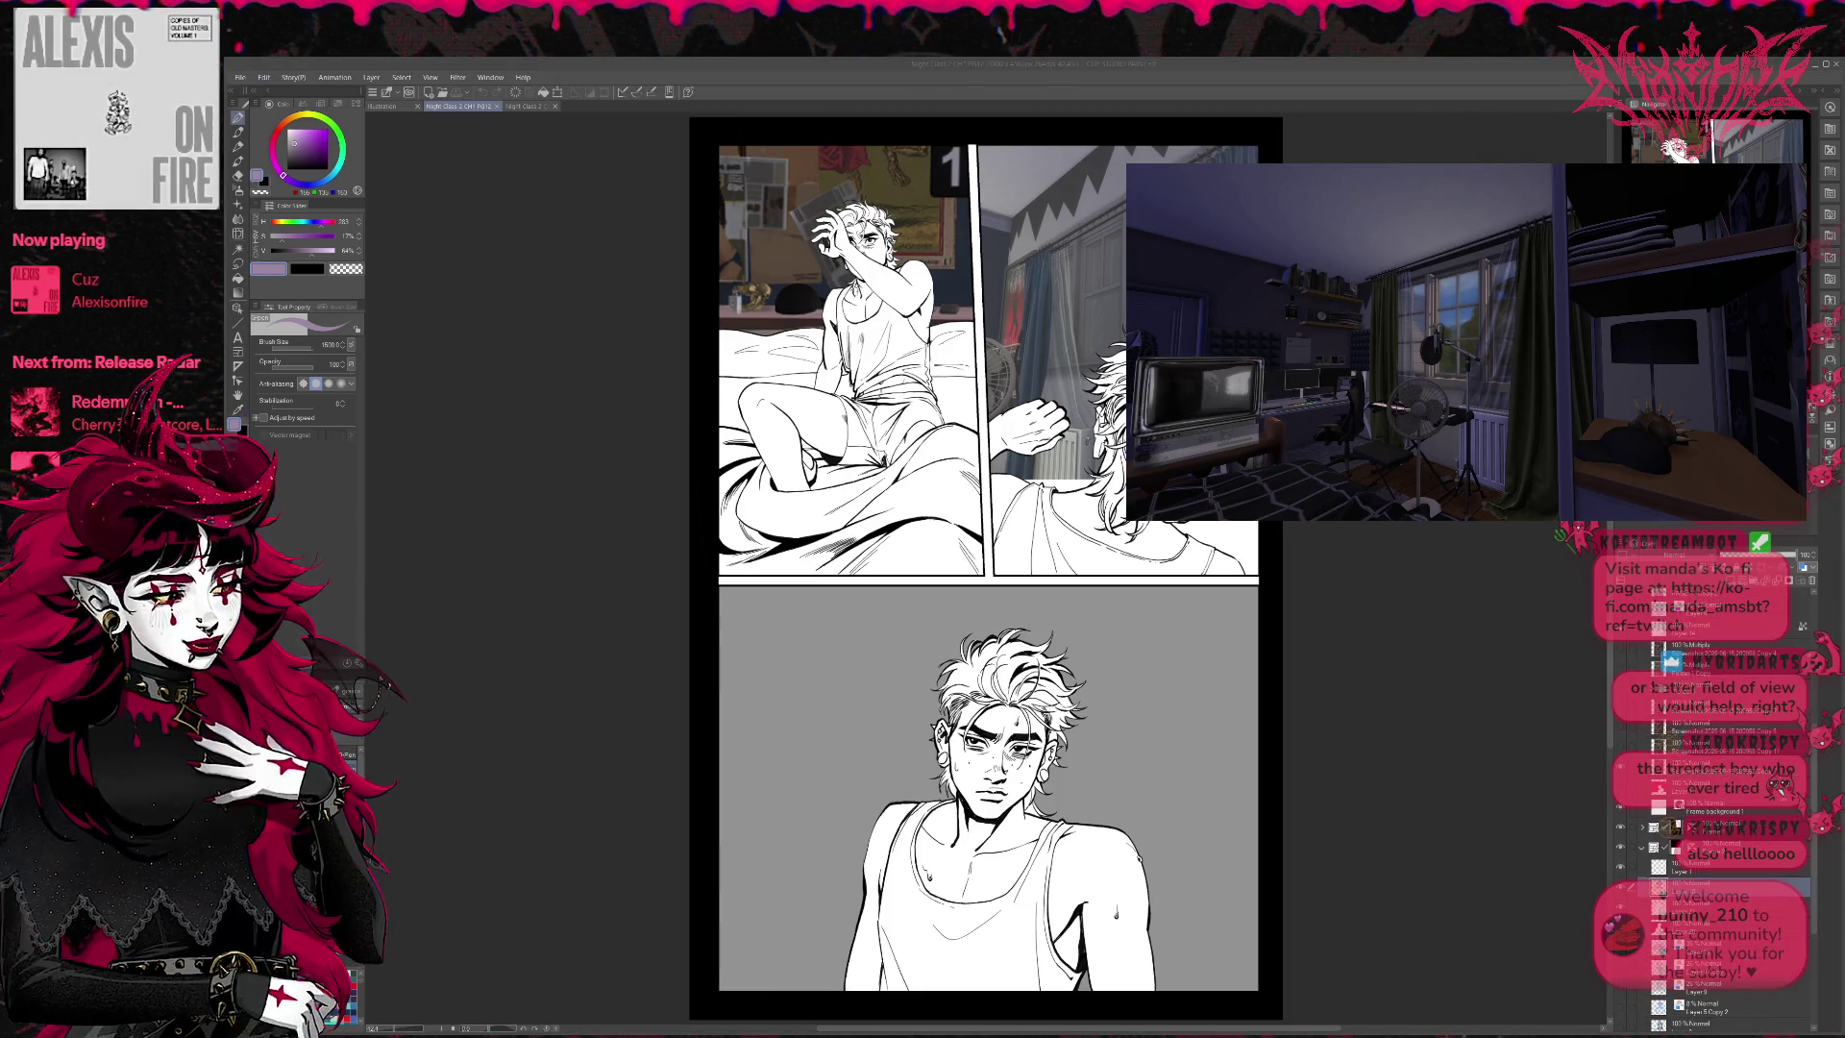
pyautogui.scroll(-5, 1711, 846)
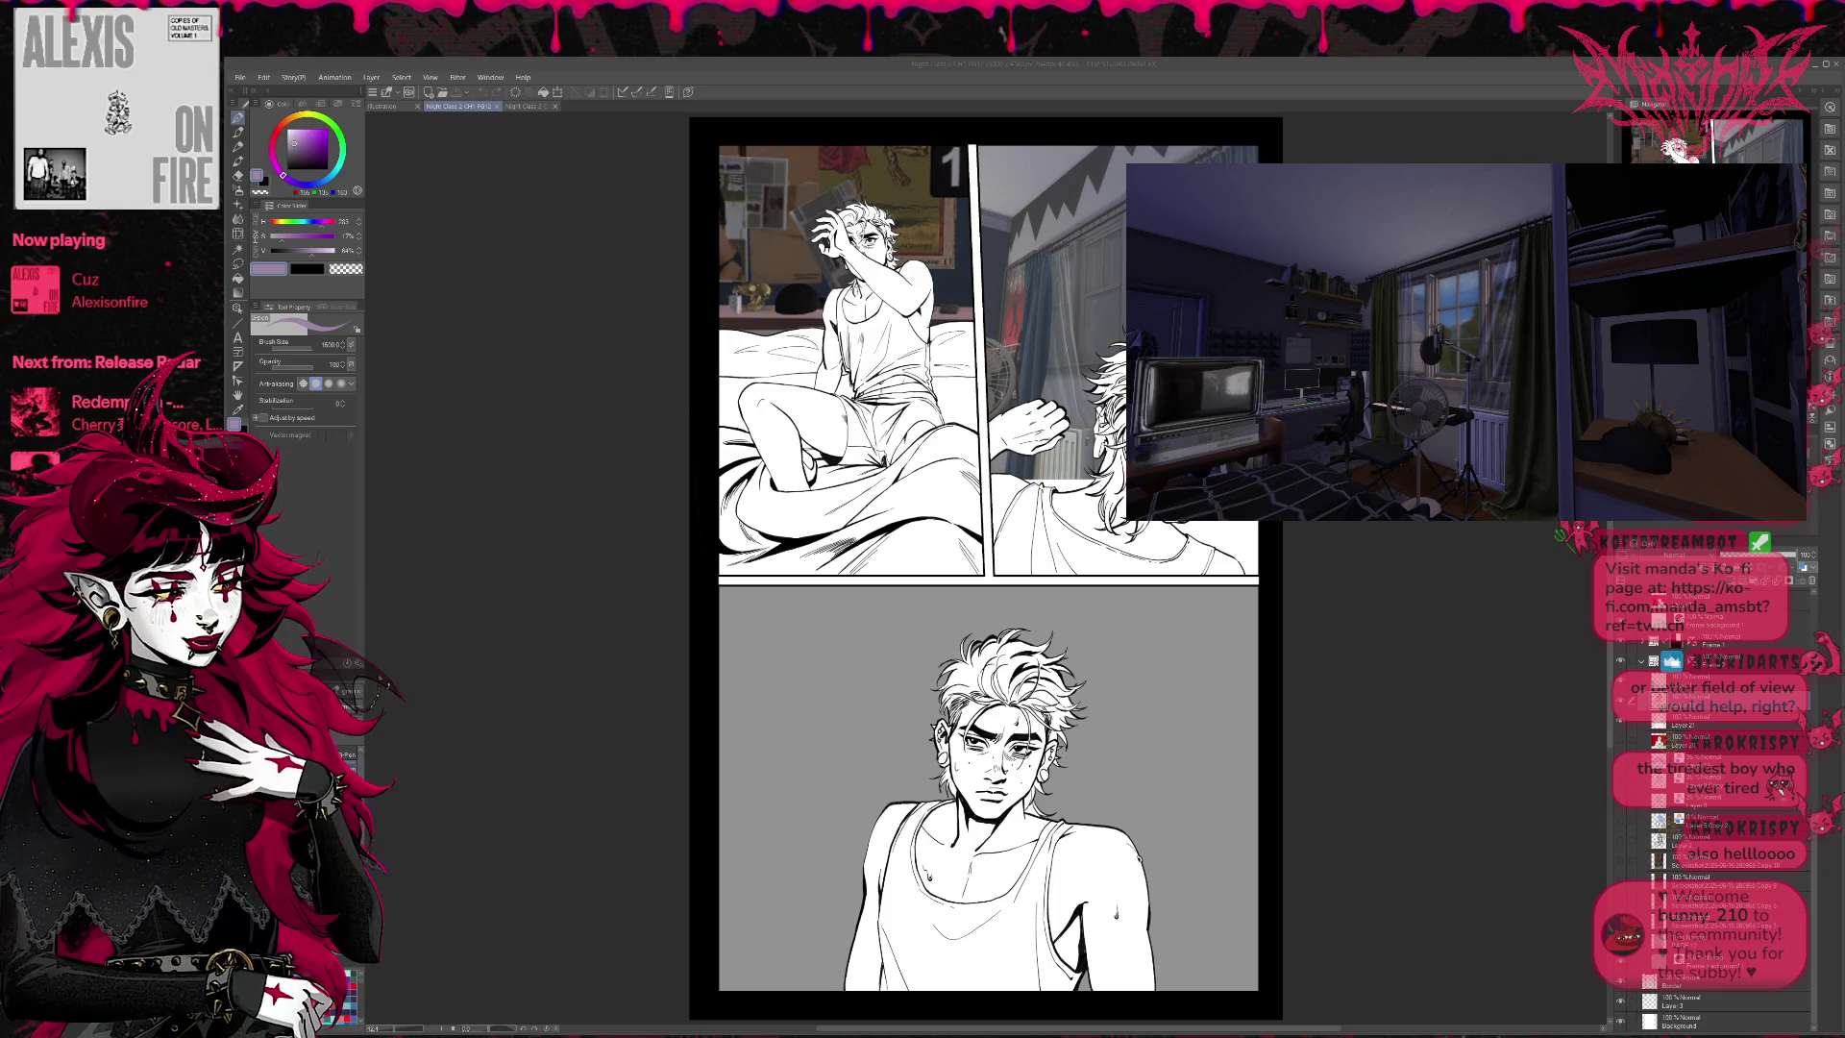
pyautogui.click(1620, 858)
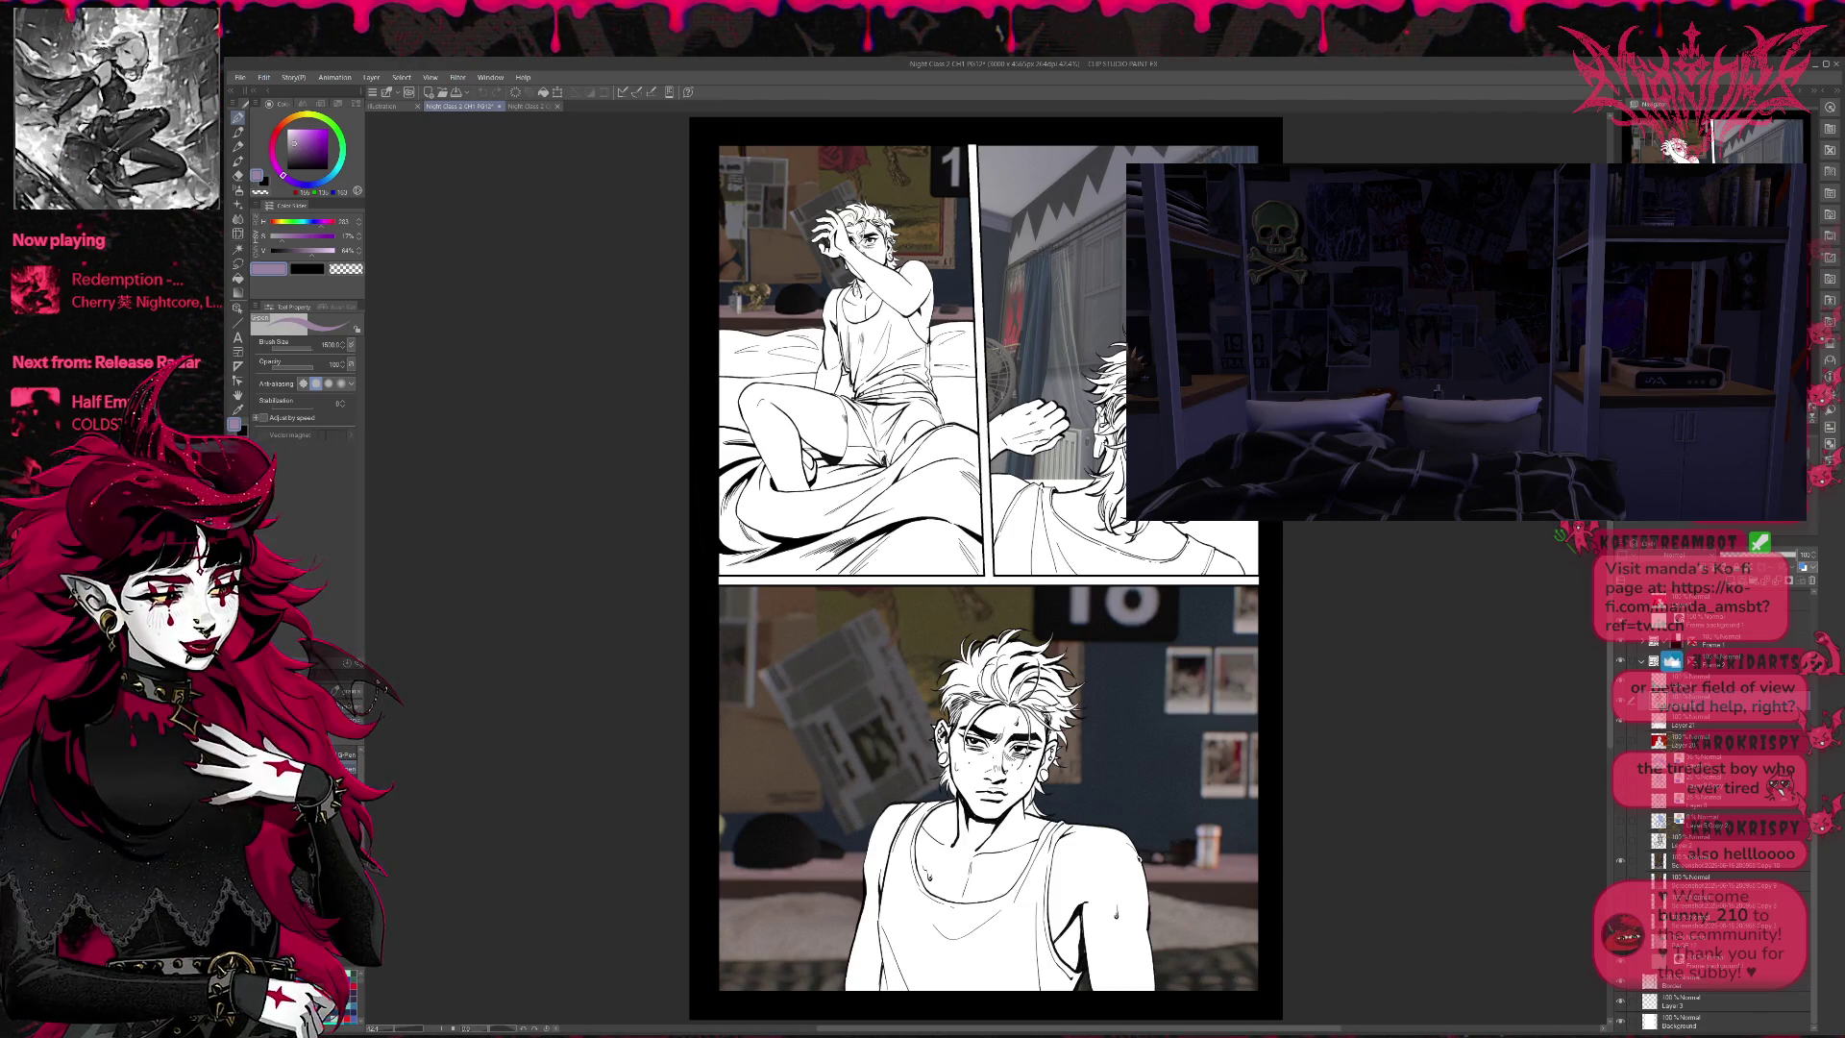
# - Zoom and rotate the Sims 4 camera to centre the bed, checked blanket and skull poster
pyautogui.click(1564, 467)
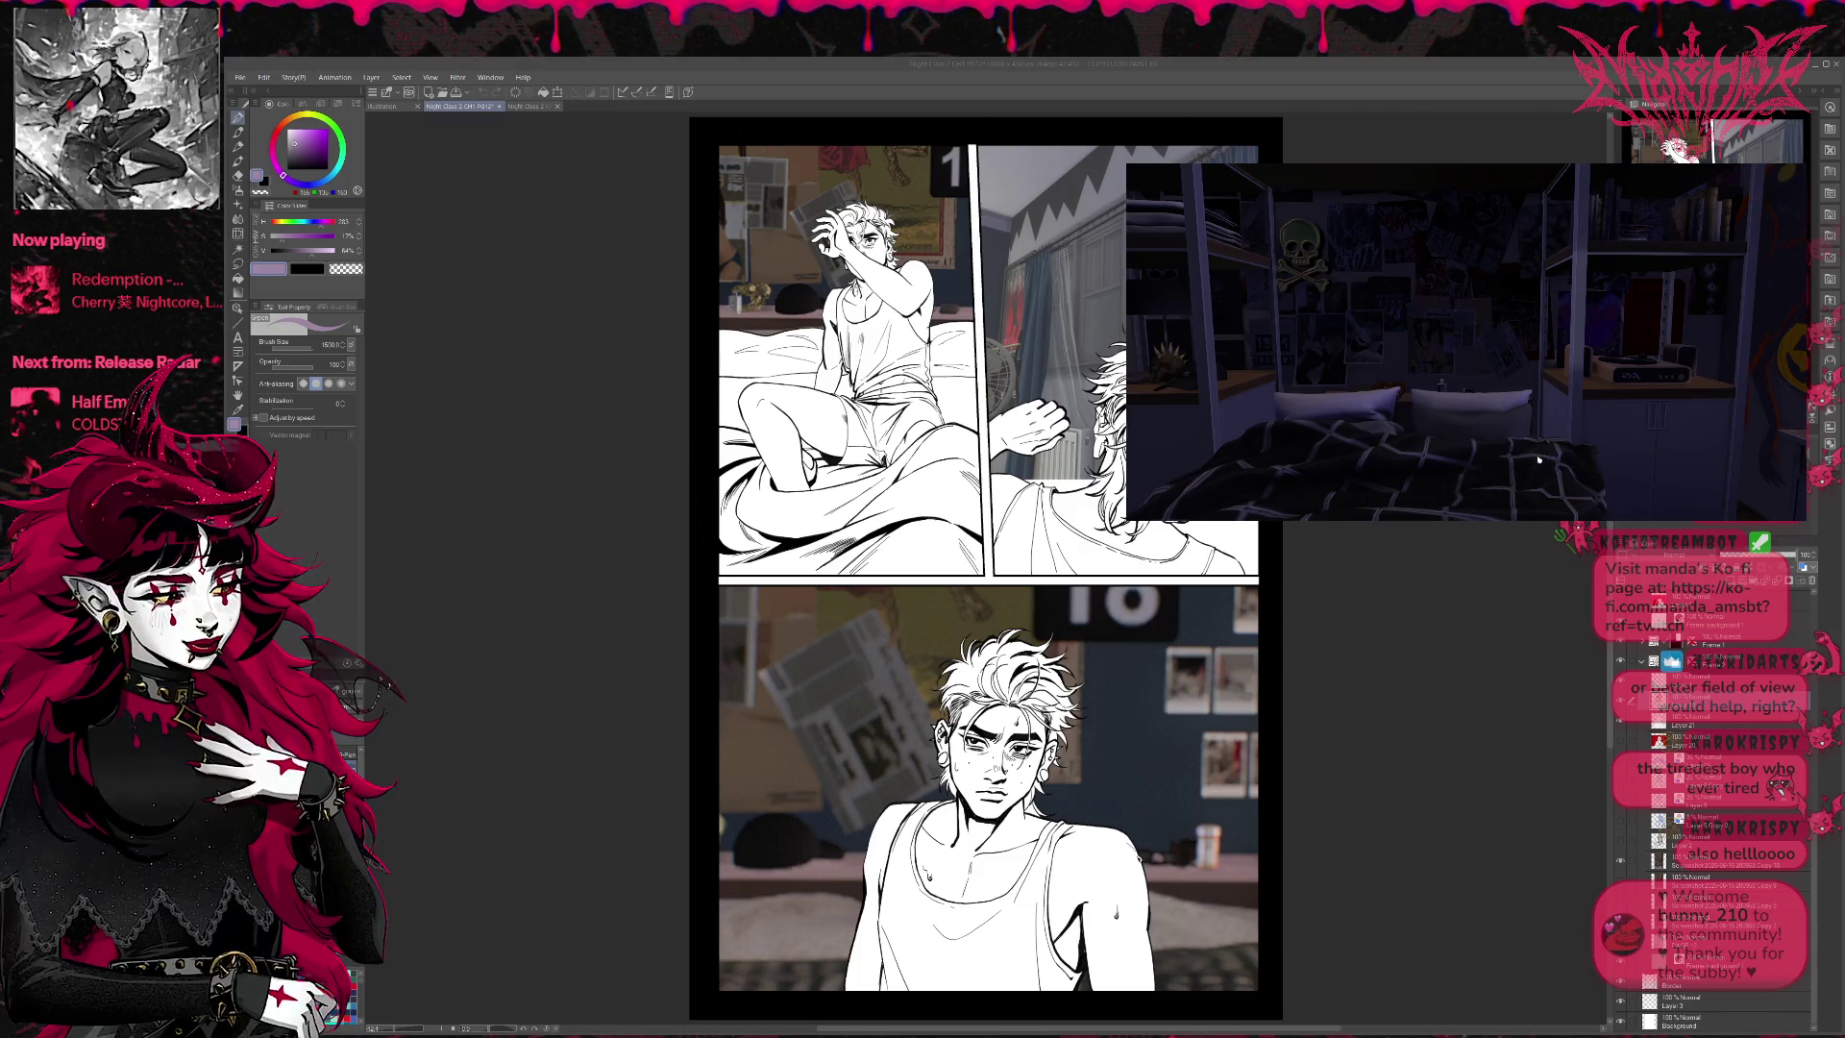
pyautogui.scroll(2, 1560, 464)
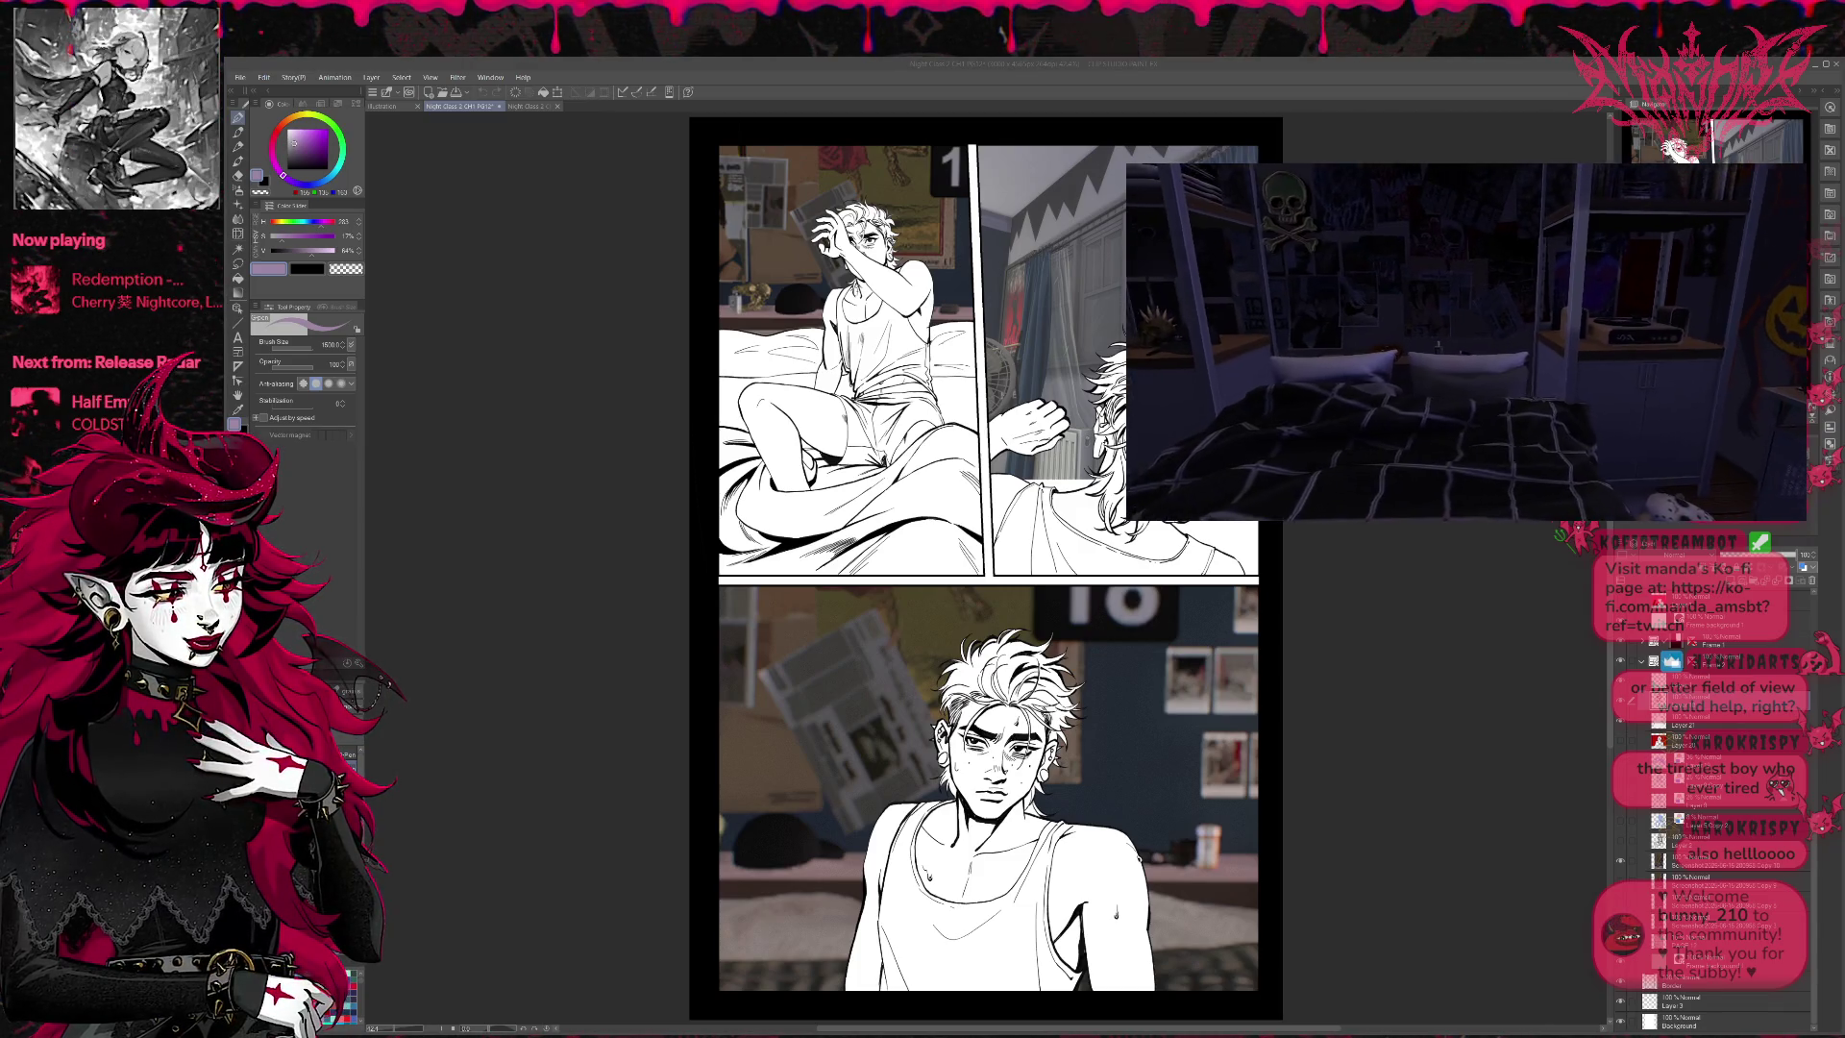
pyautogui.press('e')
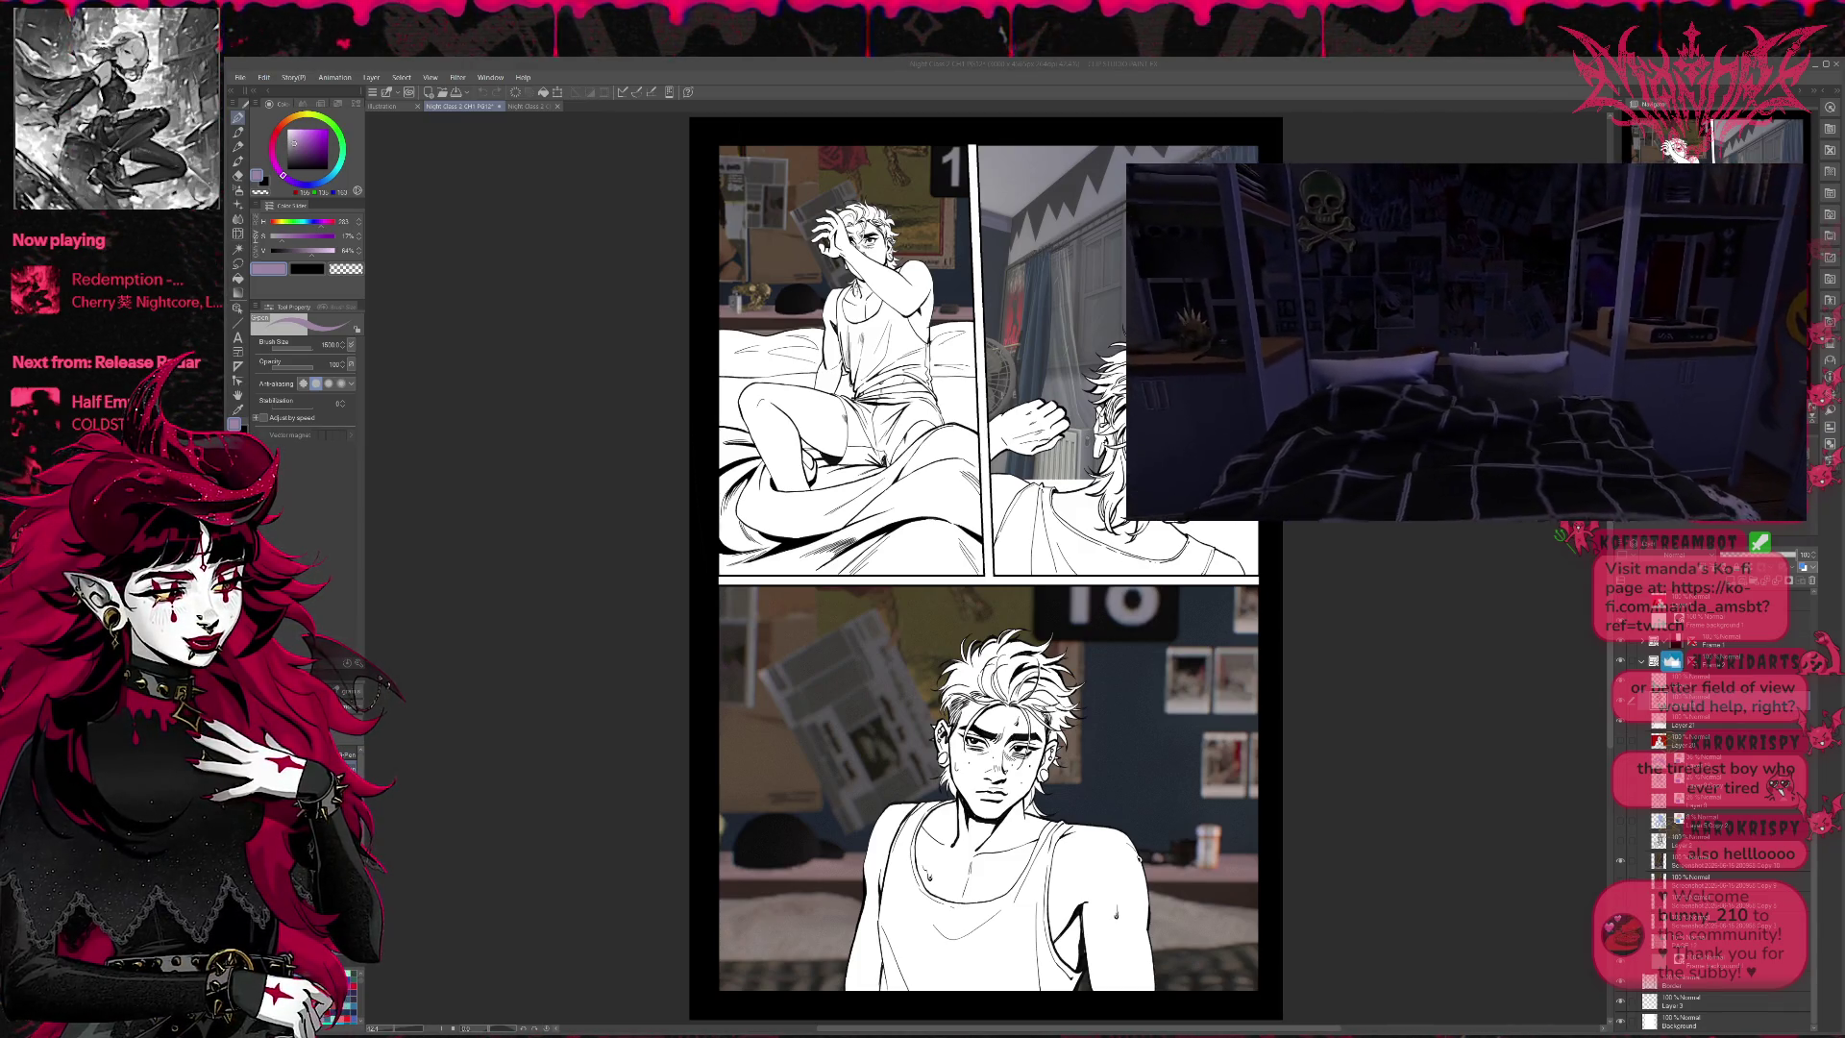
pyautogui.press('a')
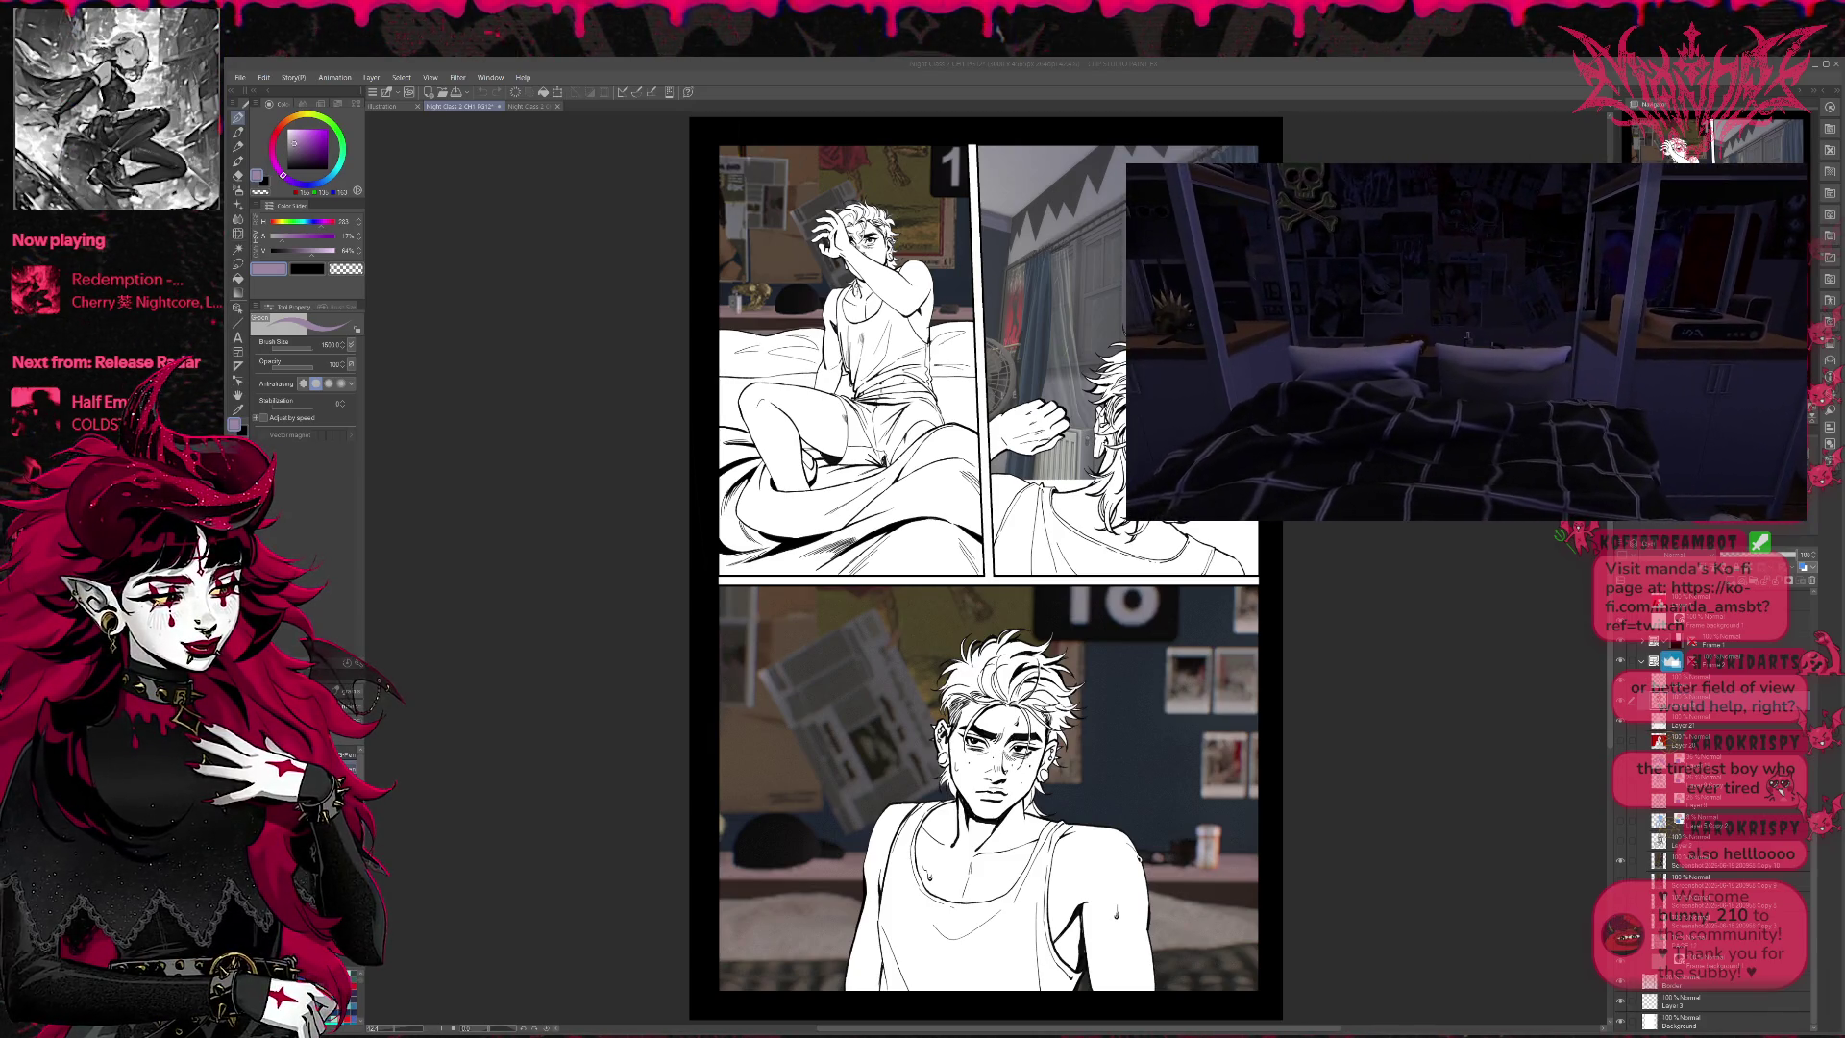
pyautogui.press('a')
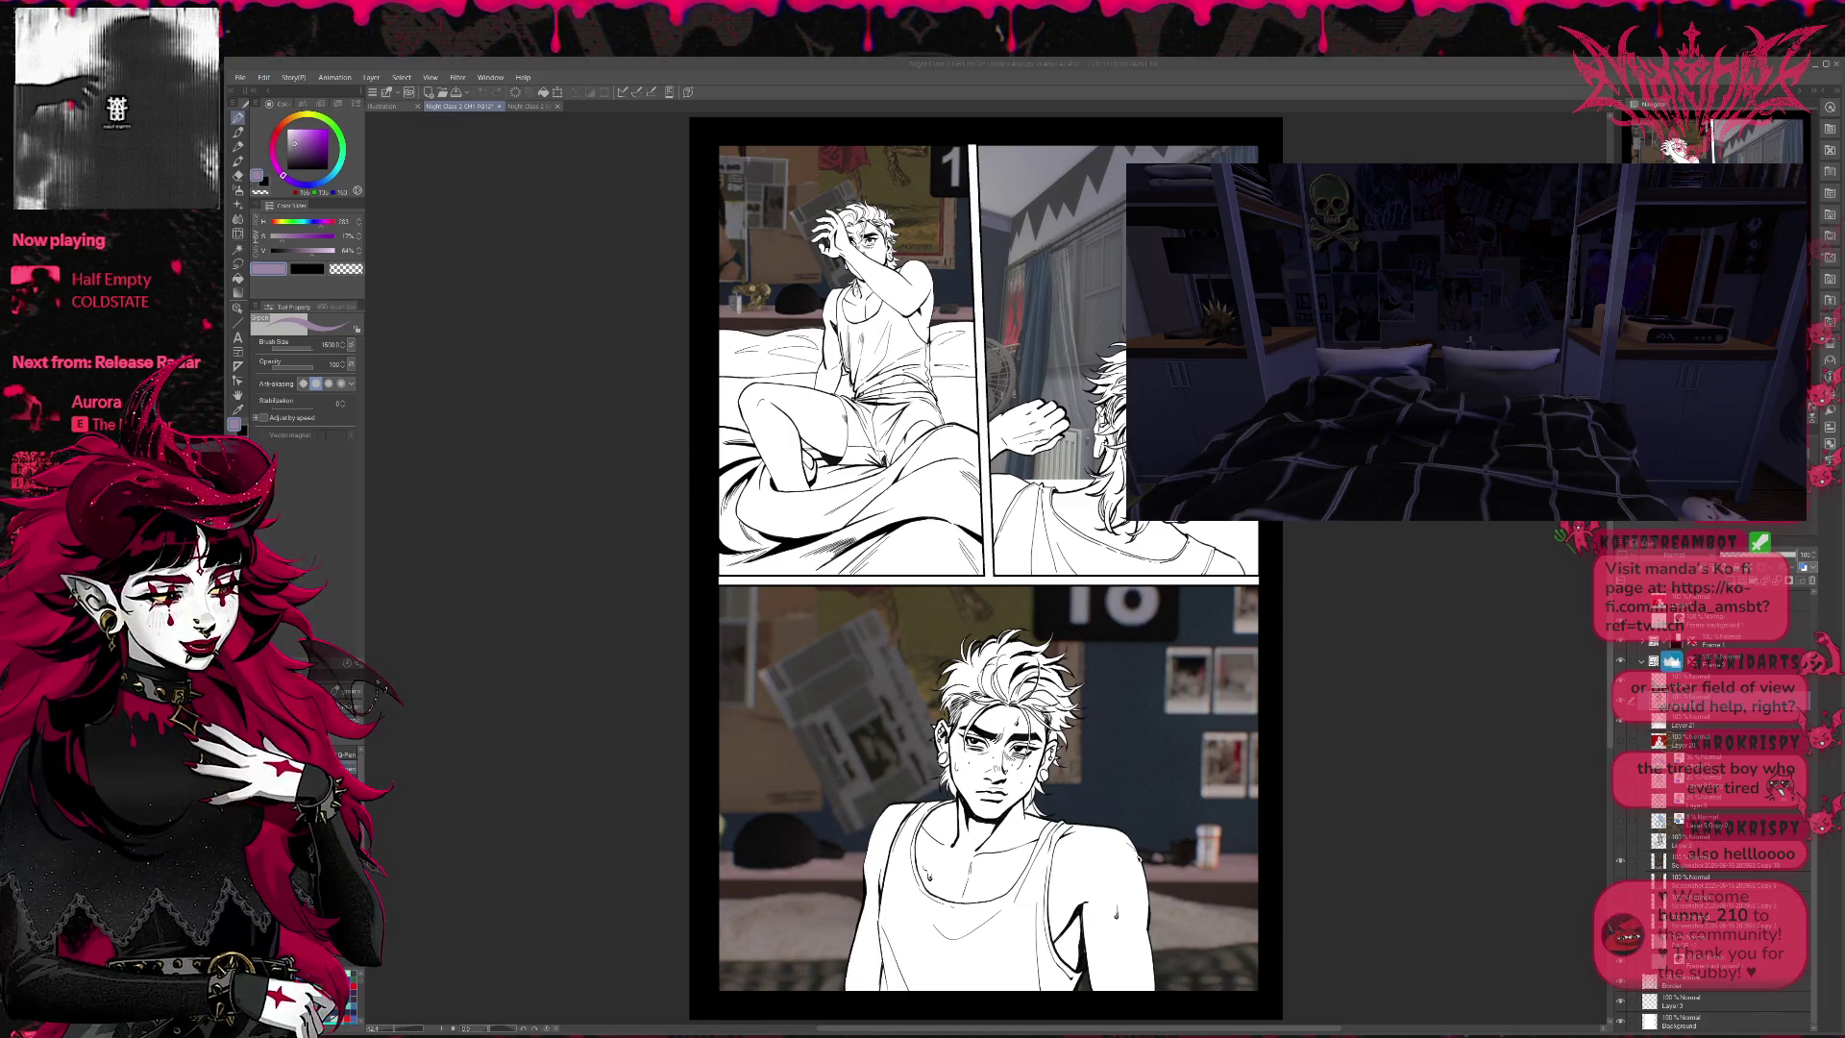
# - Bring up the PG13 comic document and turn the Sims 4 camera across the bedroom
pyautogui.click(519, 106)
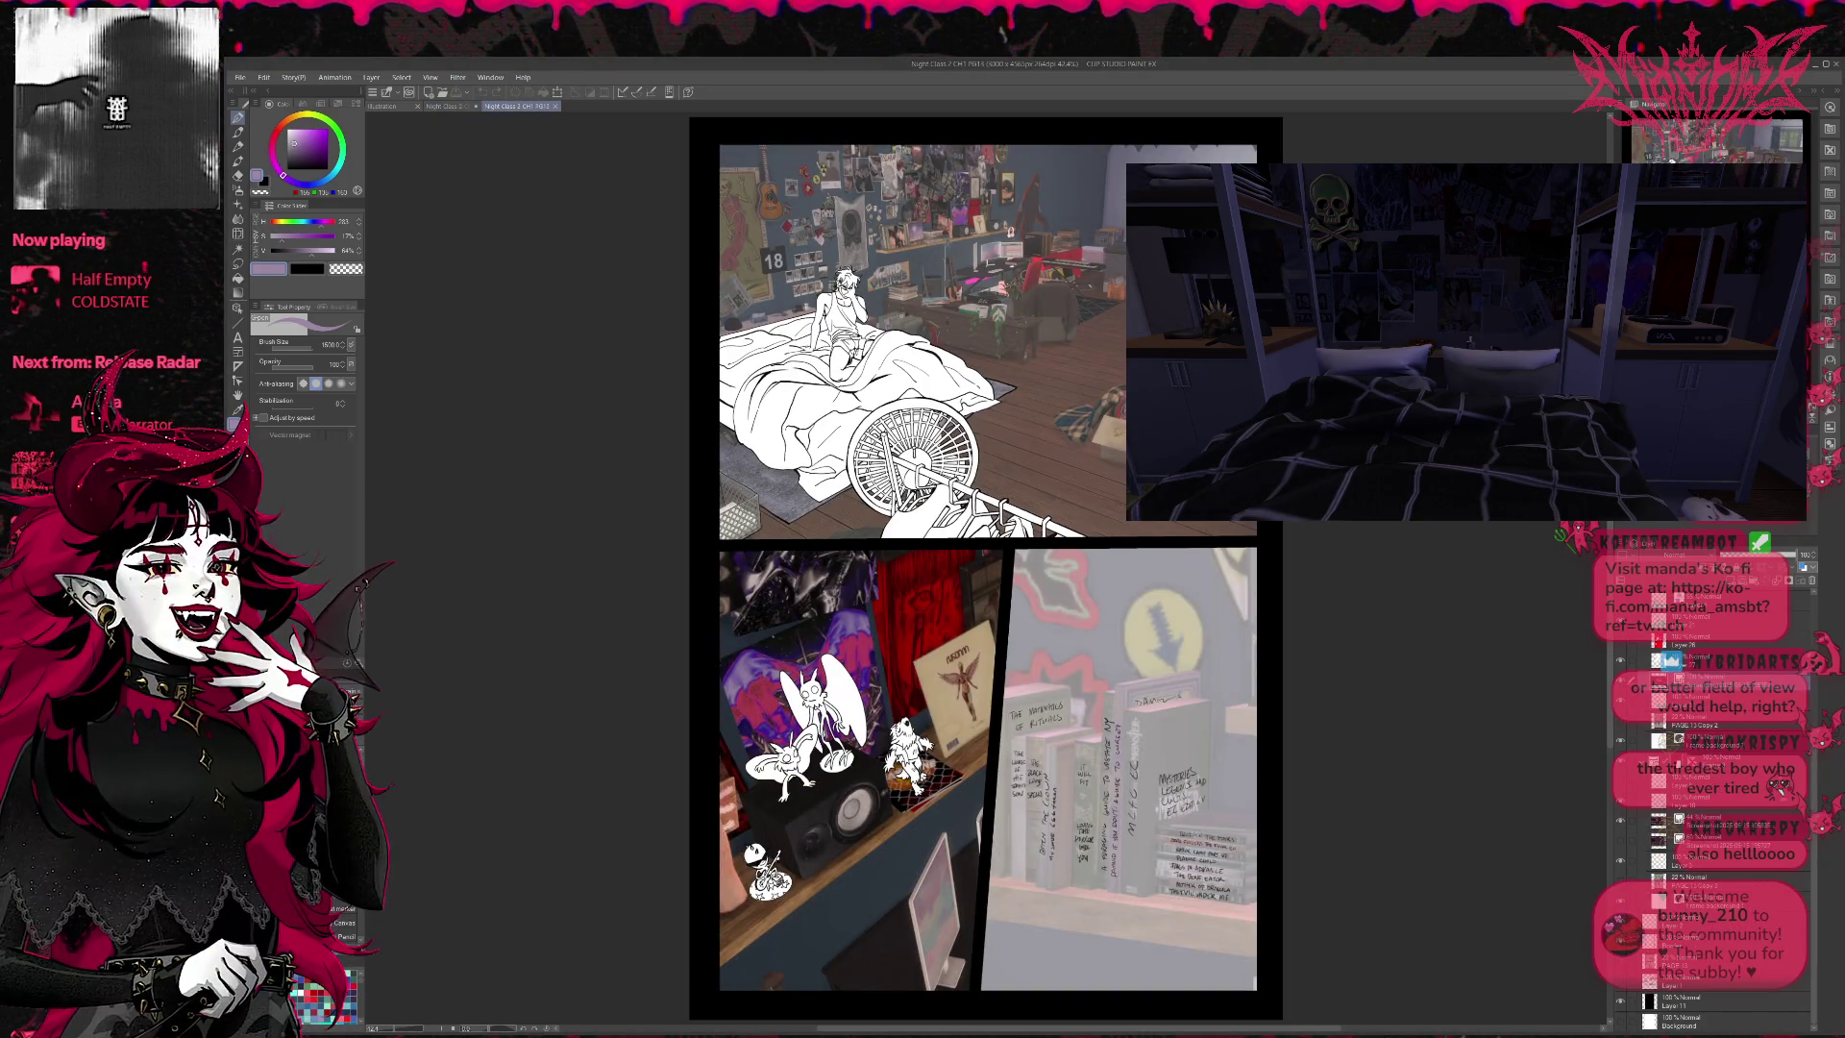
pyautogui.moveTo(1470, 342)
pyautogui.mouseDown()
pyautogui.moveTo(1577, 408)
pyautogui.moveTo(1546, 388)
pyautogui.moveTo(1682, 393)
pyautogui.moveTo(1697, 445)
pyautogui.moveTo(1556, 434)
pyautogui.mouseUp()
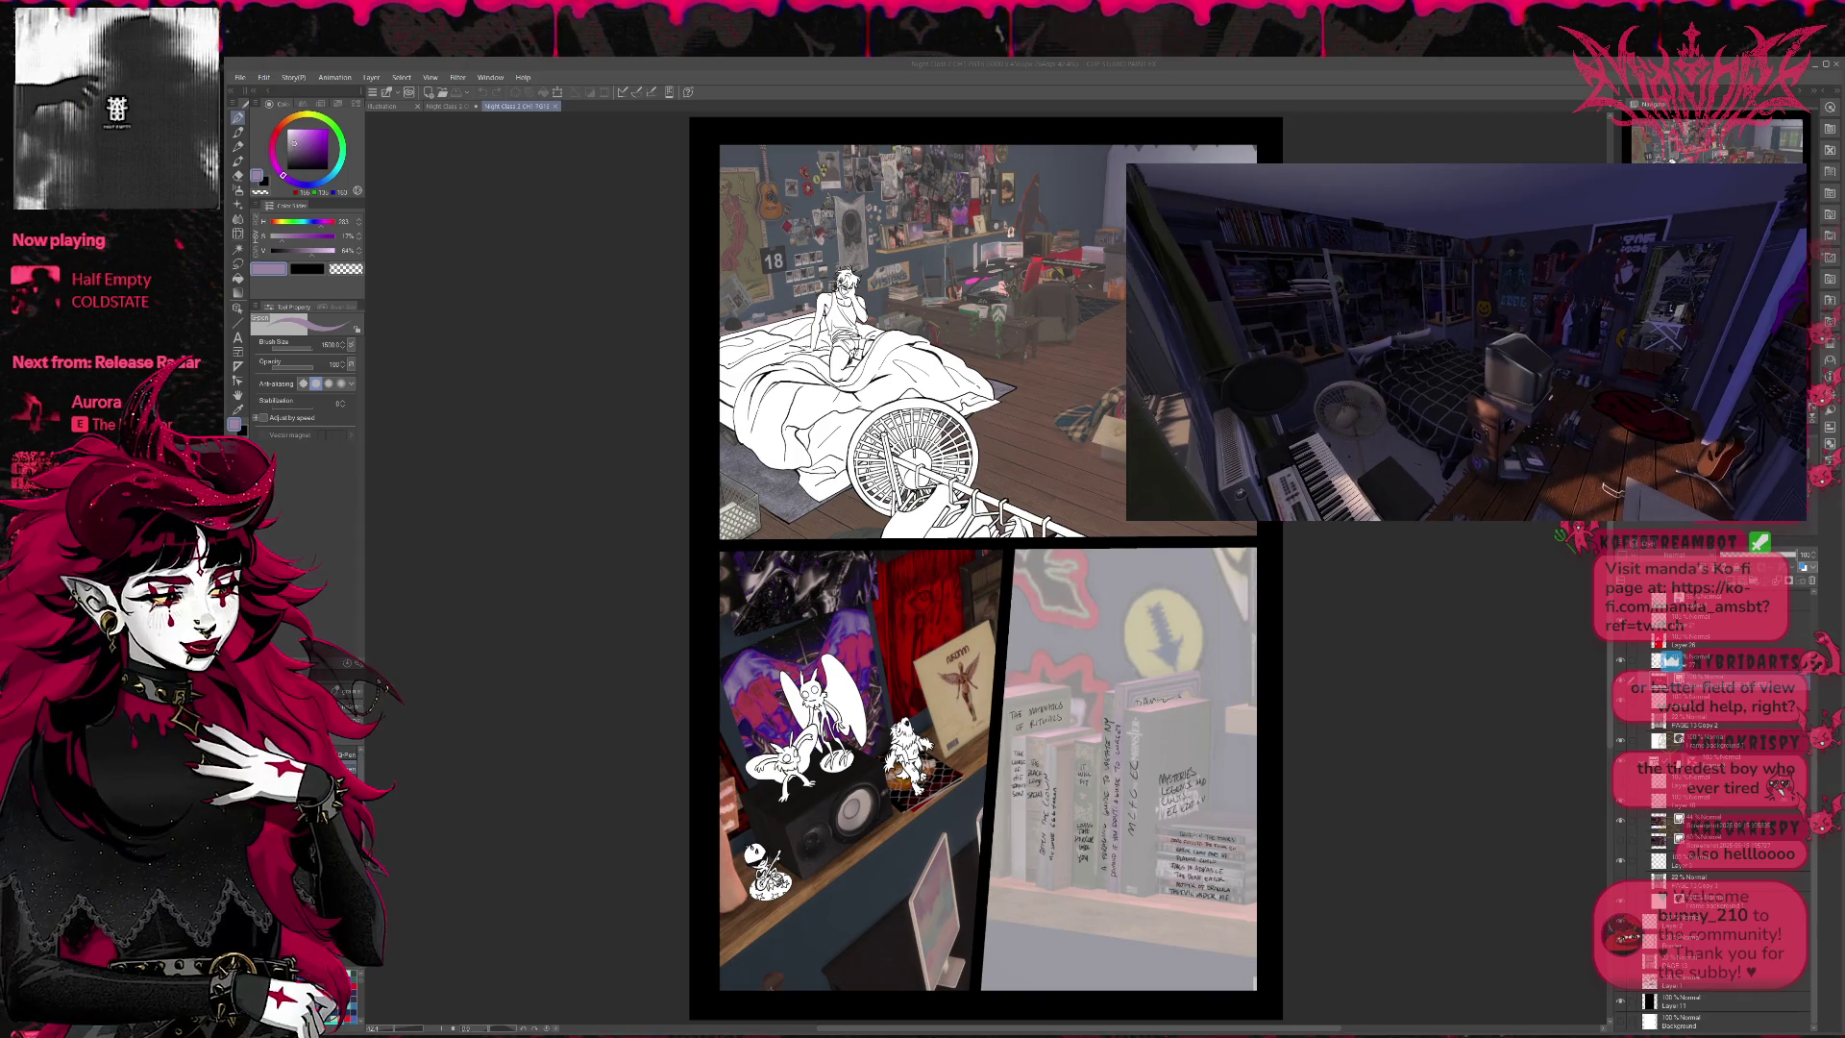
# - Zoom in and out around the bookshelf, then turn the camera toward the desk with monitors
pyautogui.scroll(1, 1607, 485)
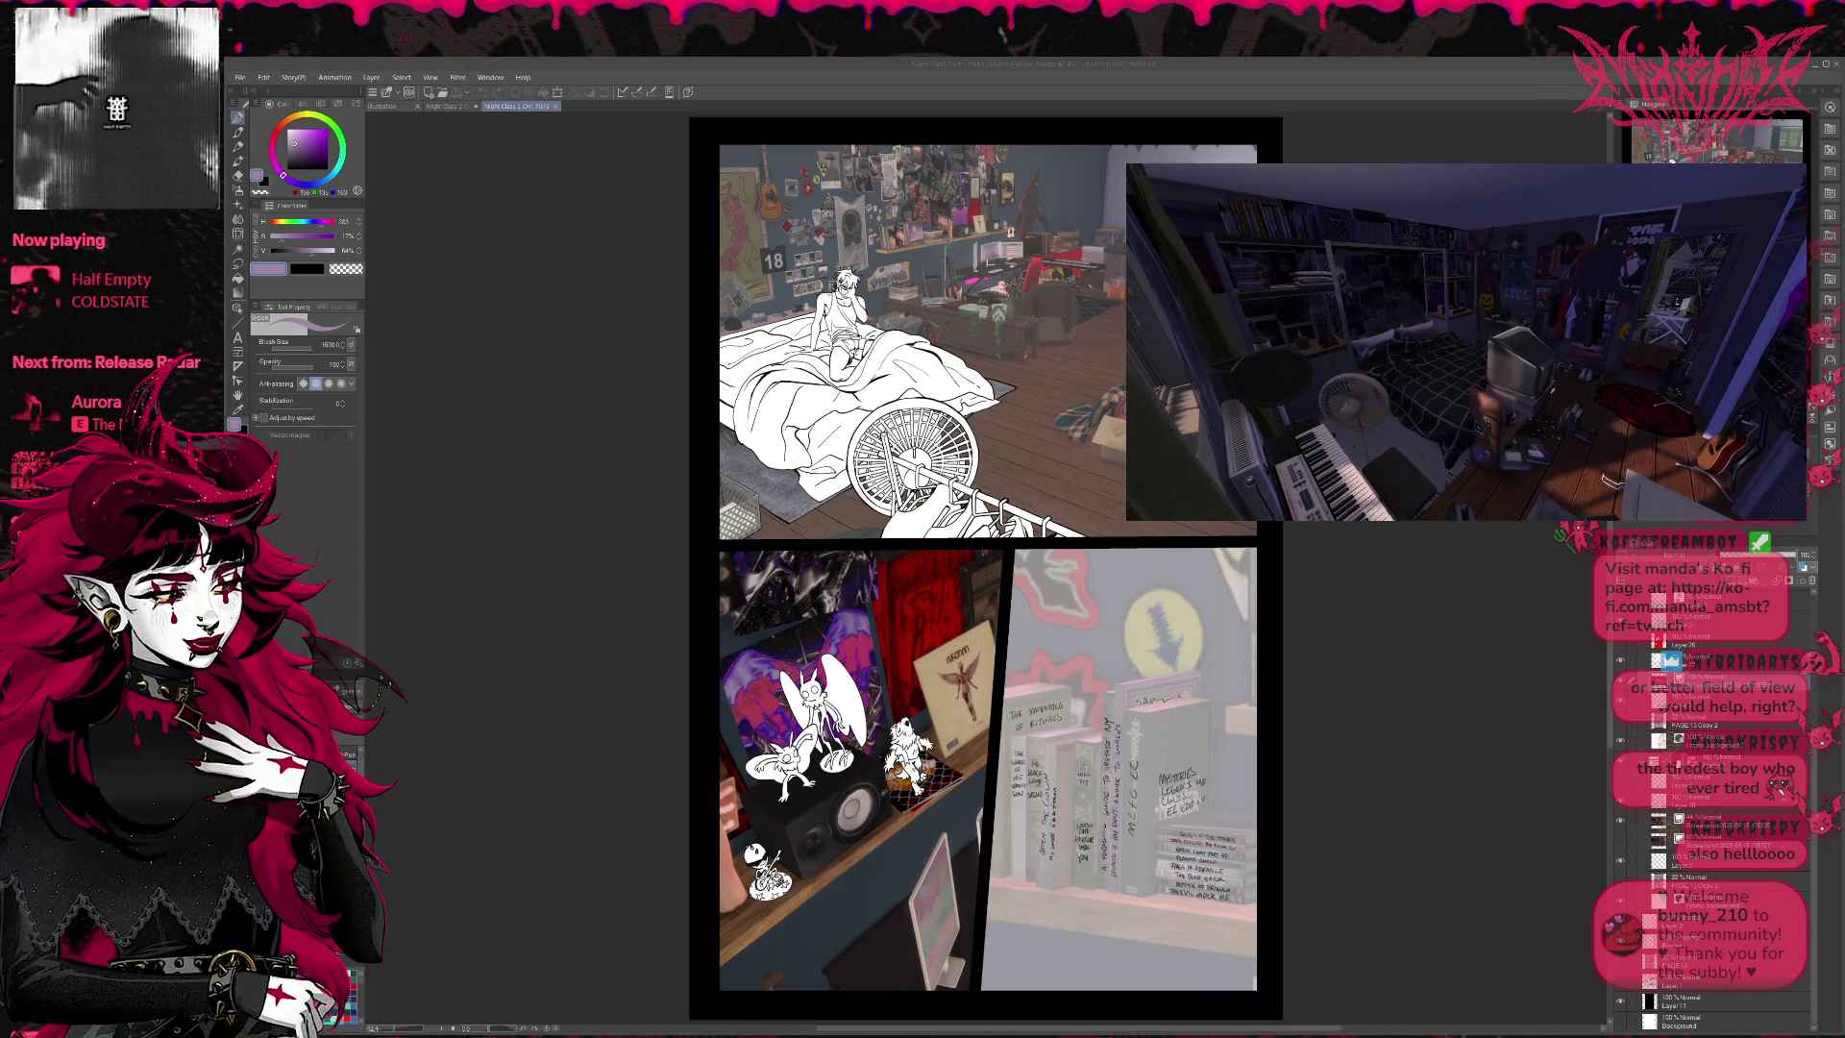
pyautogui.moveTo(1607, 478)
pyautogui.mouseDown()
pyautogui.moveTo(1553, 488)
pyautogui.moveTo(1620, 476)
pyautogui.moveTo(1586, 452)
pyautogui.mouseUp()
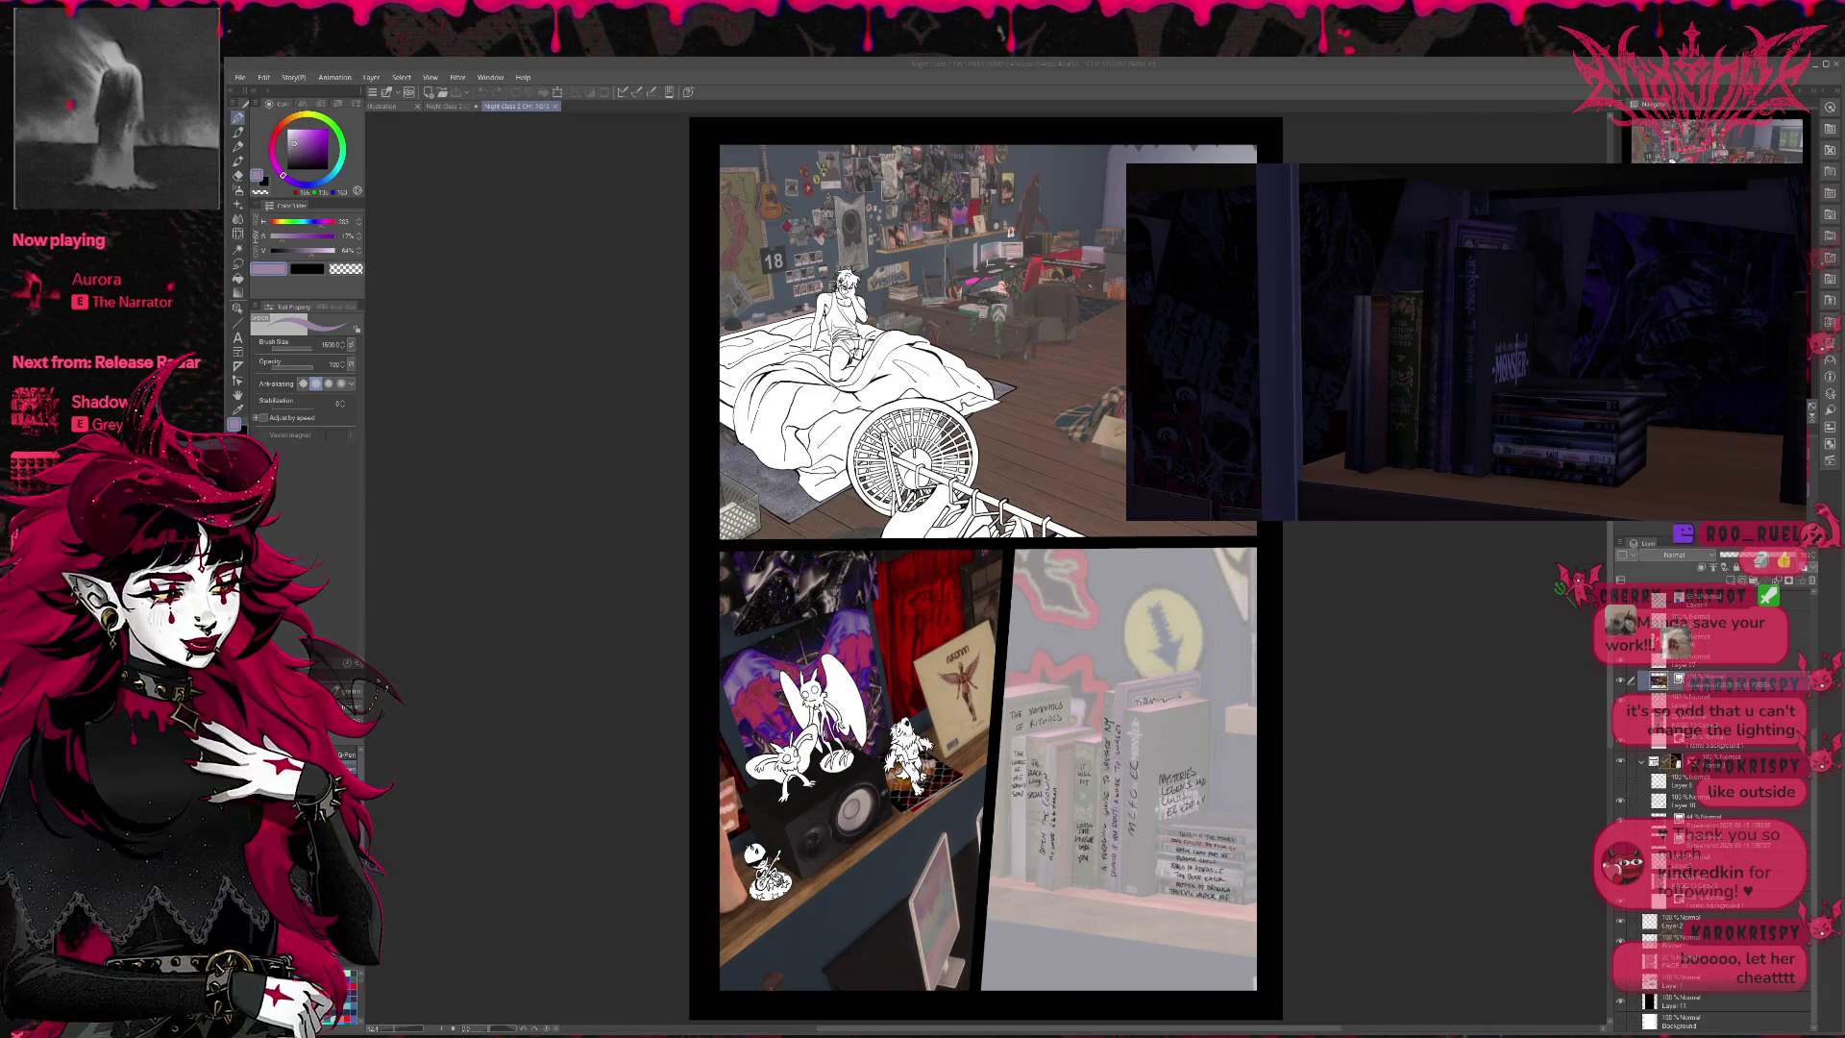
pyautogui.scroll(-2, 1628, 399)
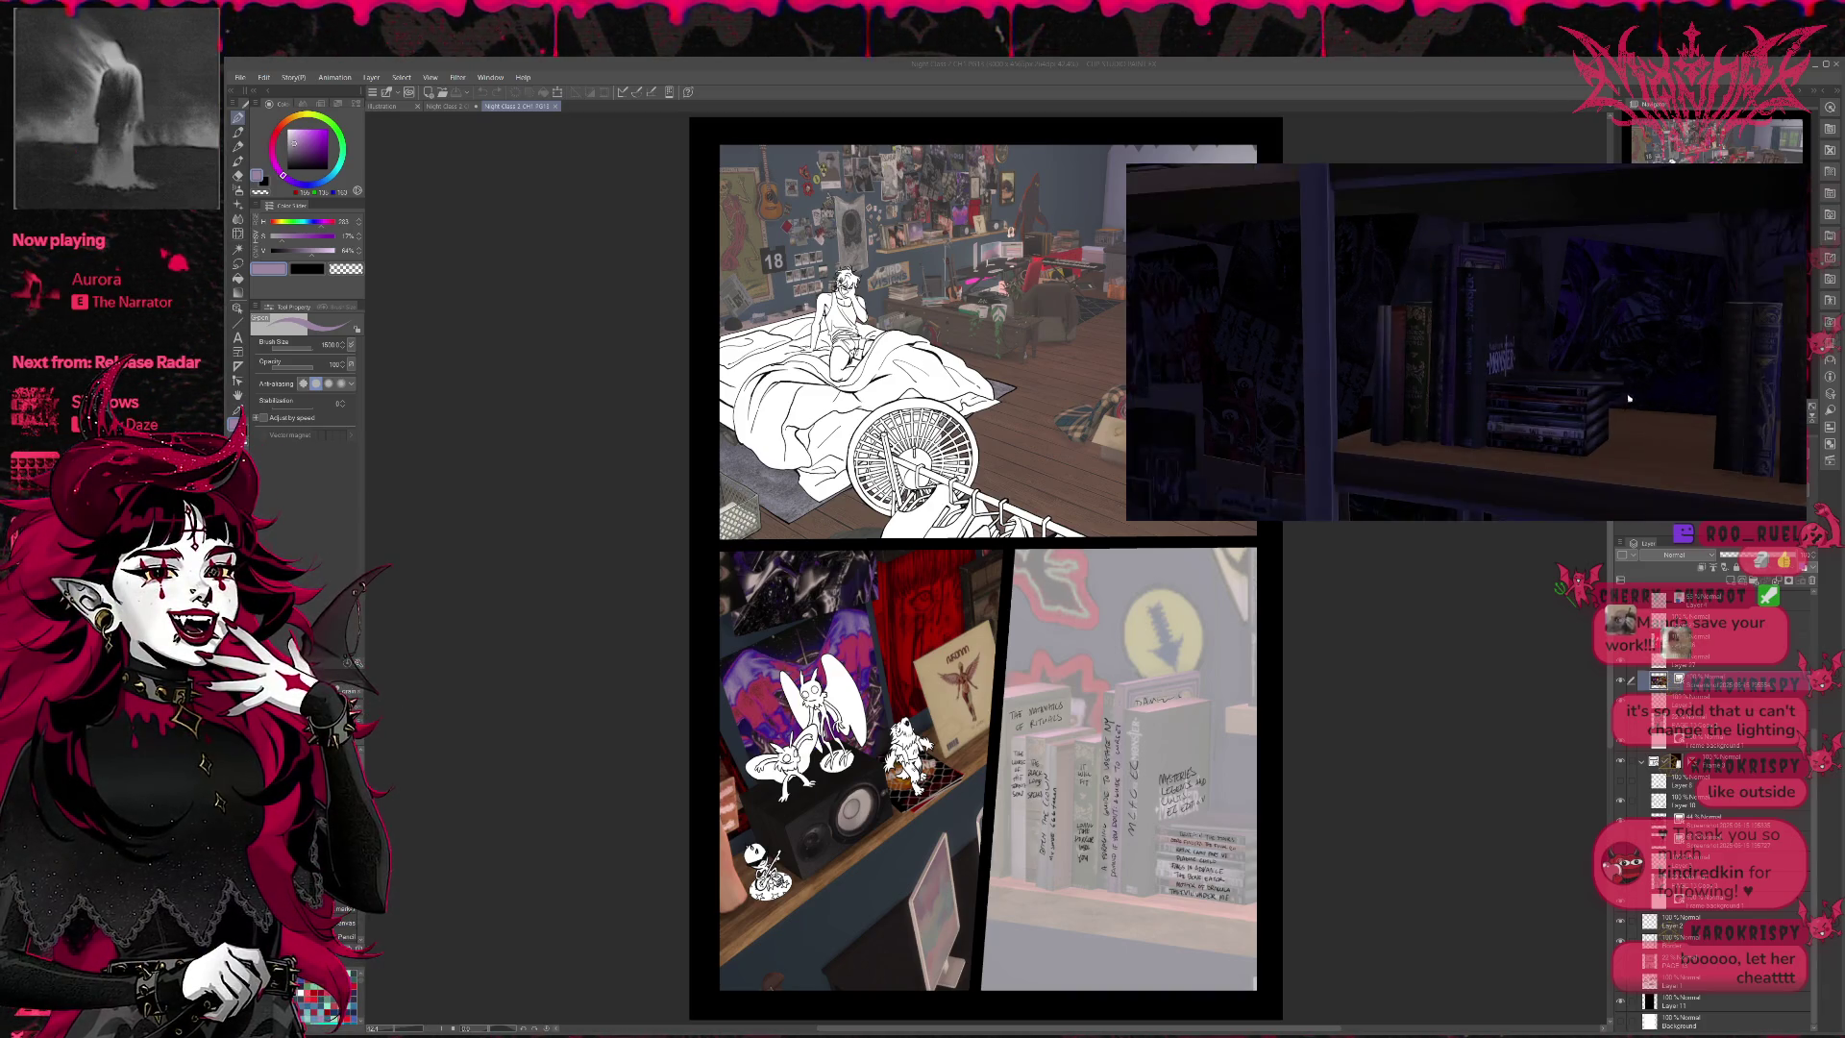
pyautogui.scroll(3, 1630, 407)
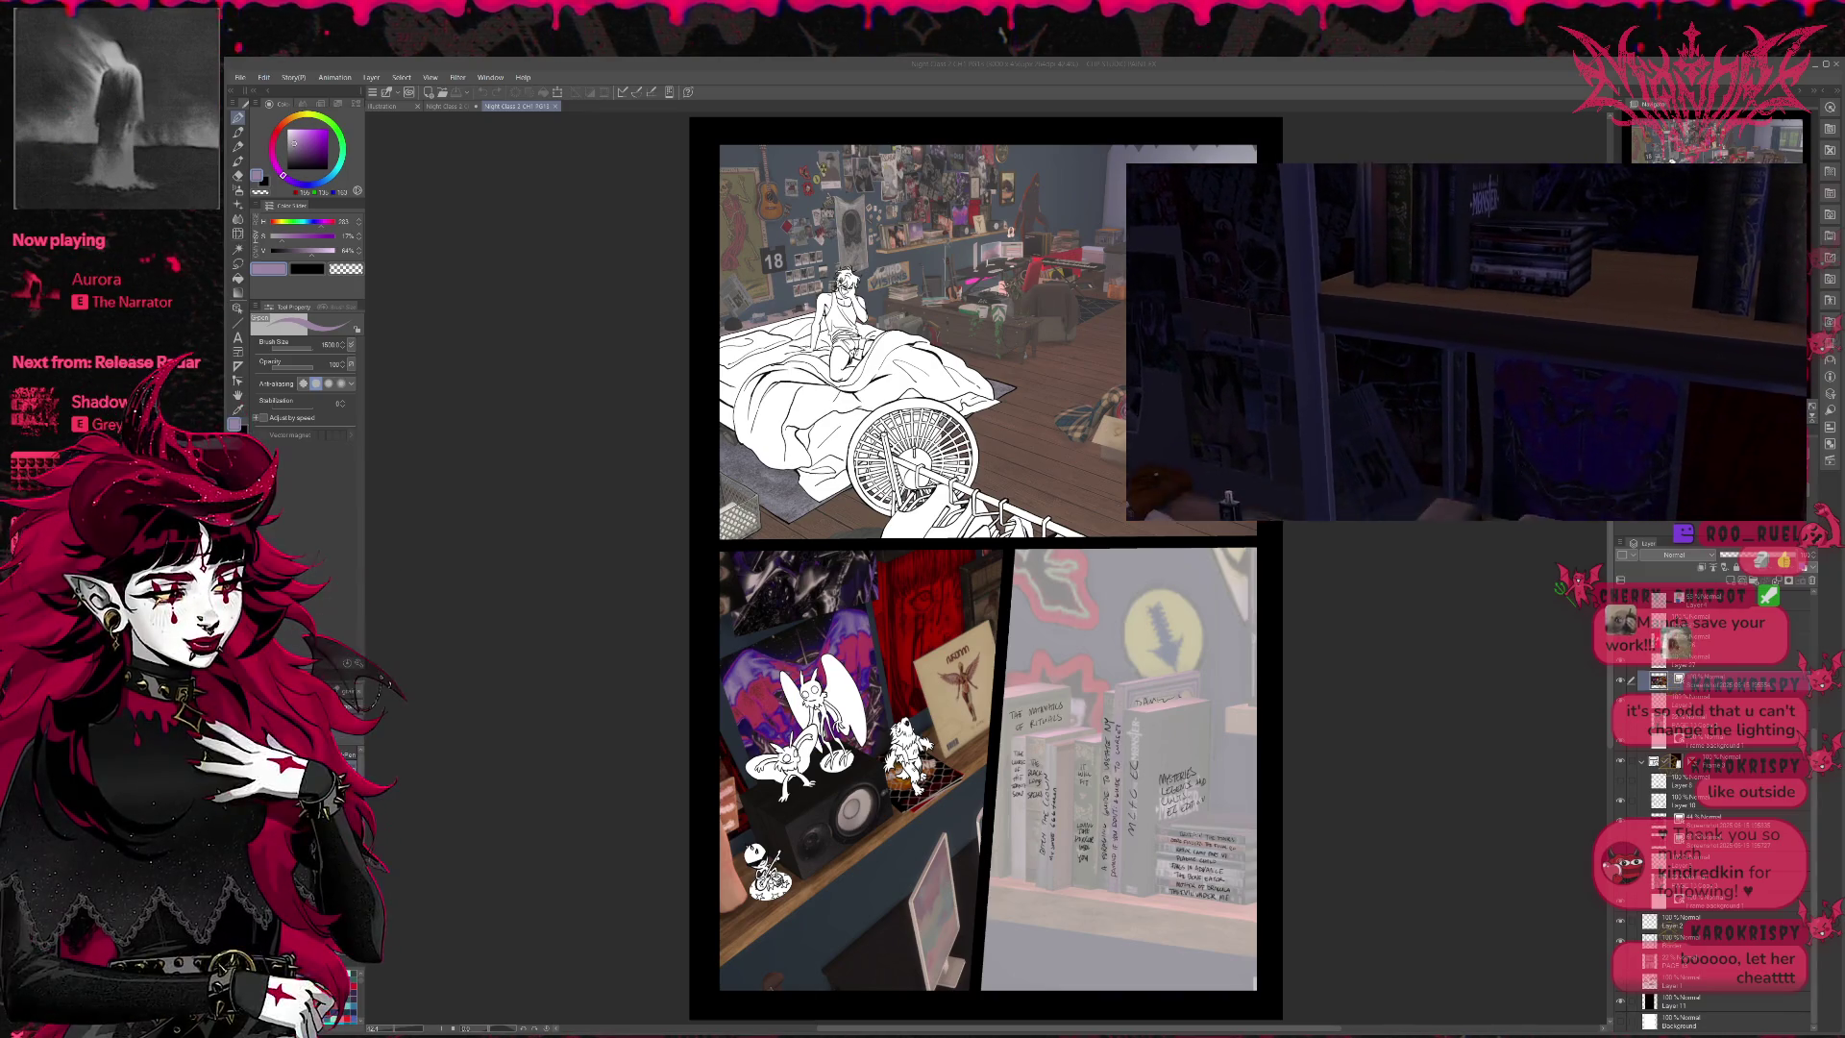
pyautogui.scroll(-3, 1466, 342)
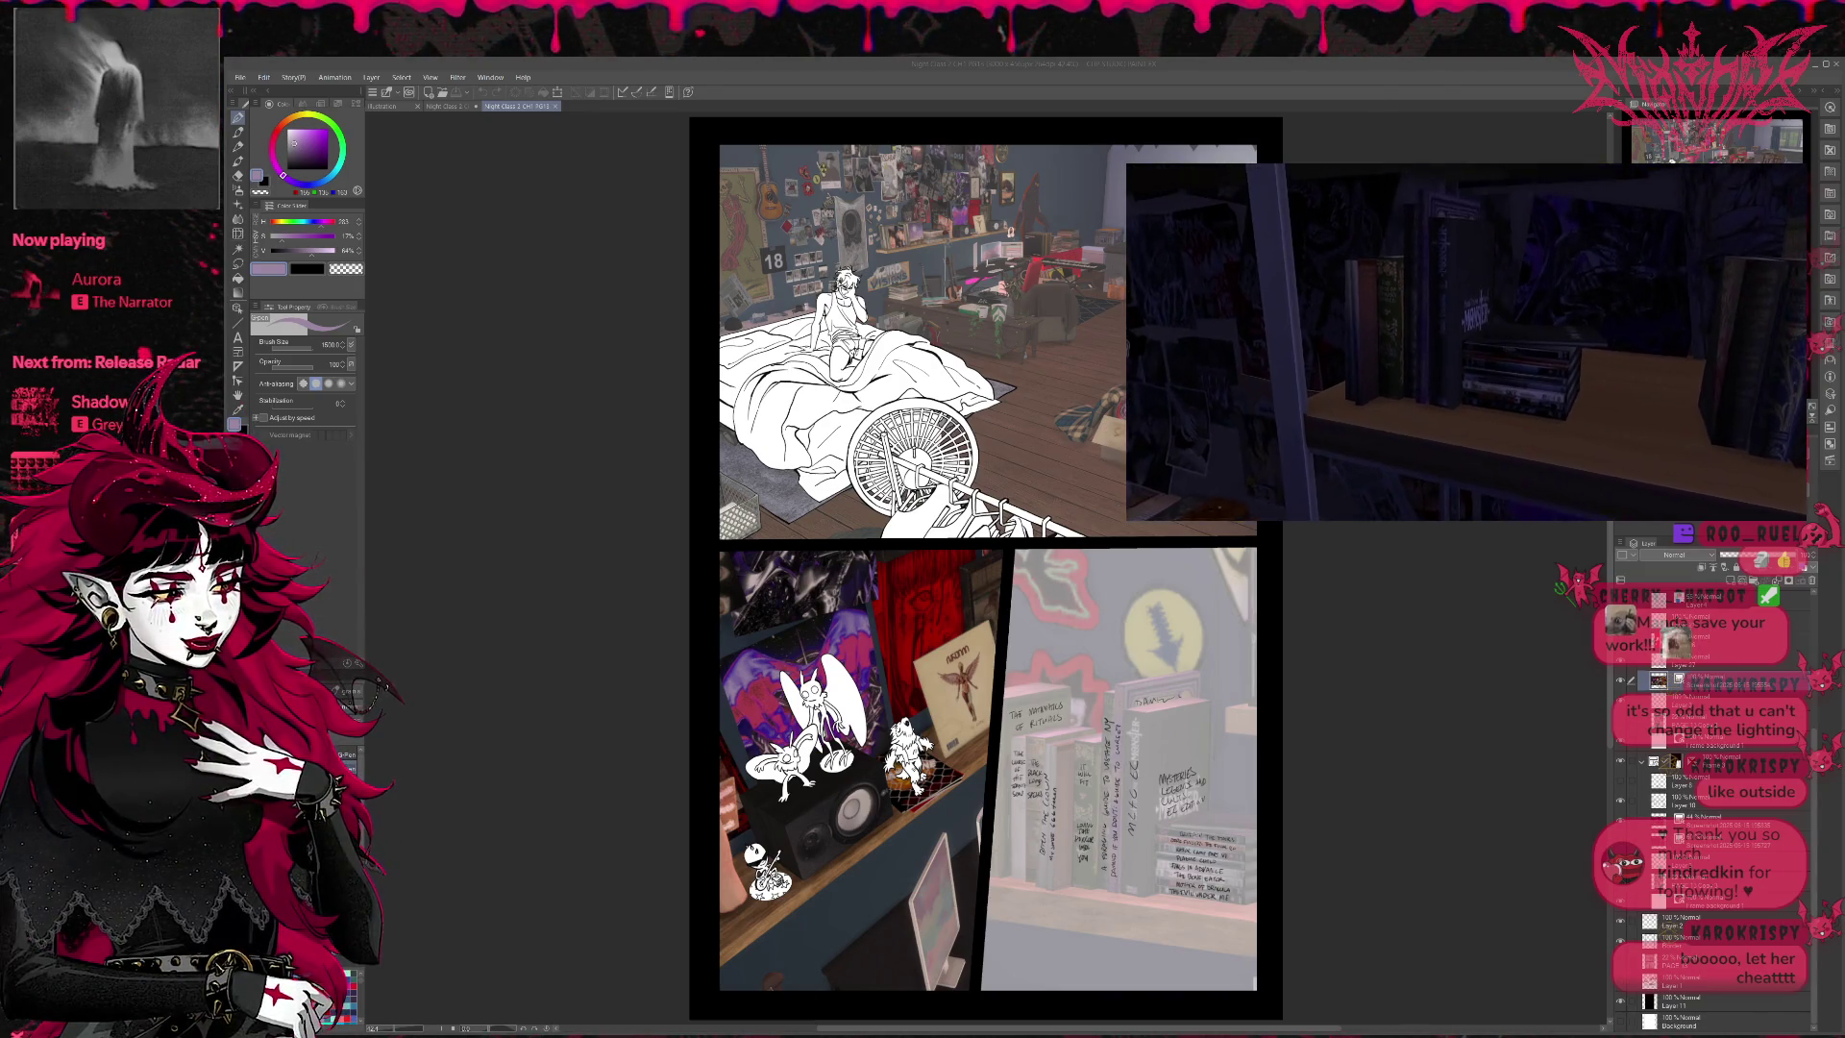
pyautogui.scroll(3, 1466, 342)
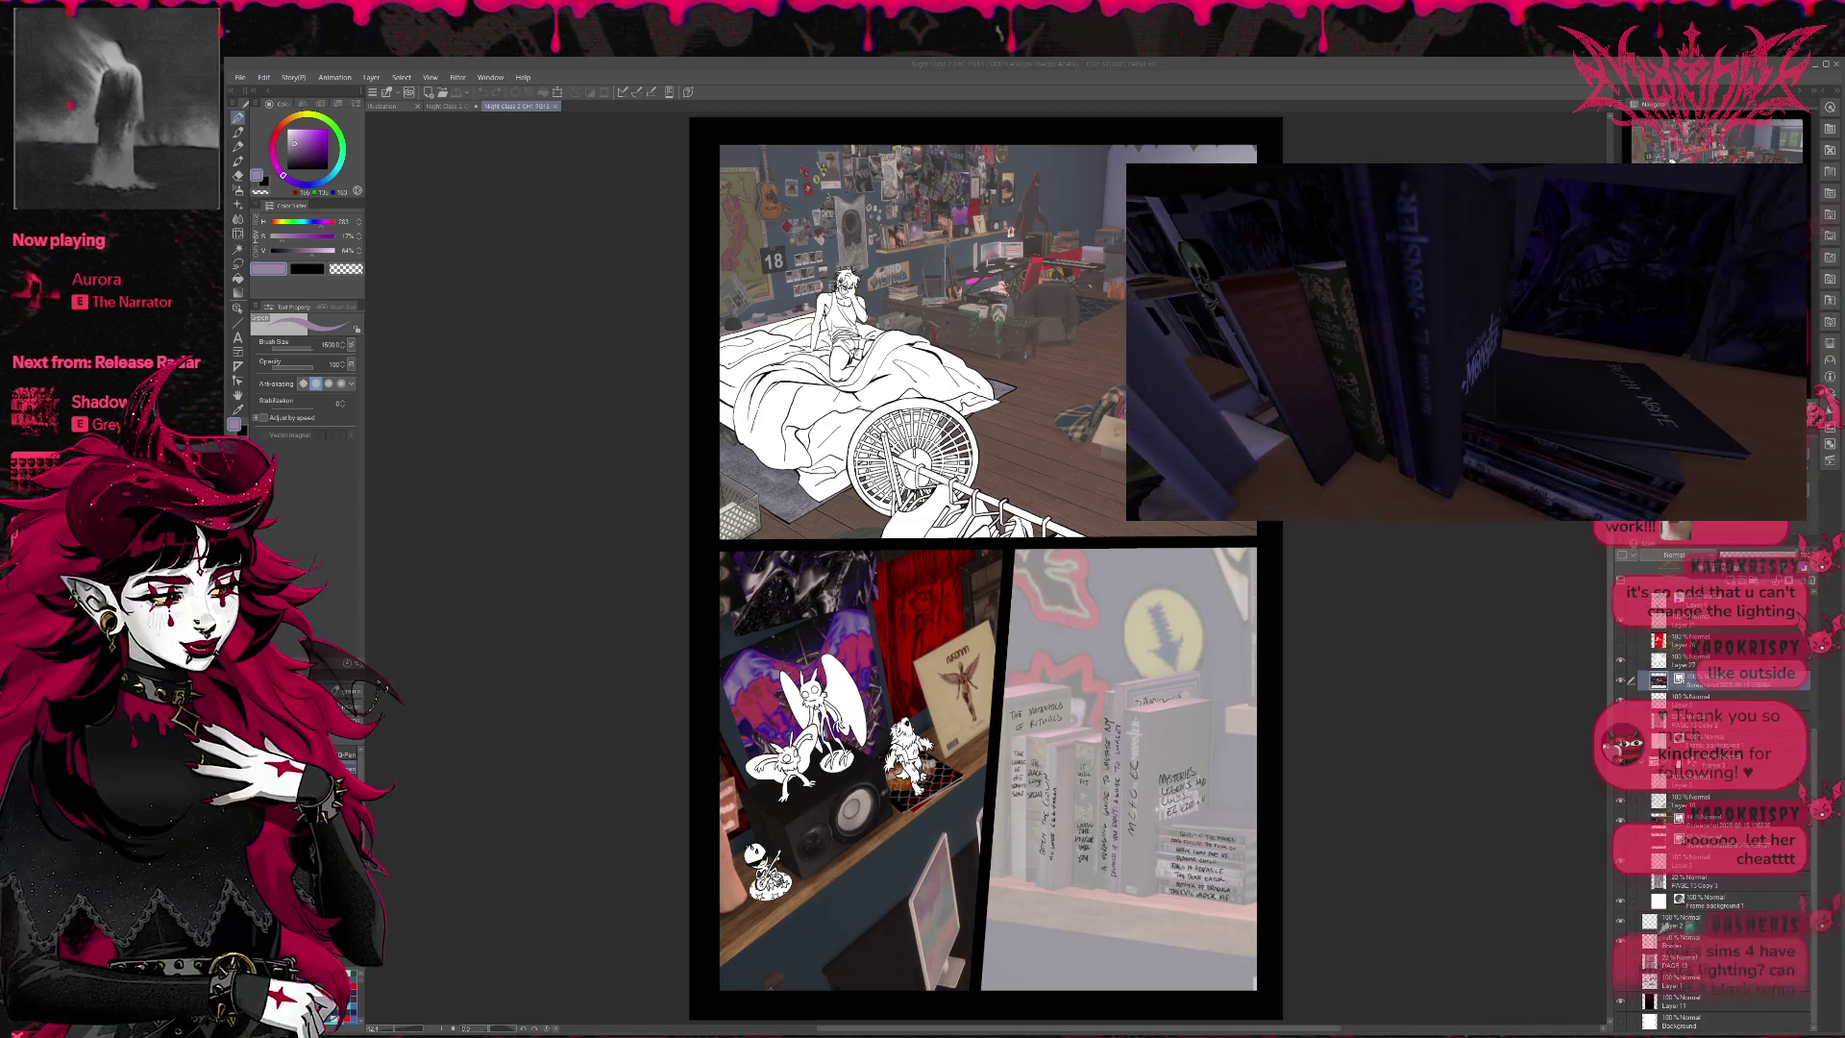
pyautogui.scroll(-2, 1466, 342)
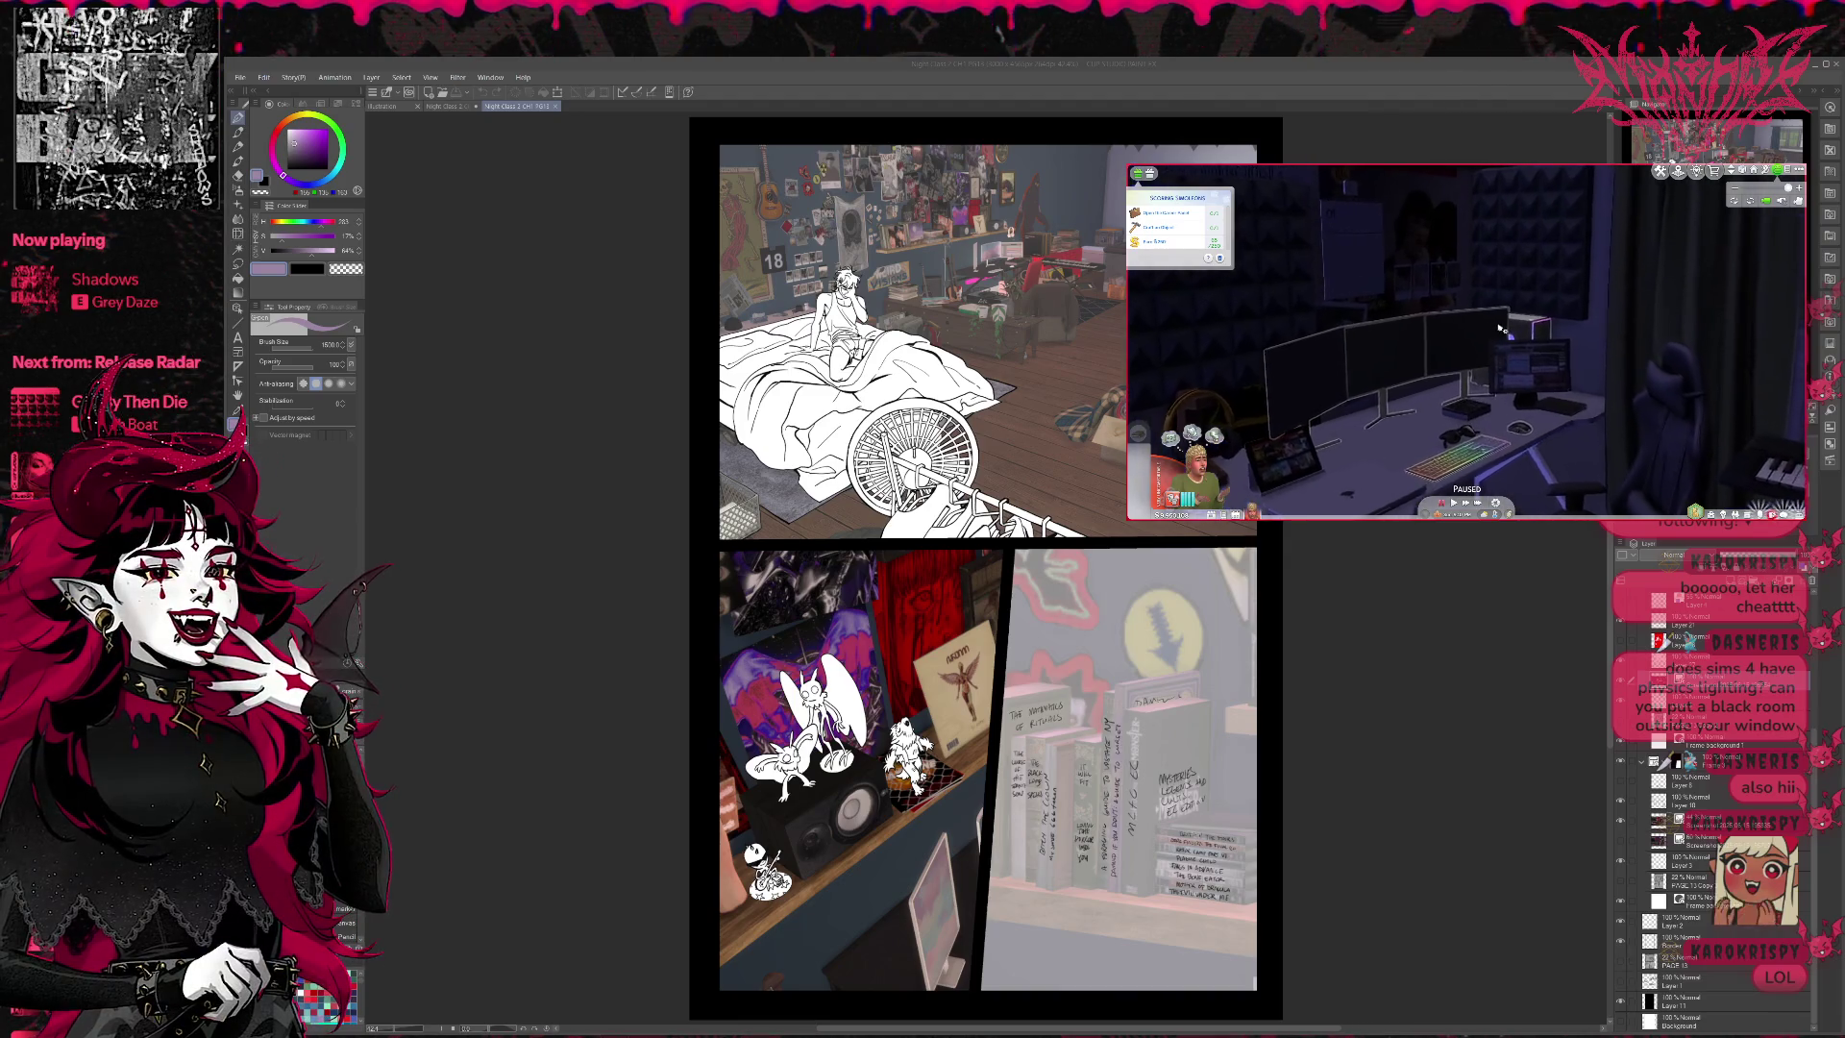
# - Hide the Sims 4 interface and zoom in on the desk's monitors and keyboard
pyautogui.press('Tab')
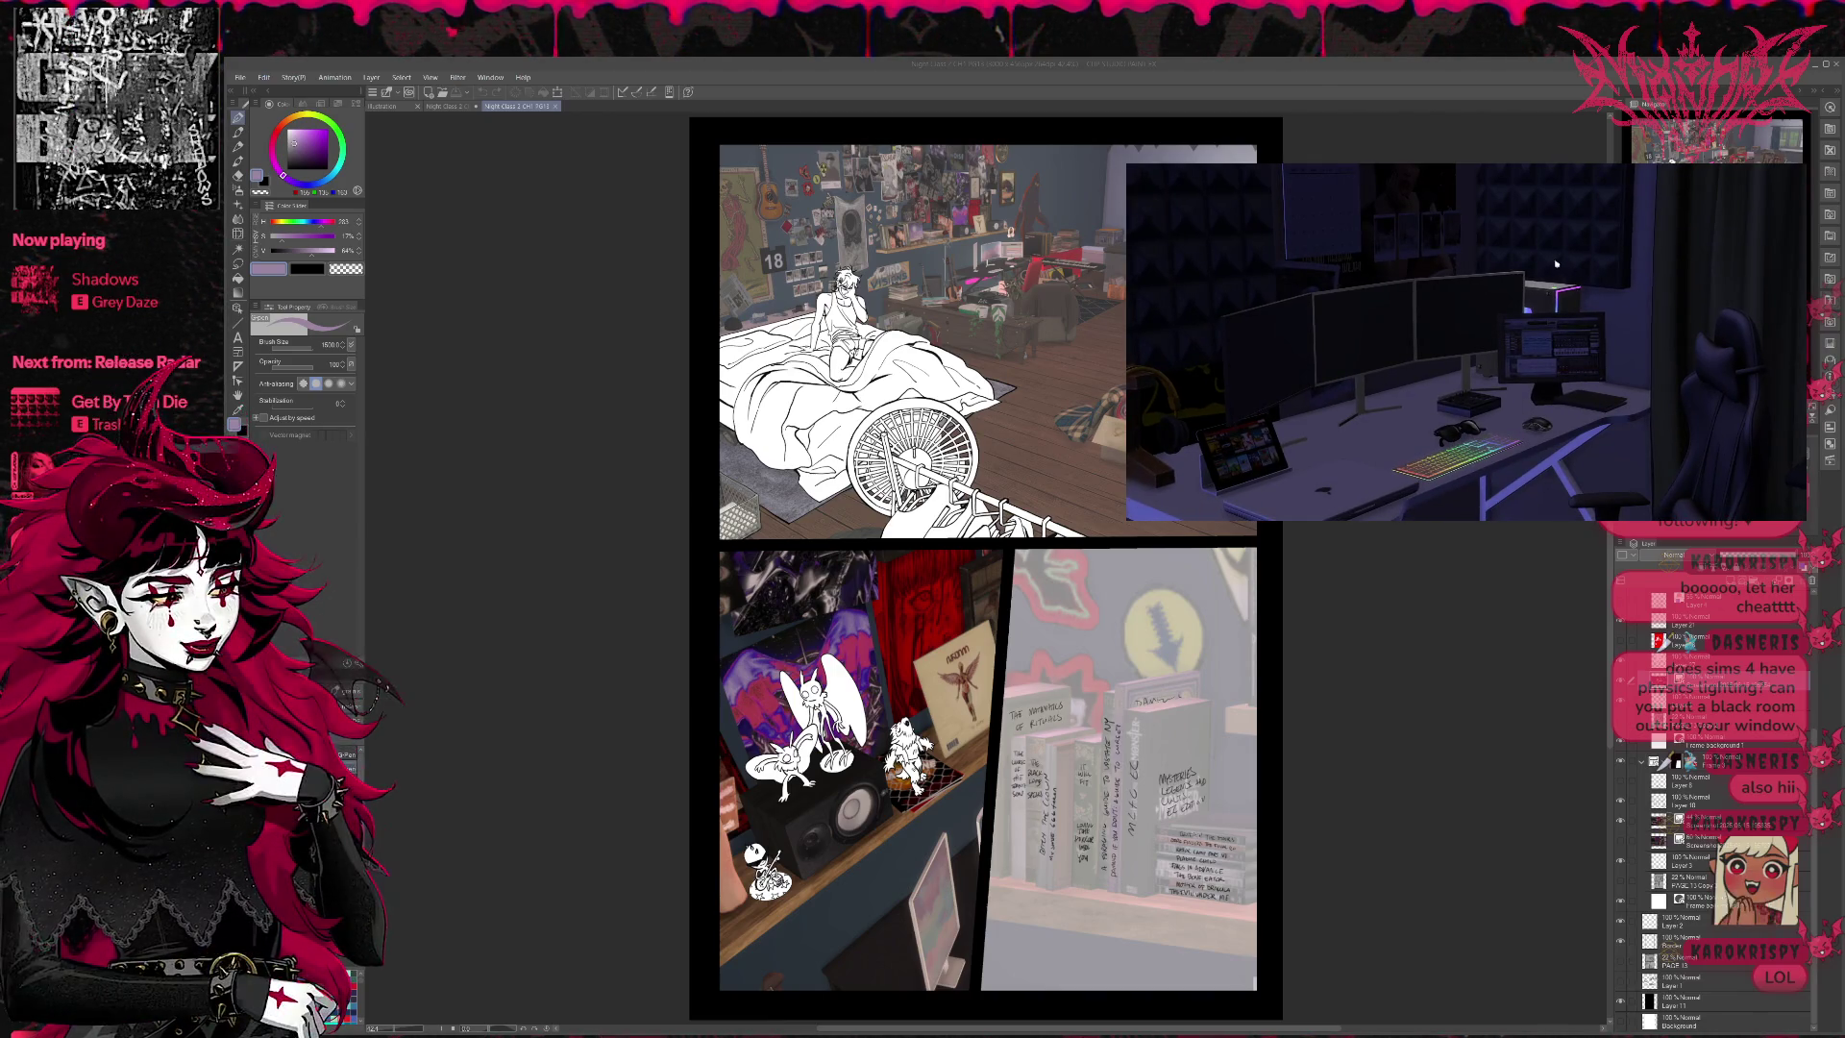
pyautogui.scroll(3, 1522, 254)
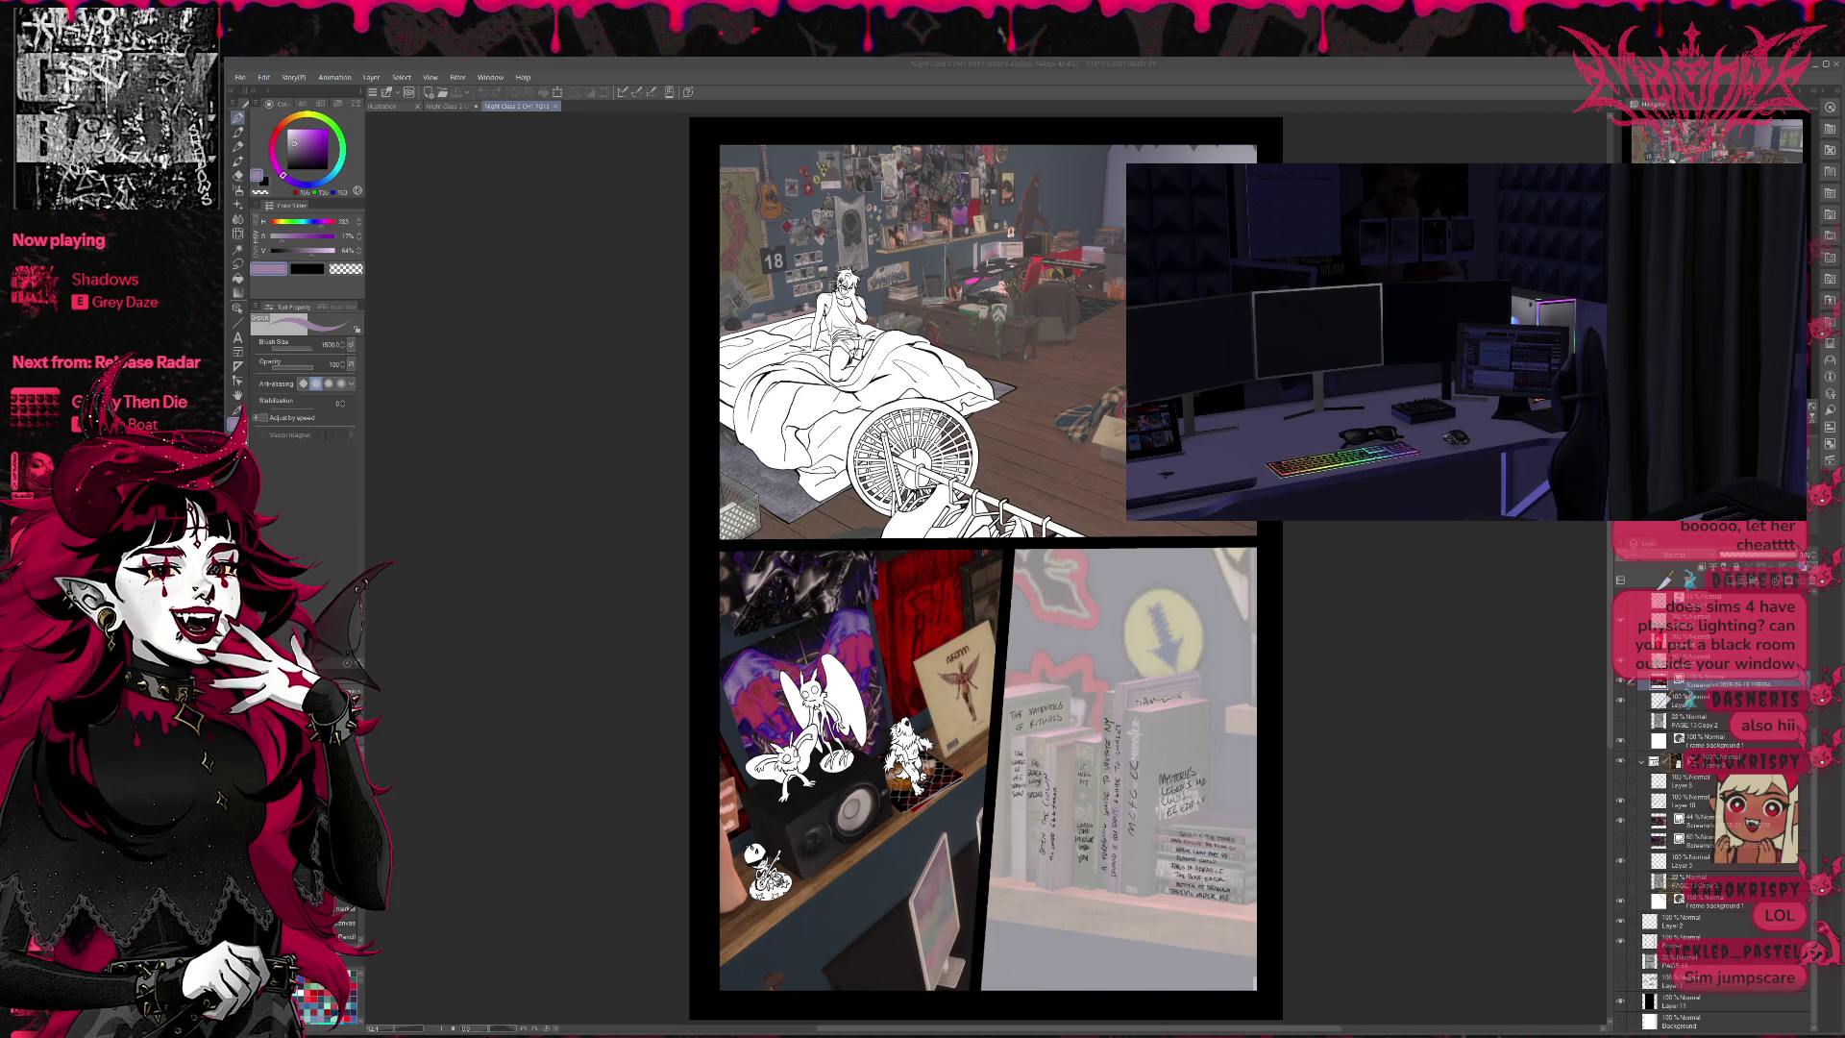
# - Go back to the PG12 comic page with Ctrl+Shift+Tab
pyautogui.hotkey('ctrl', 'shift', 'Tab')
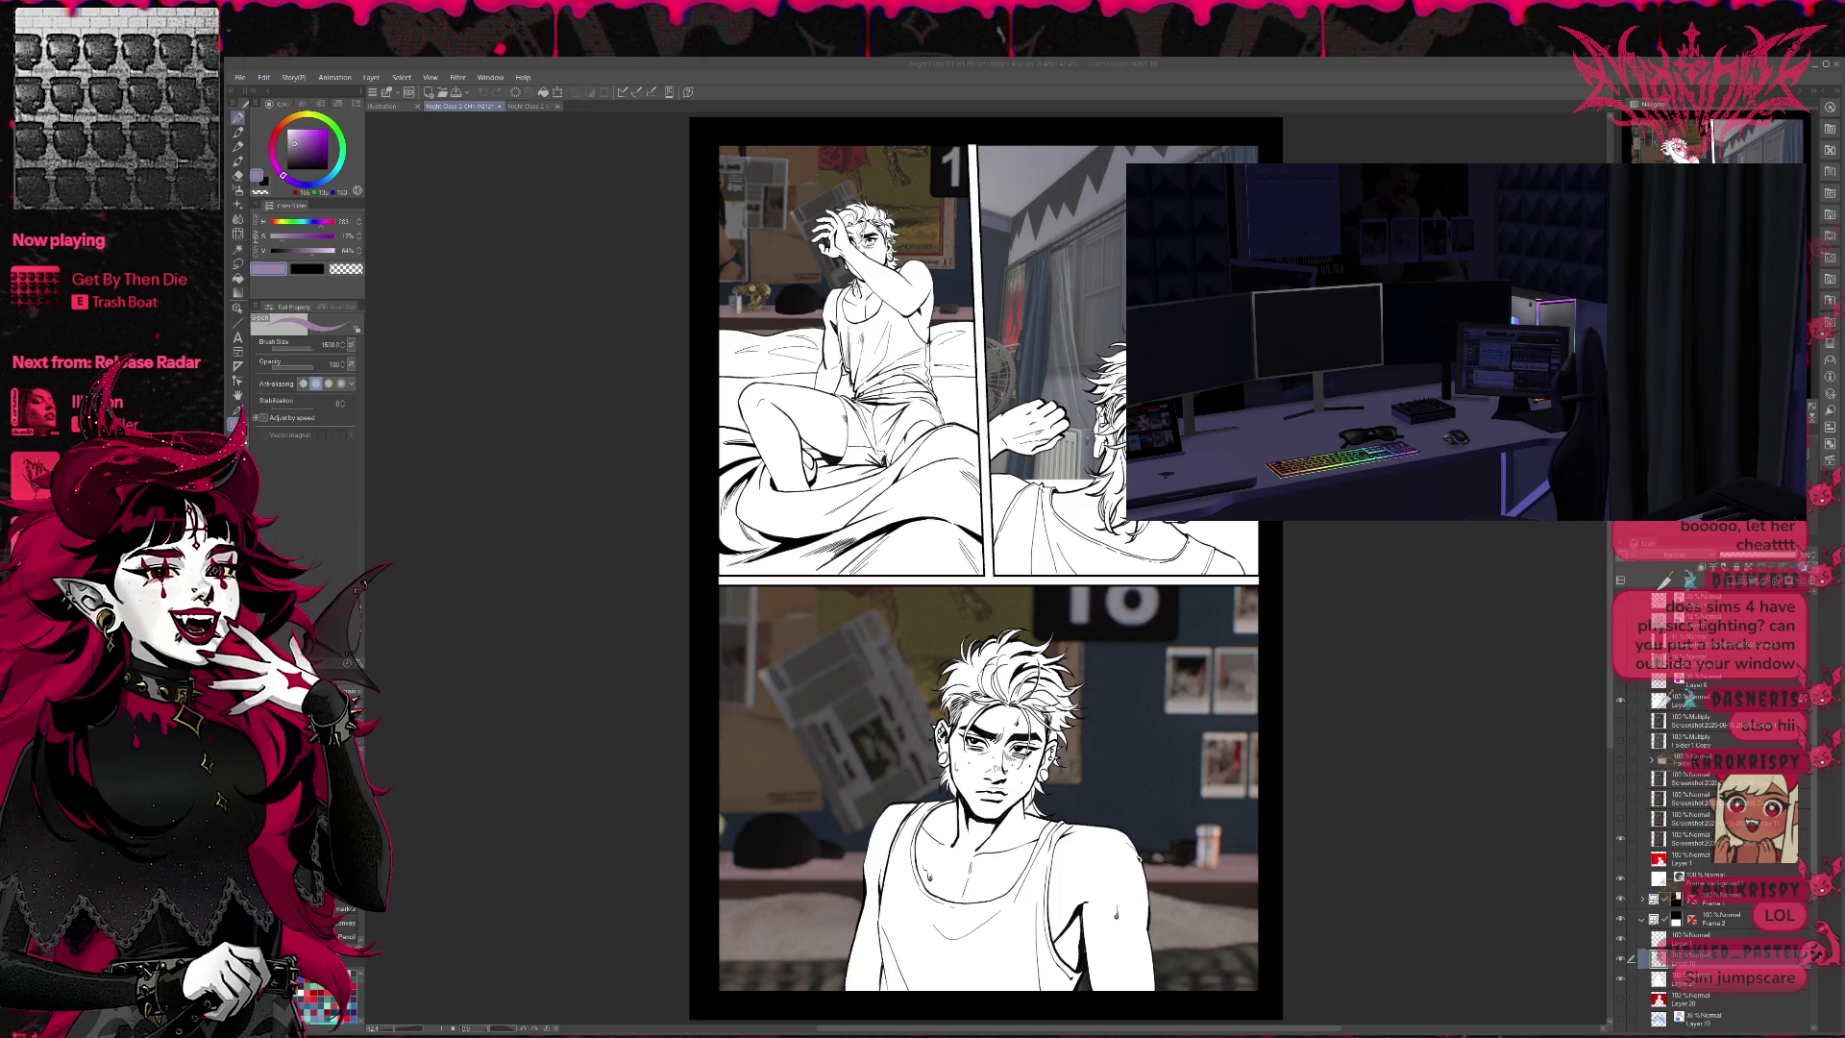
# - Paste the dark room screenshot onto the PG12 page as a new layer
pyautogui.scroll(5, 1720, 817)
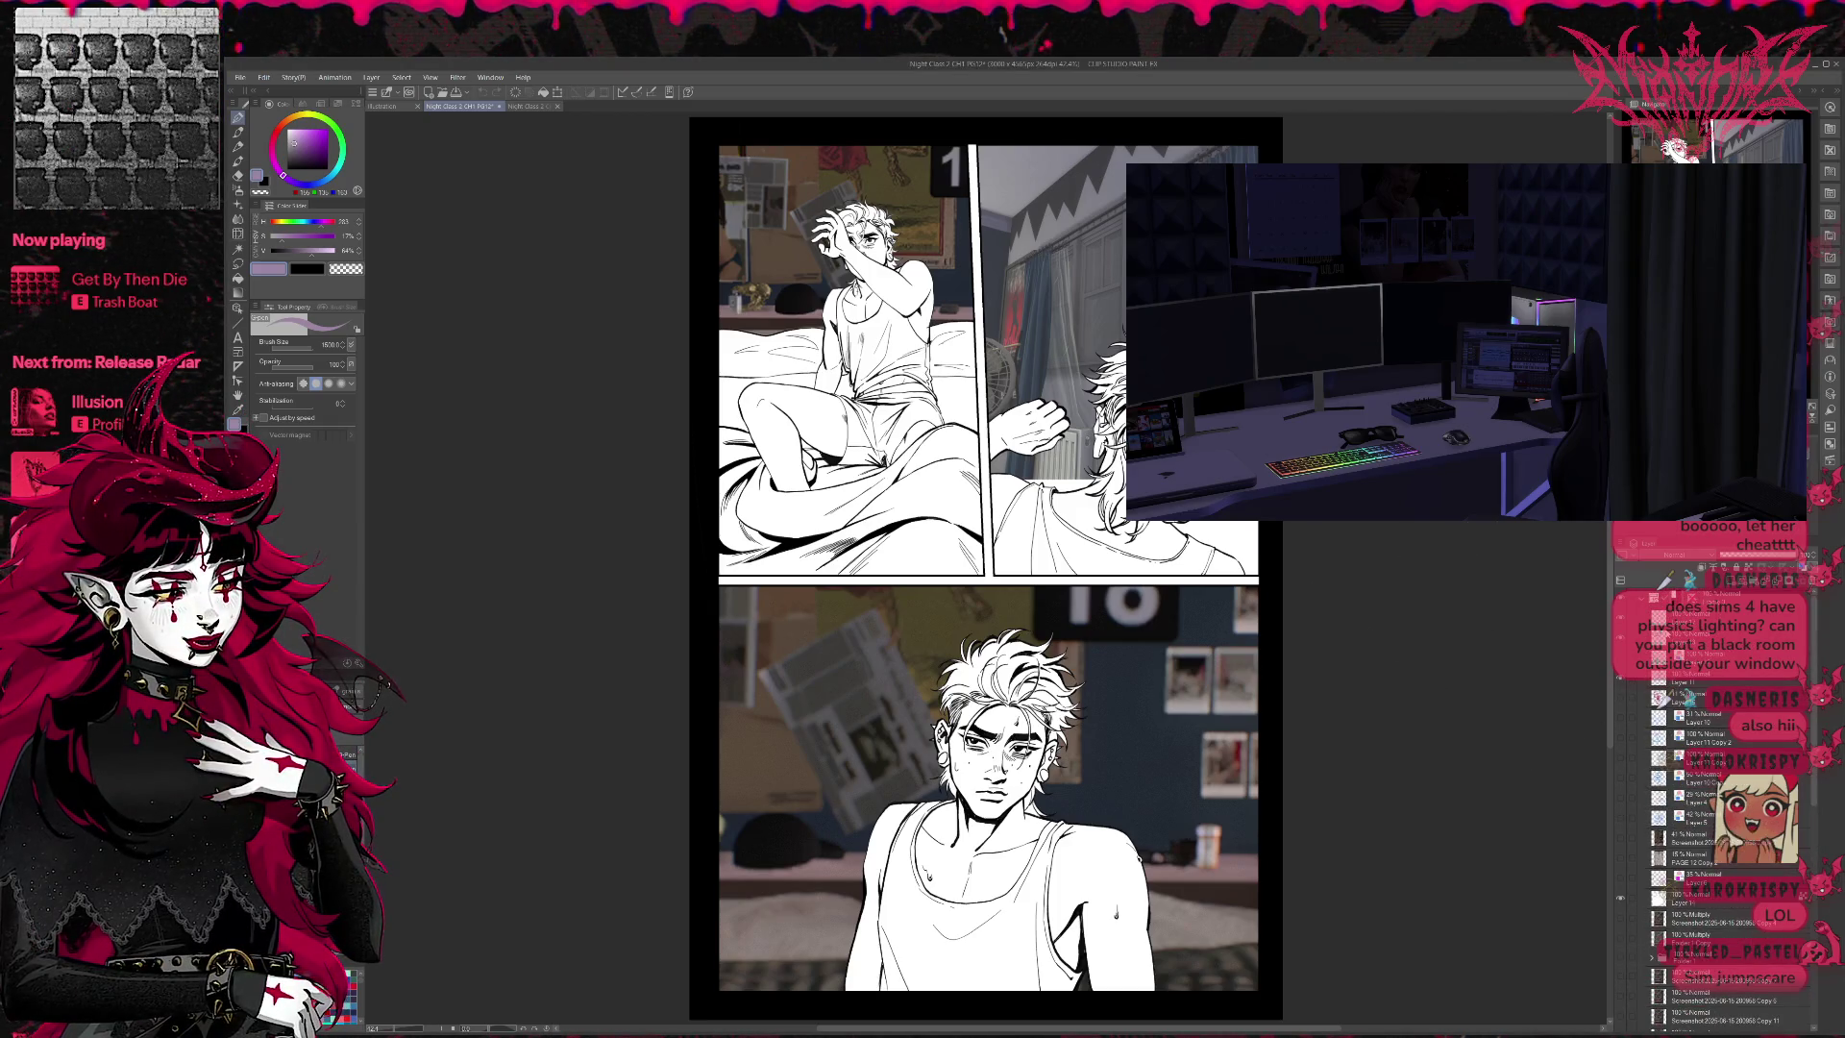
pyautogui.scroll(-2, 1696, 816)
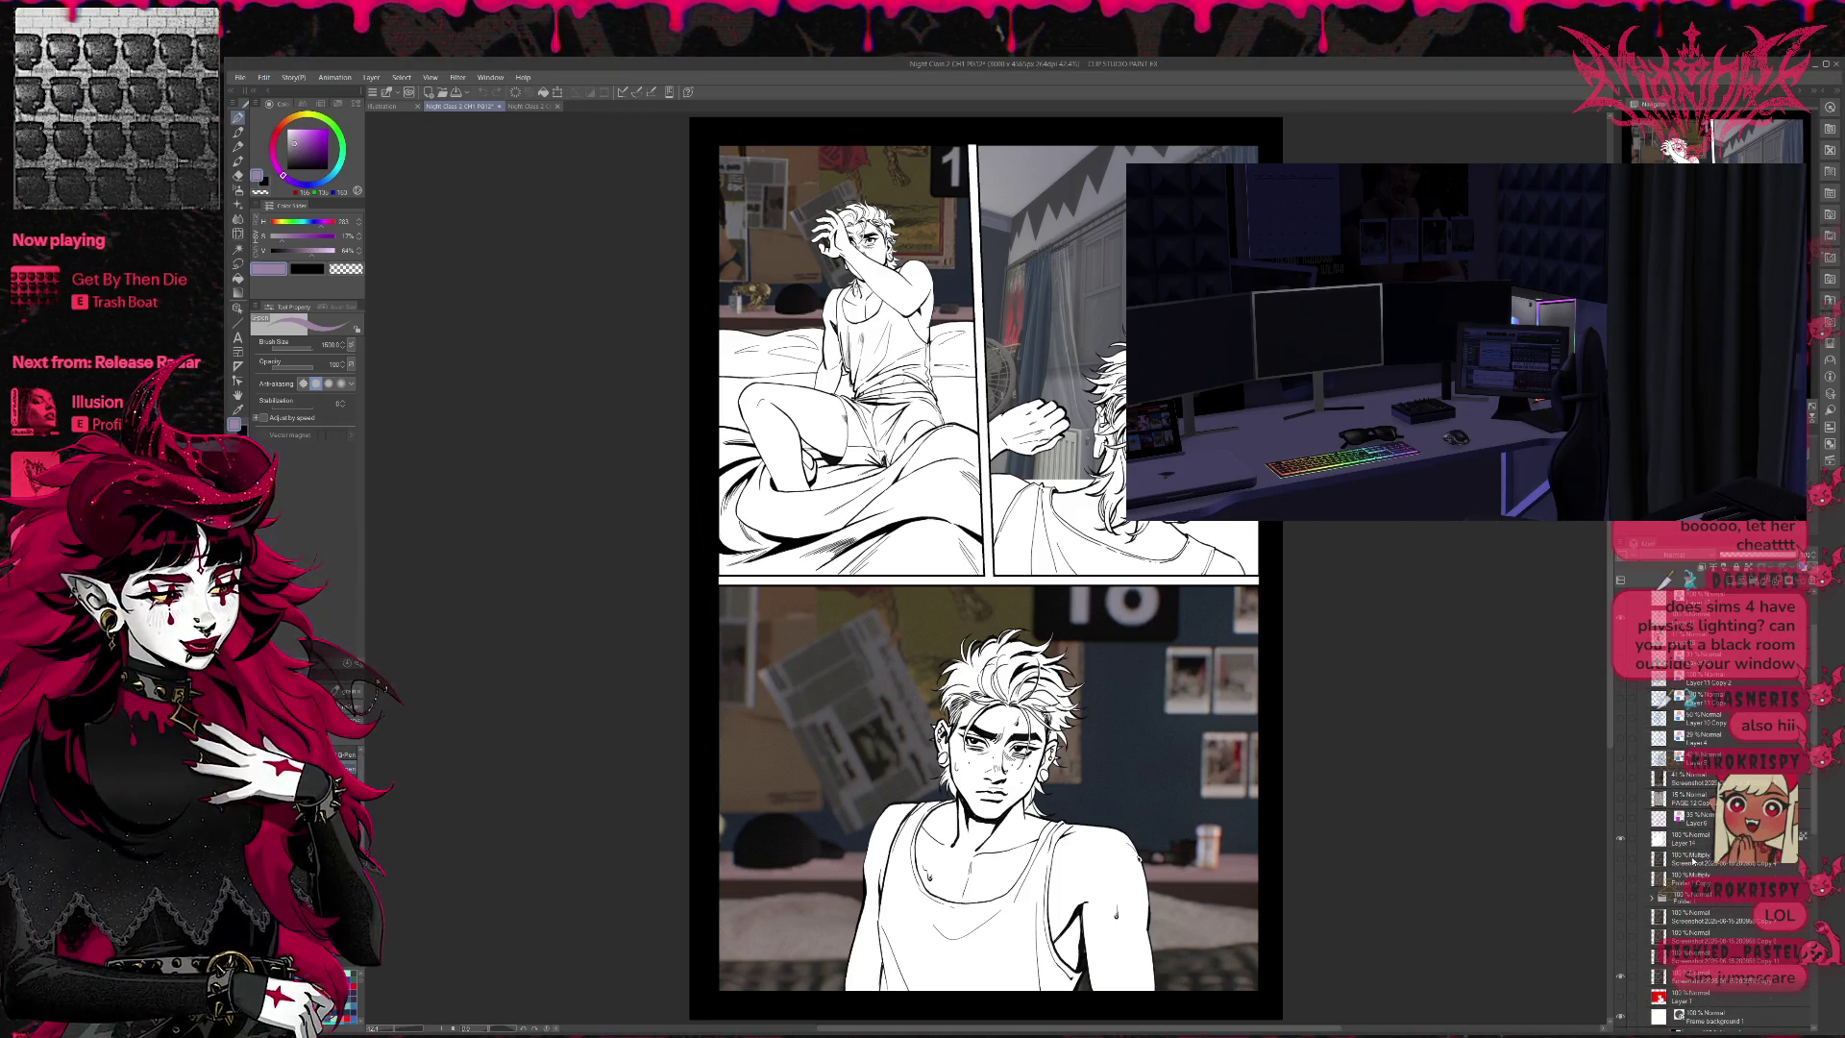
pyautogui.hotkey('ctrl', 'v')
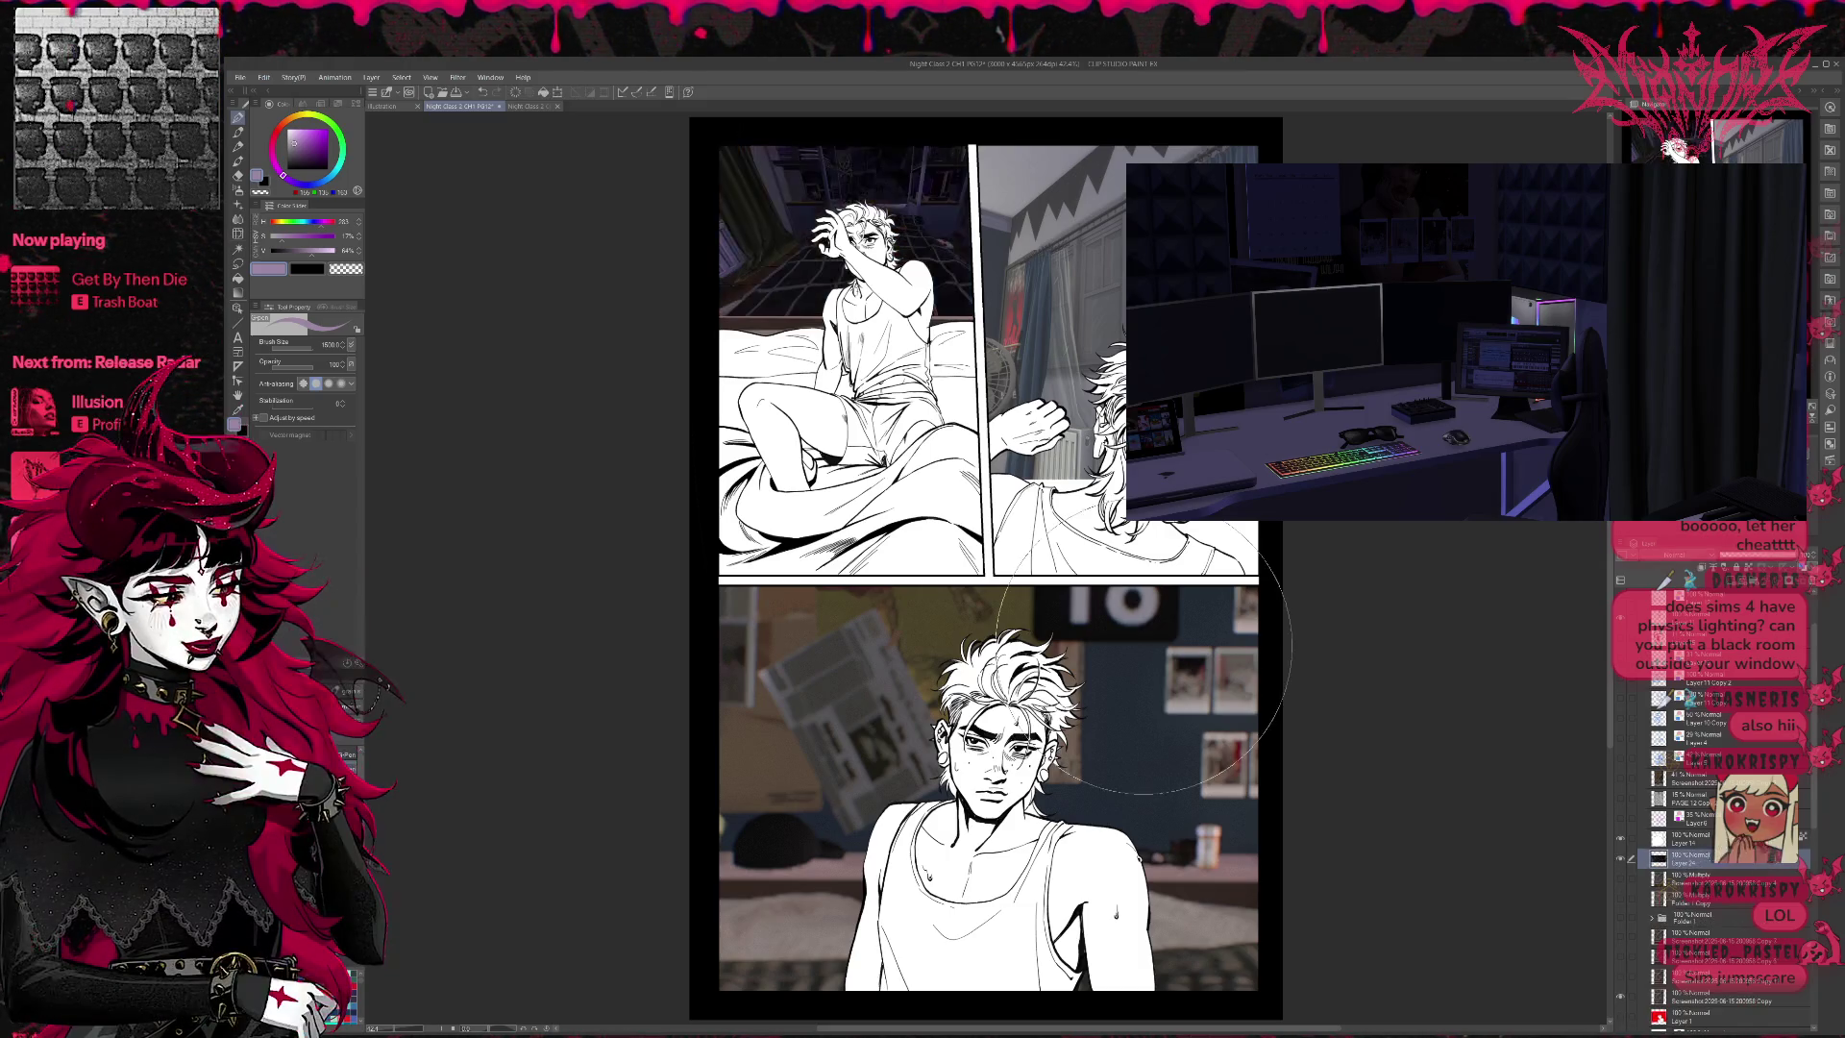
# - Scale up the pasted room image and shift it left and up behind the top-left panel
pyautogui.hotkey('ctrl', 't')
pyautogui.moveTo(1070, 315)
pyautogui.mouseDown()
pyautogui.moveTo(1326, 630)
pyautogui.moveTo(1347, 628)
pyautogui.mouseUp()
pyautogui.moveTo(1153, 433)
pyautogui.mouseDown()
pyautogui.moveTo(992, 530)
pyautogui.moveTo(904, 473)
pyautogui.moveTo(885, 419)
pyautogui.mouseUp()
pyautogui.moveTo(772, 286); pyautogui.dragTo(772, 267)
pyautogui.moveTo(1123, 449)
pyautogui.mouseDown()
pyautogui.moveTo(1574, 687)
pyautogui.moveTo(1442, 596)
pyautogui.moveTo(1412, 617)
pyautogui.moveTo(1605, 800)
pyautogui.moveTo(1455, 724)
pyautogui.moveTo(1570, 782)
pyautogui.moveTo(1518, 749)
pyautogui.moveTo(1534, 789)
pyautogui.mouseUp()
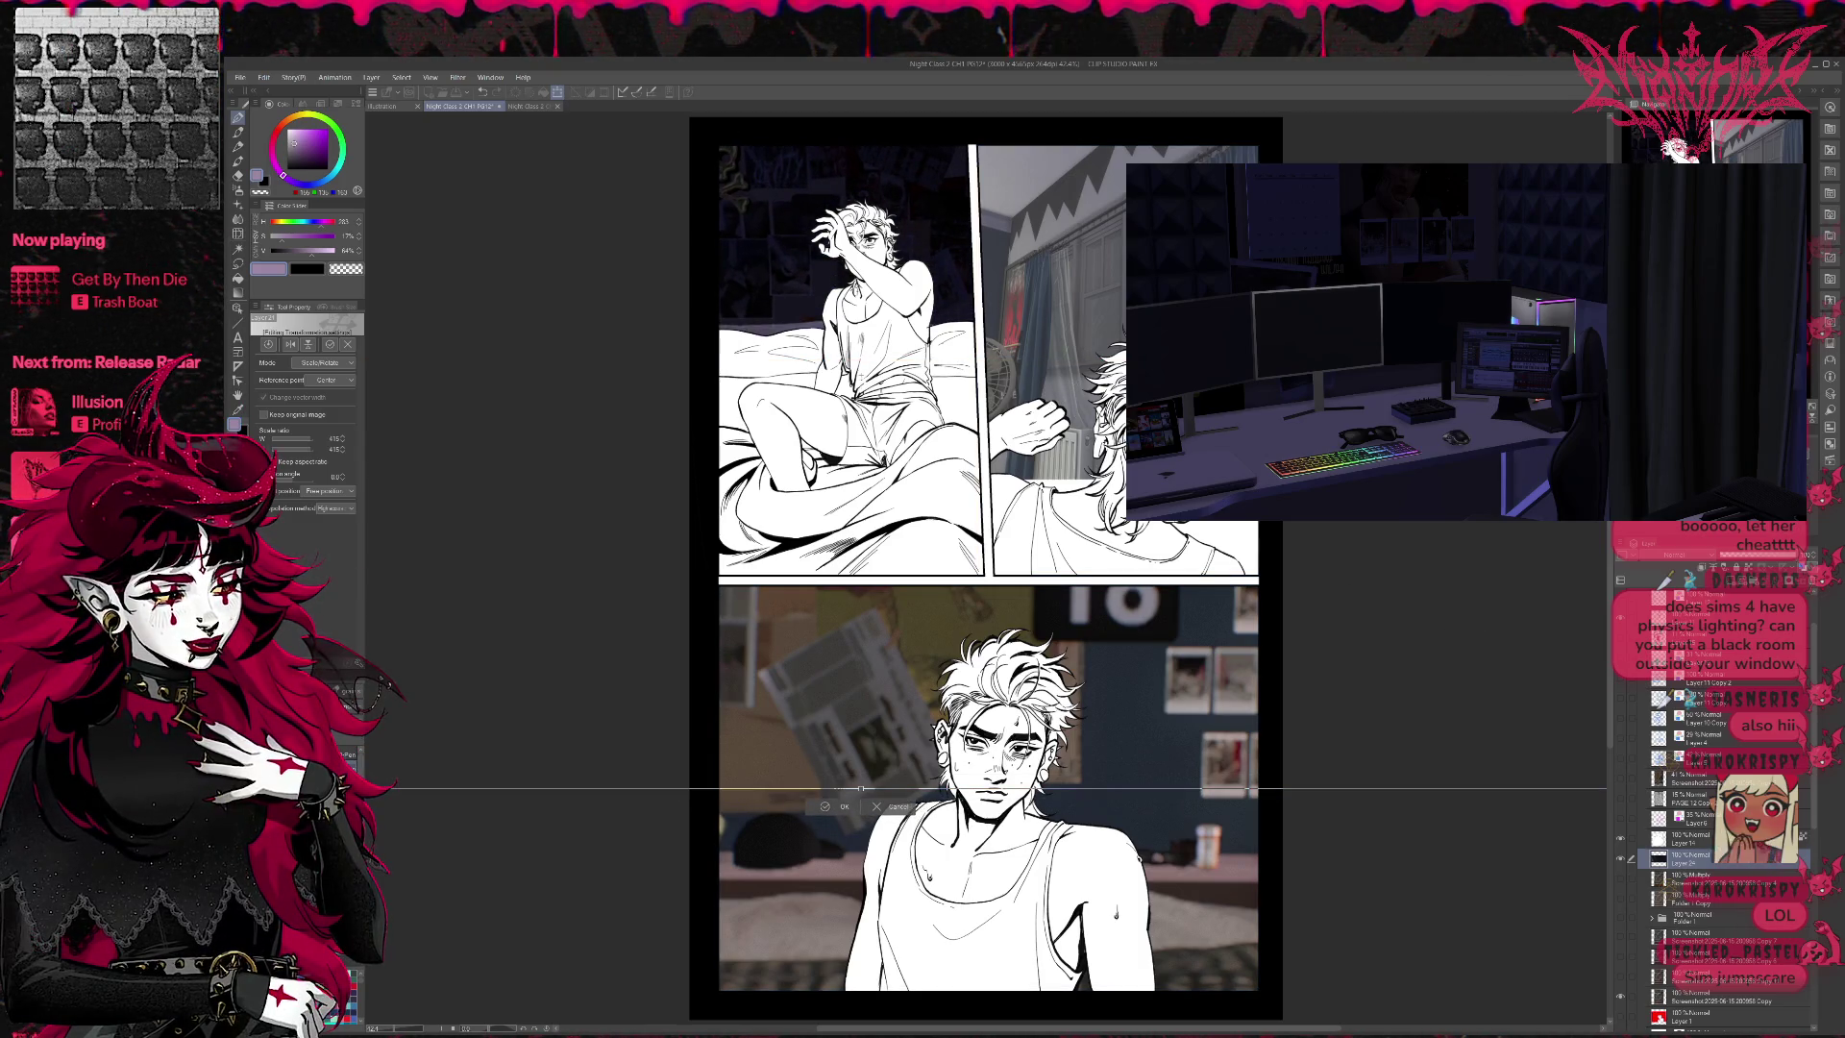
pyautogui.hotkey('ctrl', '-')
# - Stretch and reposition the room screenshot to fit the top-left panel, then commit the transform
pyautogui.moveTo(444, 700); pyautogui.dragTo(823, 792)
pyautogui.moveTo(510, 719)
pyautogui.mouseDown()
pyautogui.moveTo(609, 667)
pyautogui.moveTo(629, 605)
pyautogui.moveTo(631, 667)
pyautogui.mouseUp()
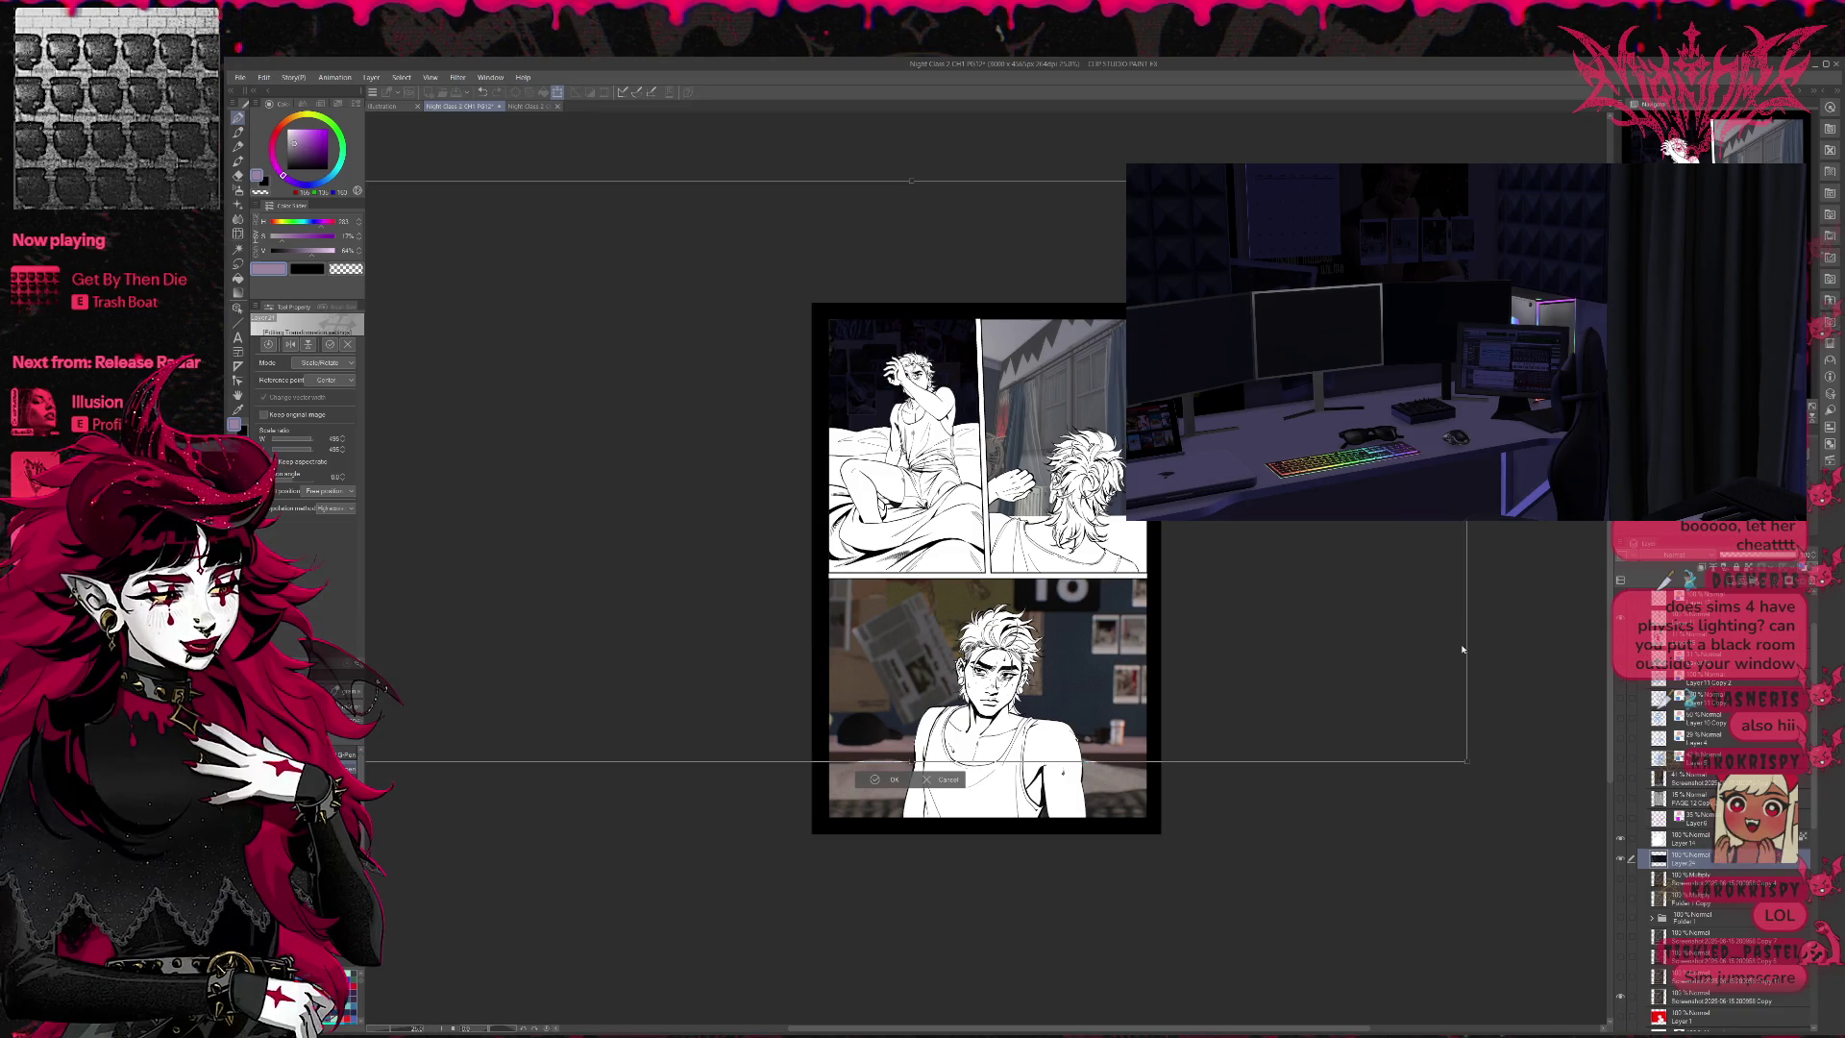
pyautogui.moveTo(1466, 761); pyautogui.dragTo(1624, 845)
pyautogui.moveTo(1419, 727)
pyautogui.mouseDown()
pyautogui.moveTo(1339, 701)
pyautogui.moveTo(1317, 672)
pyautogui.moveTo(1329, 647)
pyautogui.moveTo(1343, 674)
pyautogui.moveTo(1326, 684)
pyautogui.mouseUp()
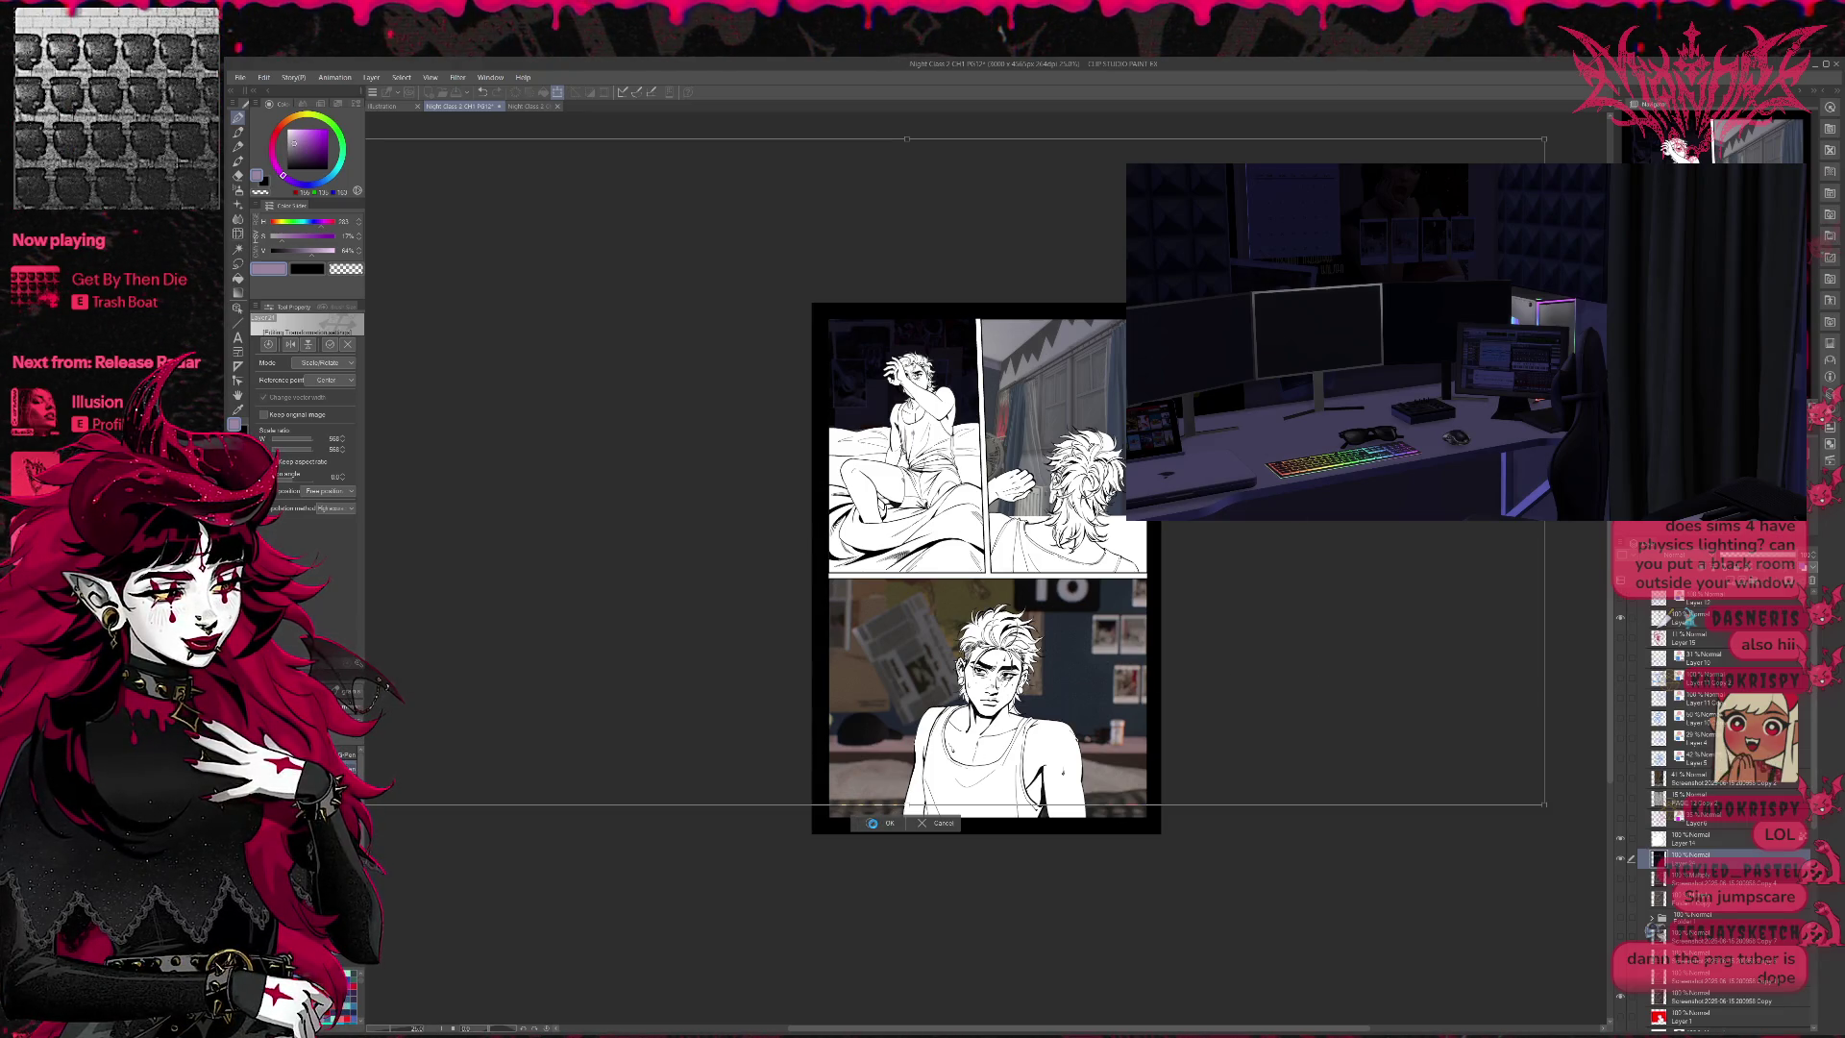
pyautogui.click(873, 826)
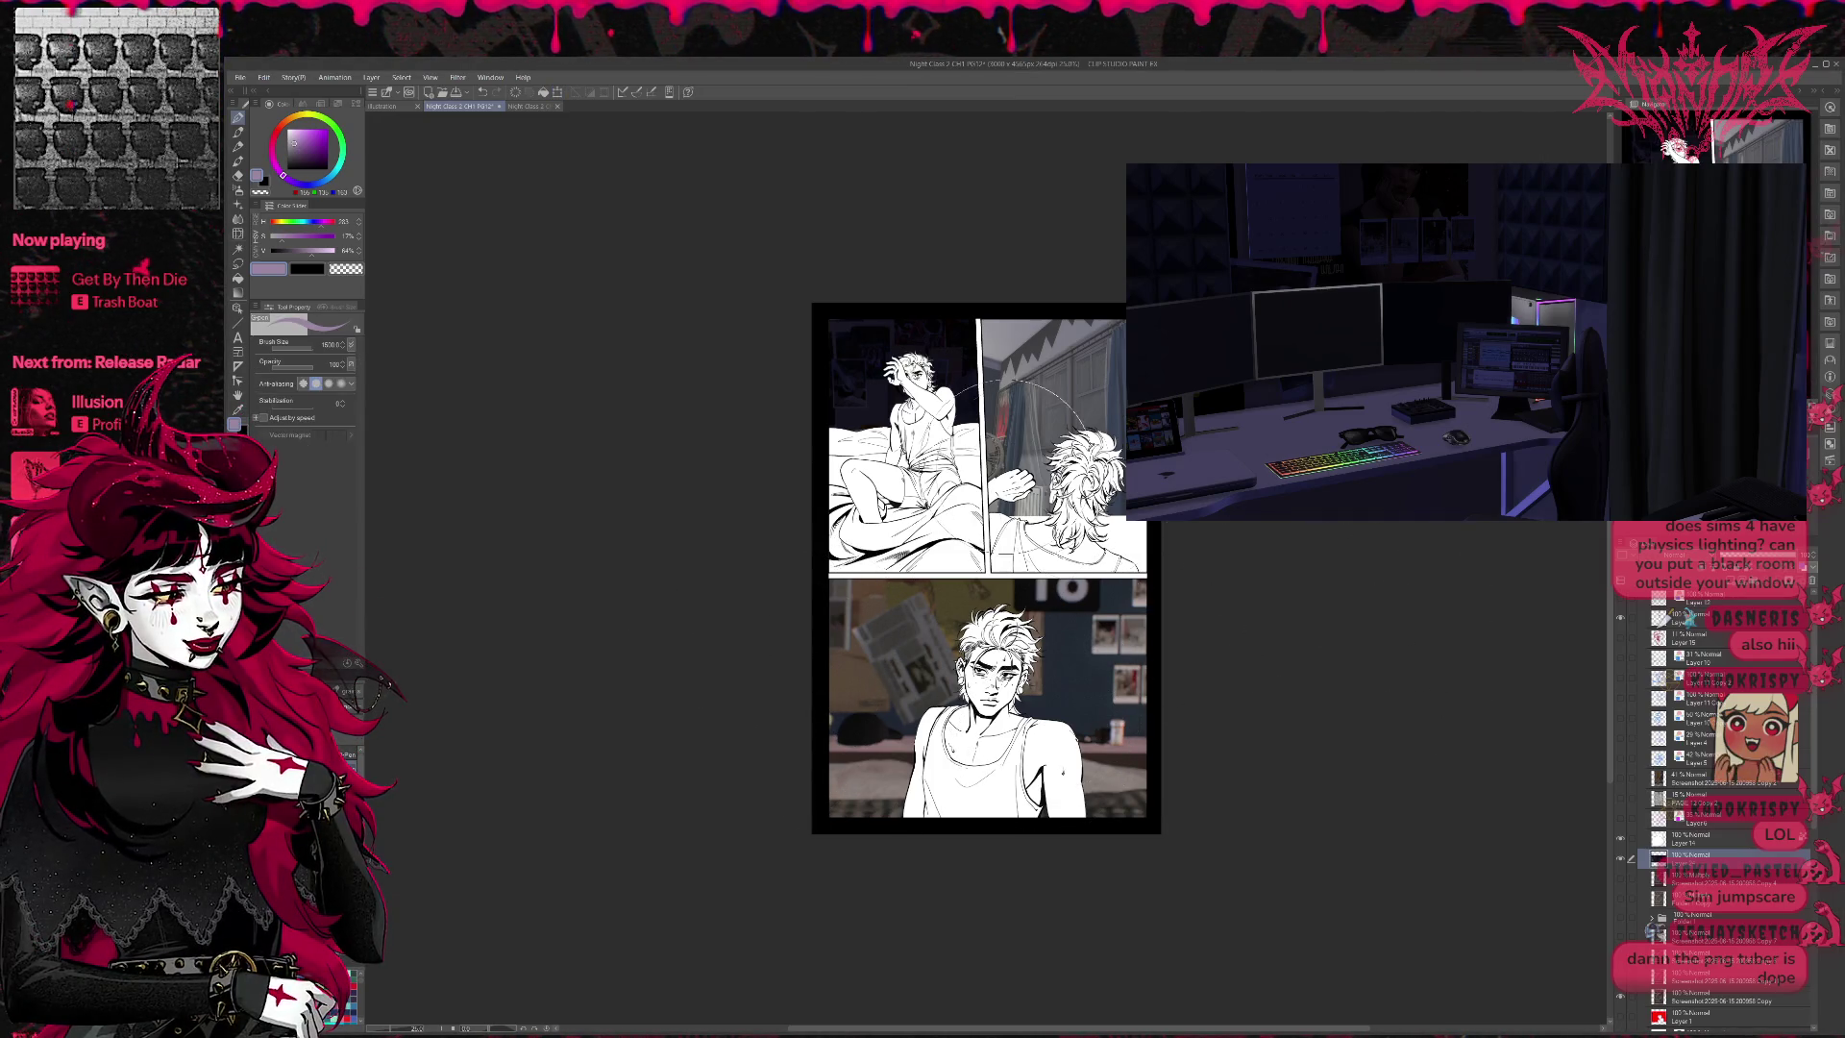
# - Compare lighter and darker top-left panel backgrounds via undo/redo, settling on the dim purple-lit room
pyautogui.scroll(2, 1081, 505)
pyautogui.scroll(1, 1076, 505)
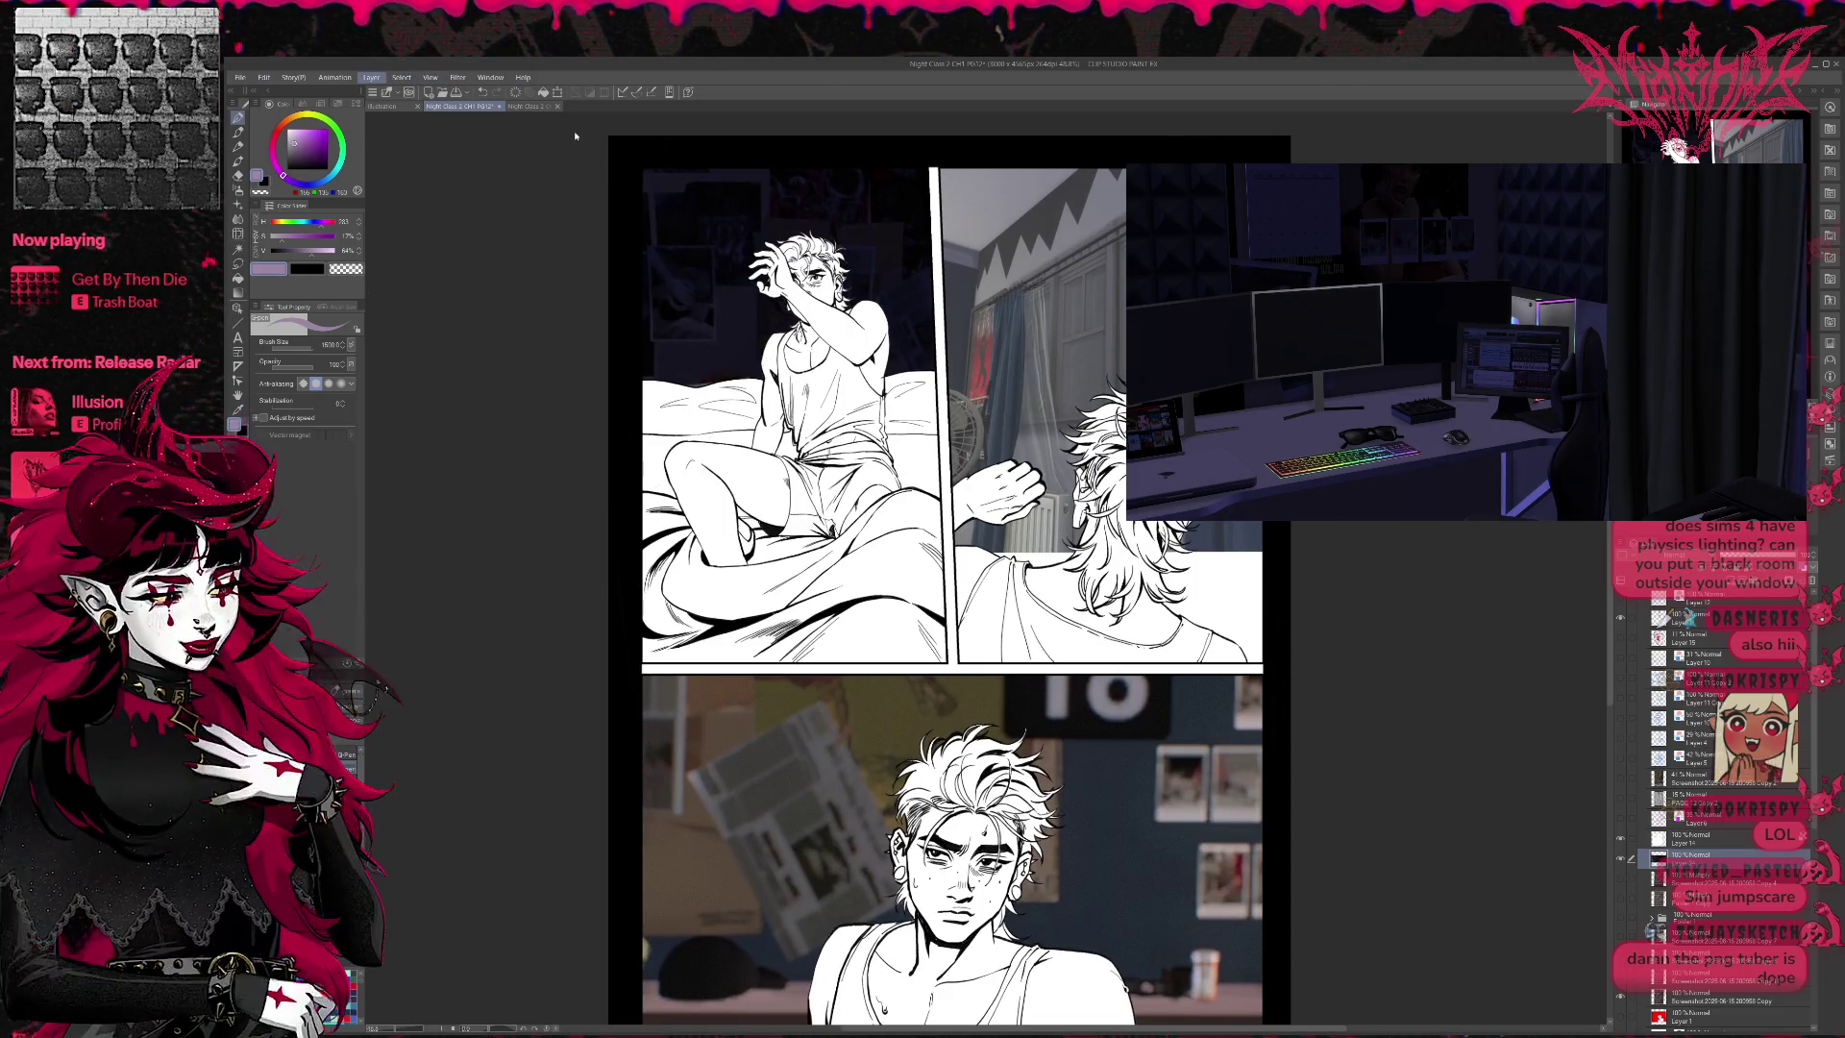
pyautogui.press('Tab')
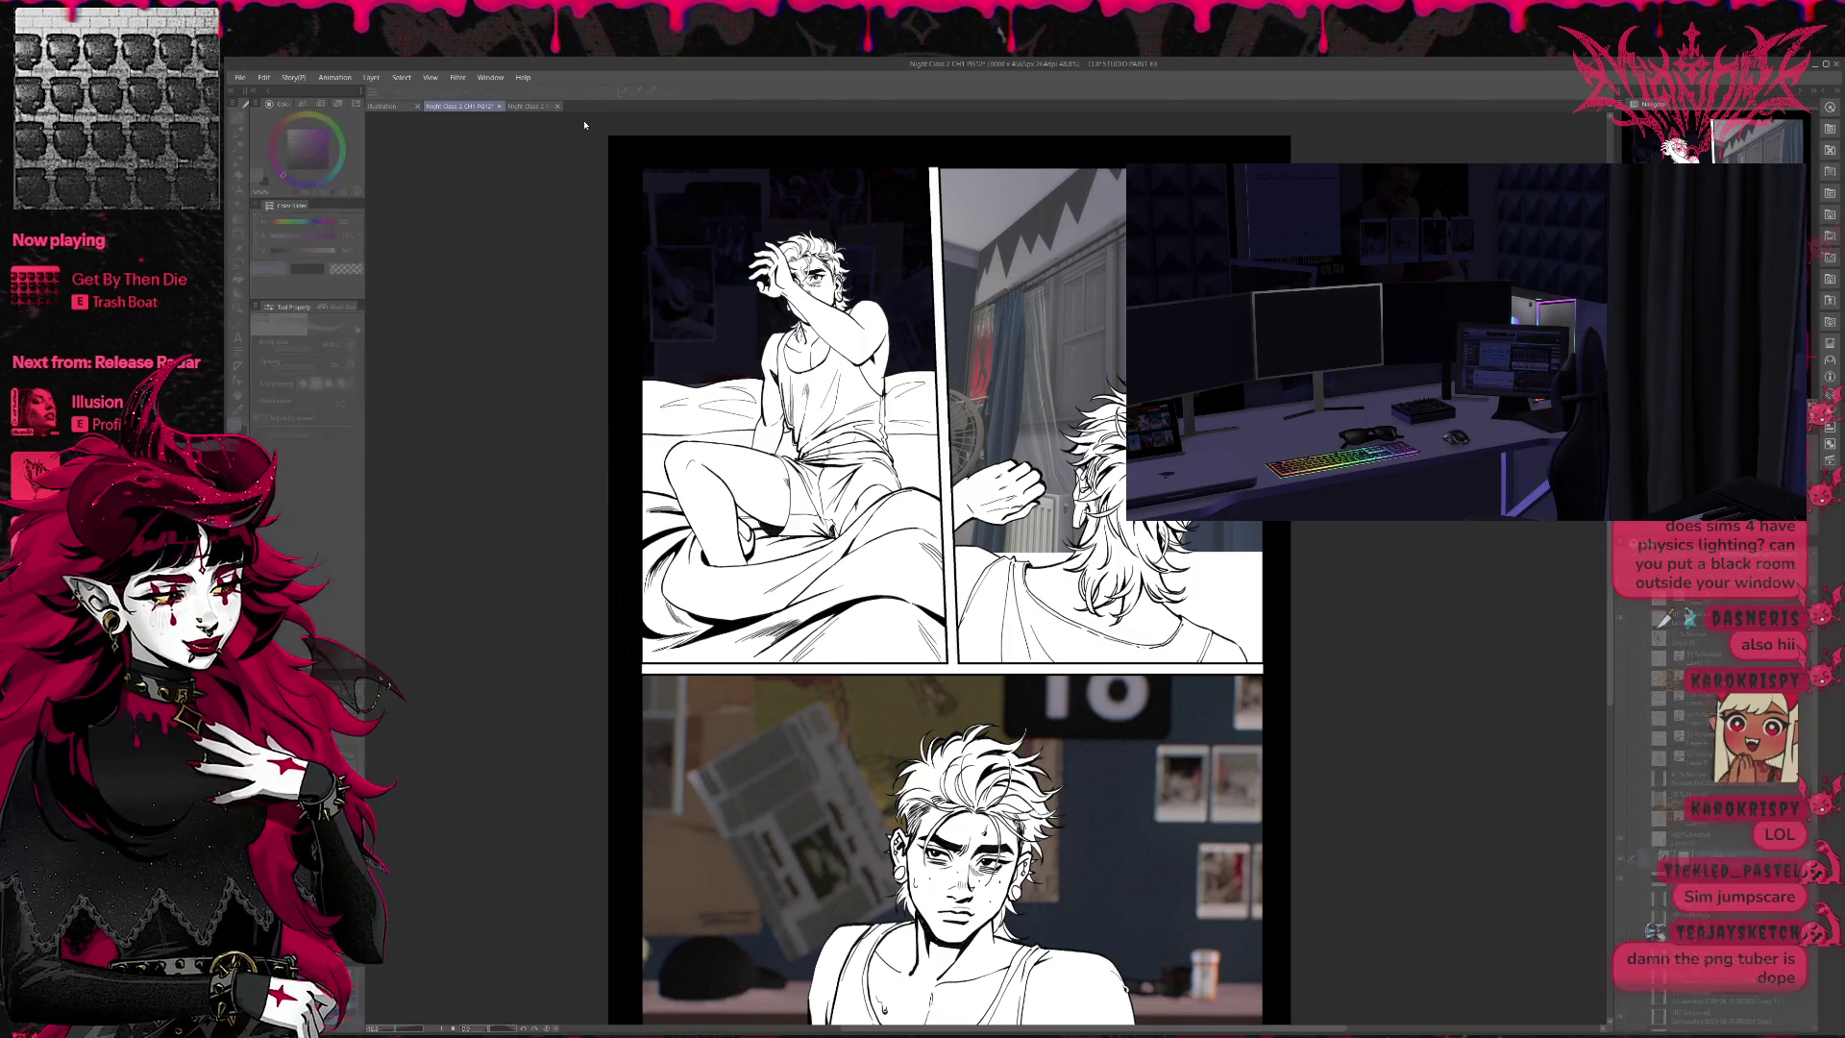
pyautogui.hotkey('ctrl', 'z')
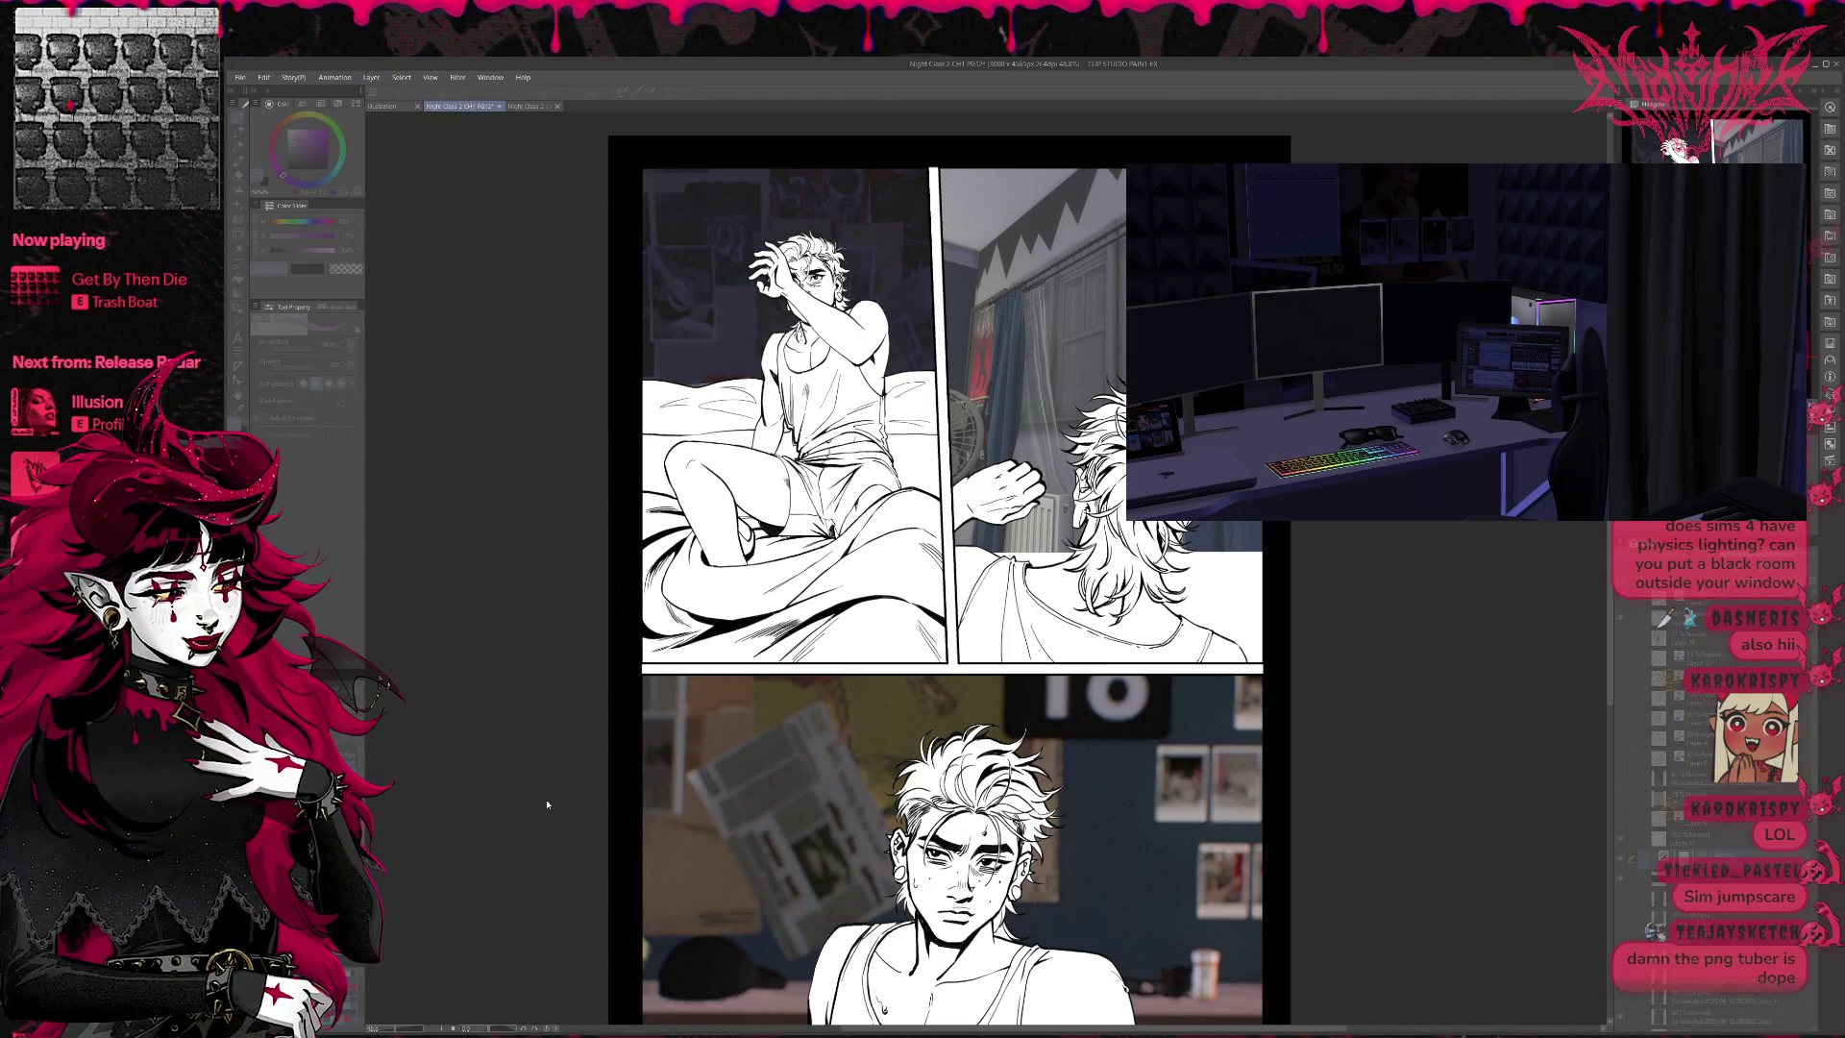
pyautogui.hotkey('ctrl', 'z')
pyautogui.hotkey('ctrl', 'y')
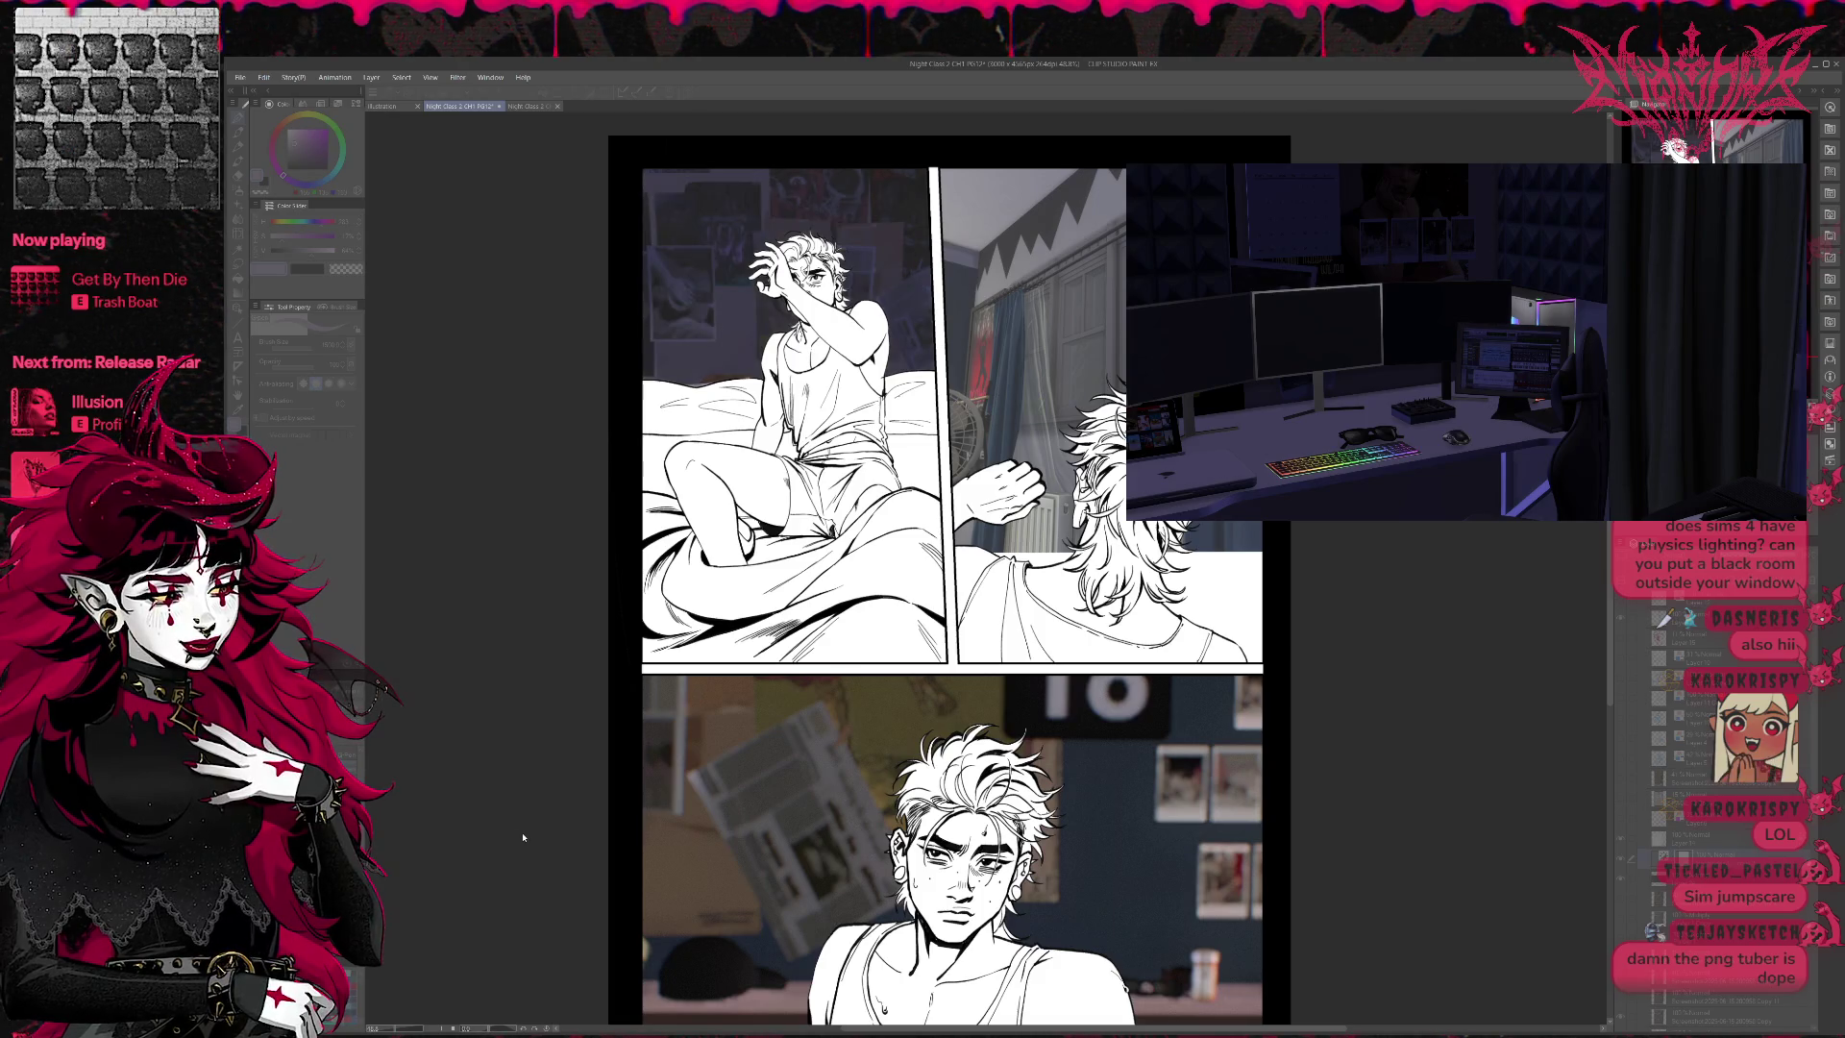
pyautogui.hotkey('ctrl', 'y')
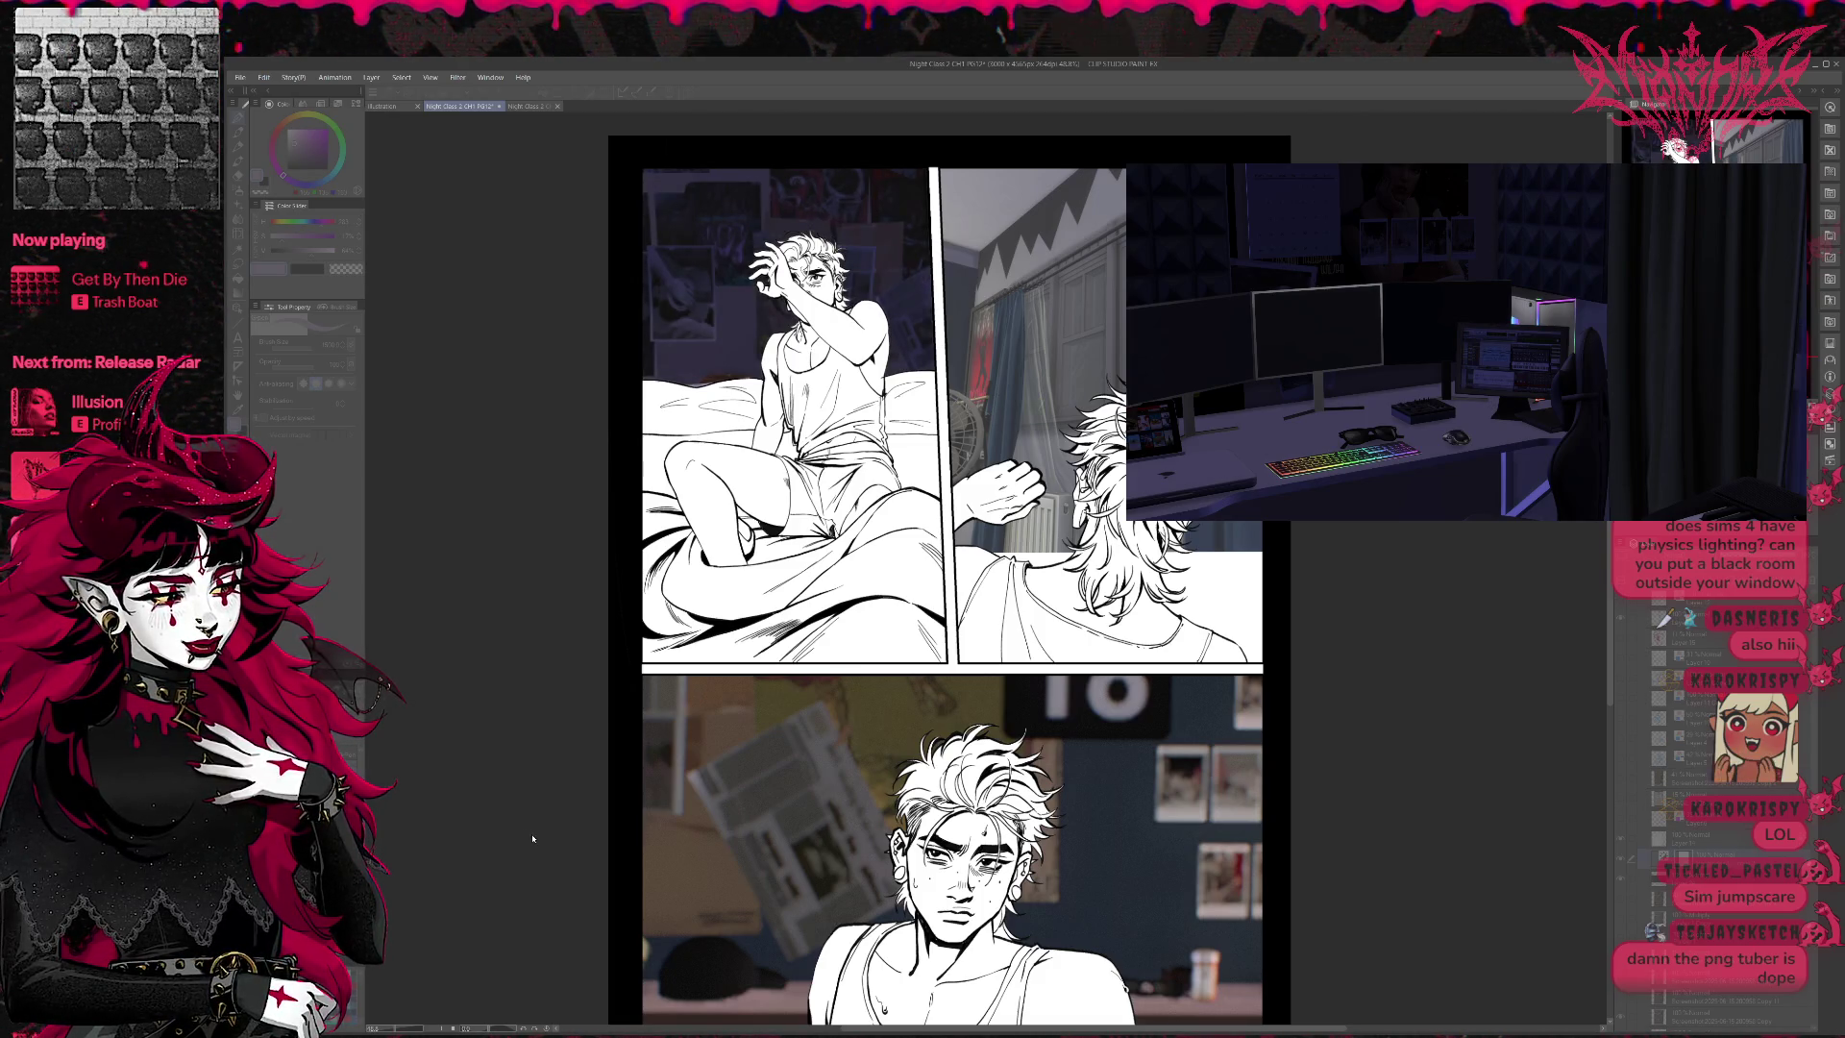
pyautogui.hotkey('ctrl', 'y')
pyautogui.hotkey('ctrl', 'z')
pyautogui.hotkey('ctrl', 'z')
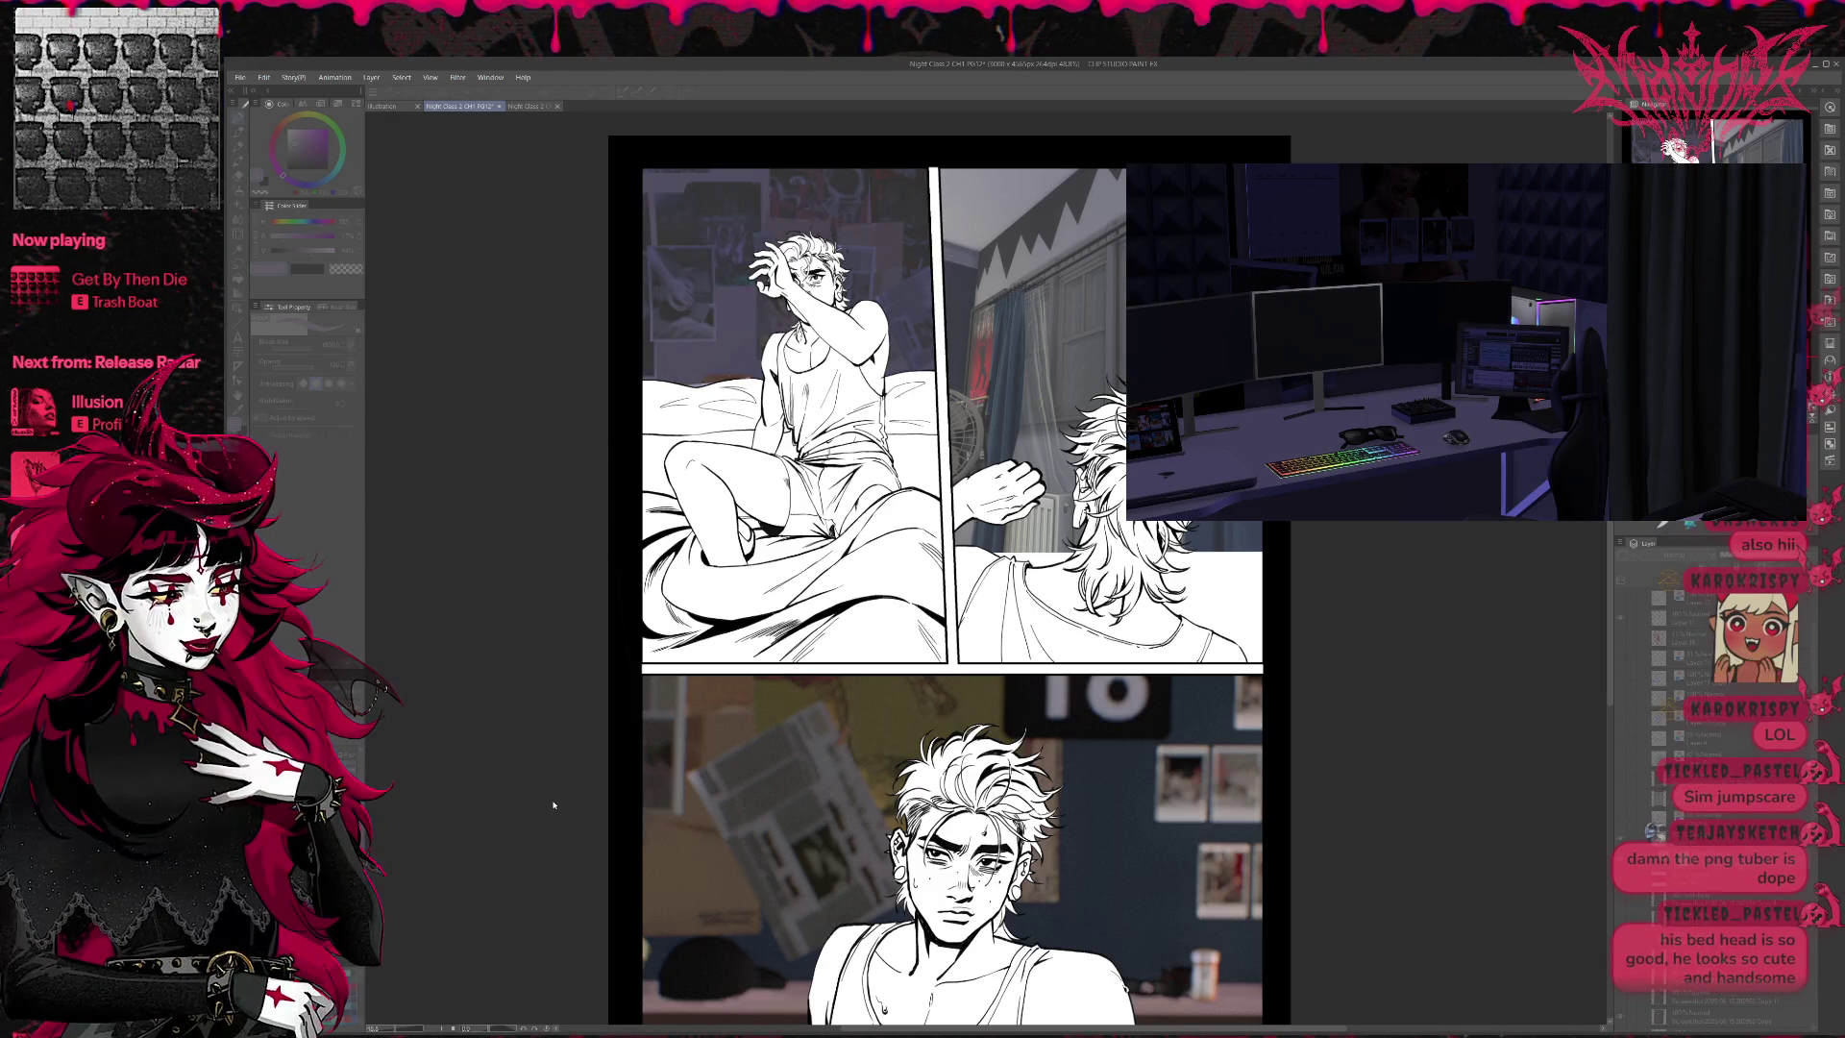
pyautogui.hotkey('ctrl', 'y')
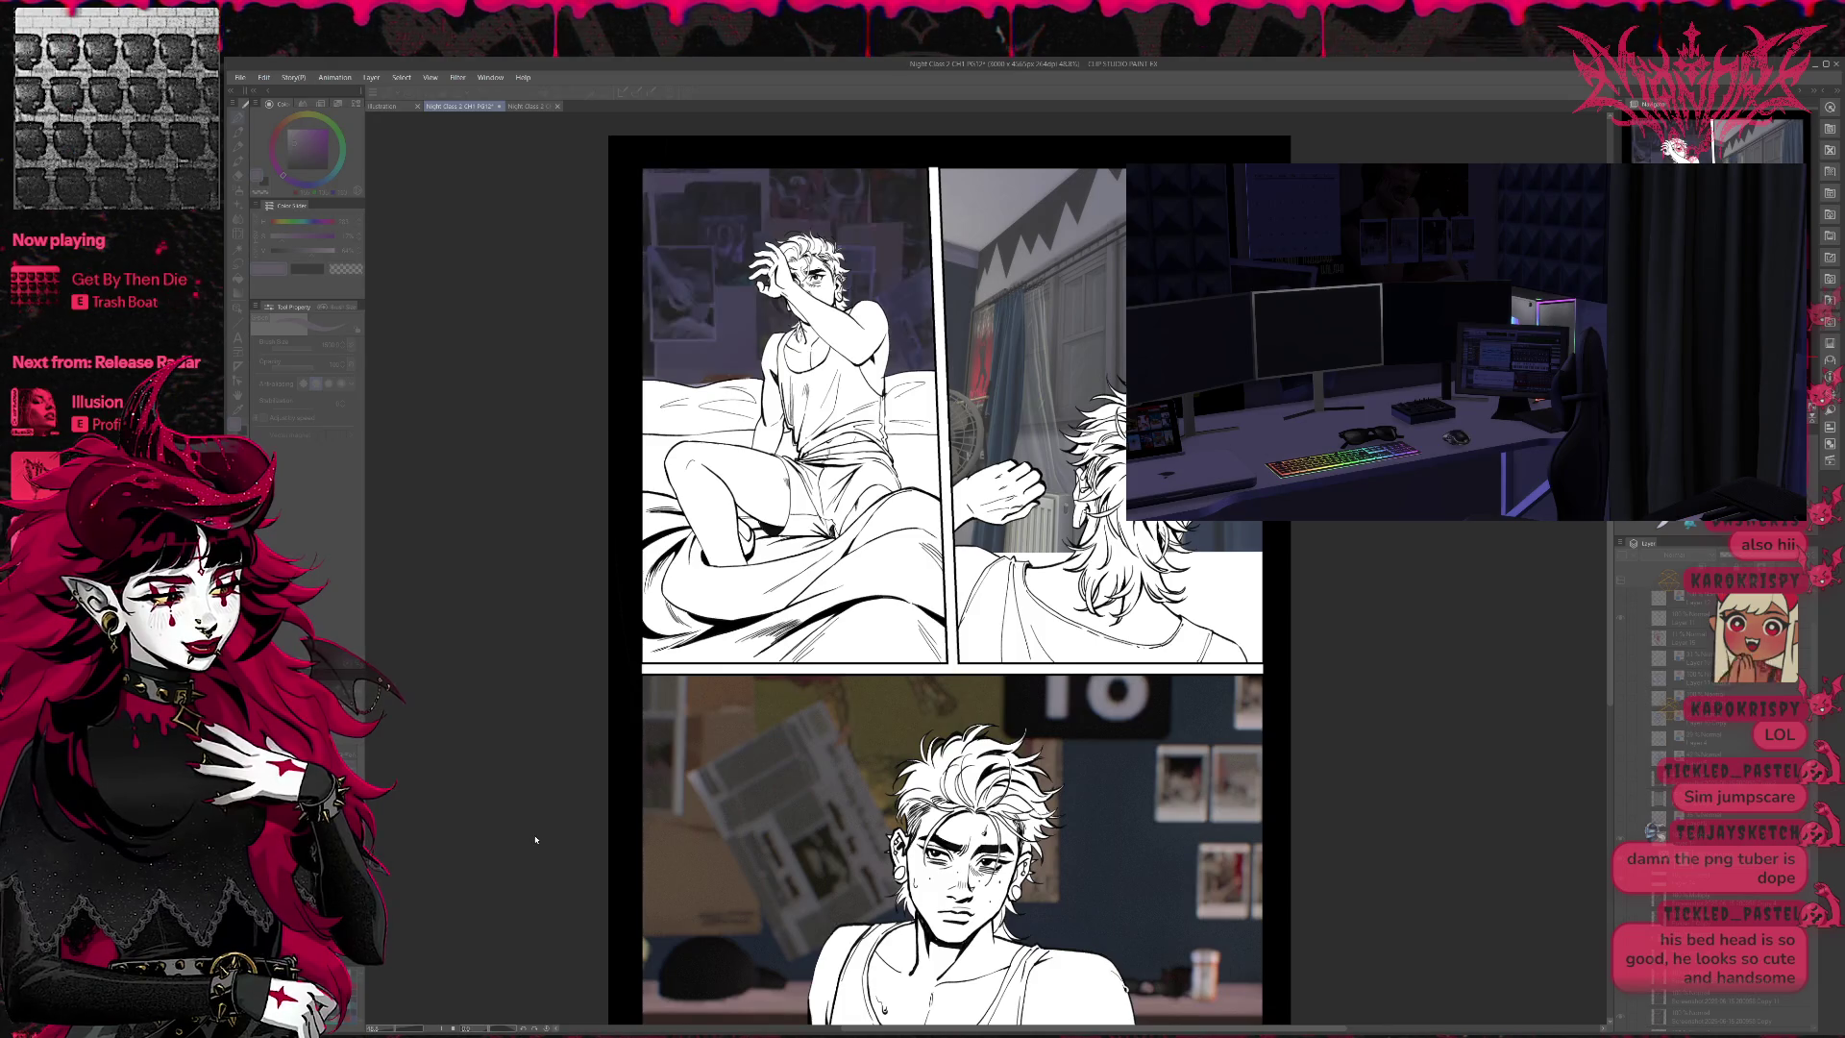
pyautogui.hotkey('ctrl', 'y')
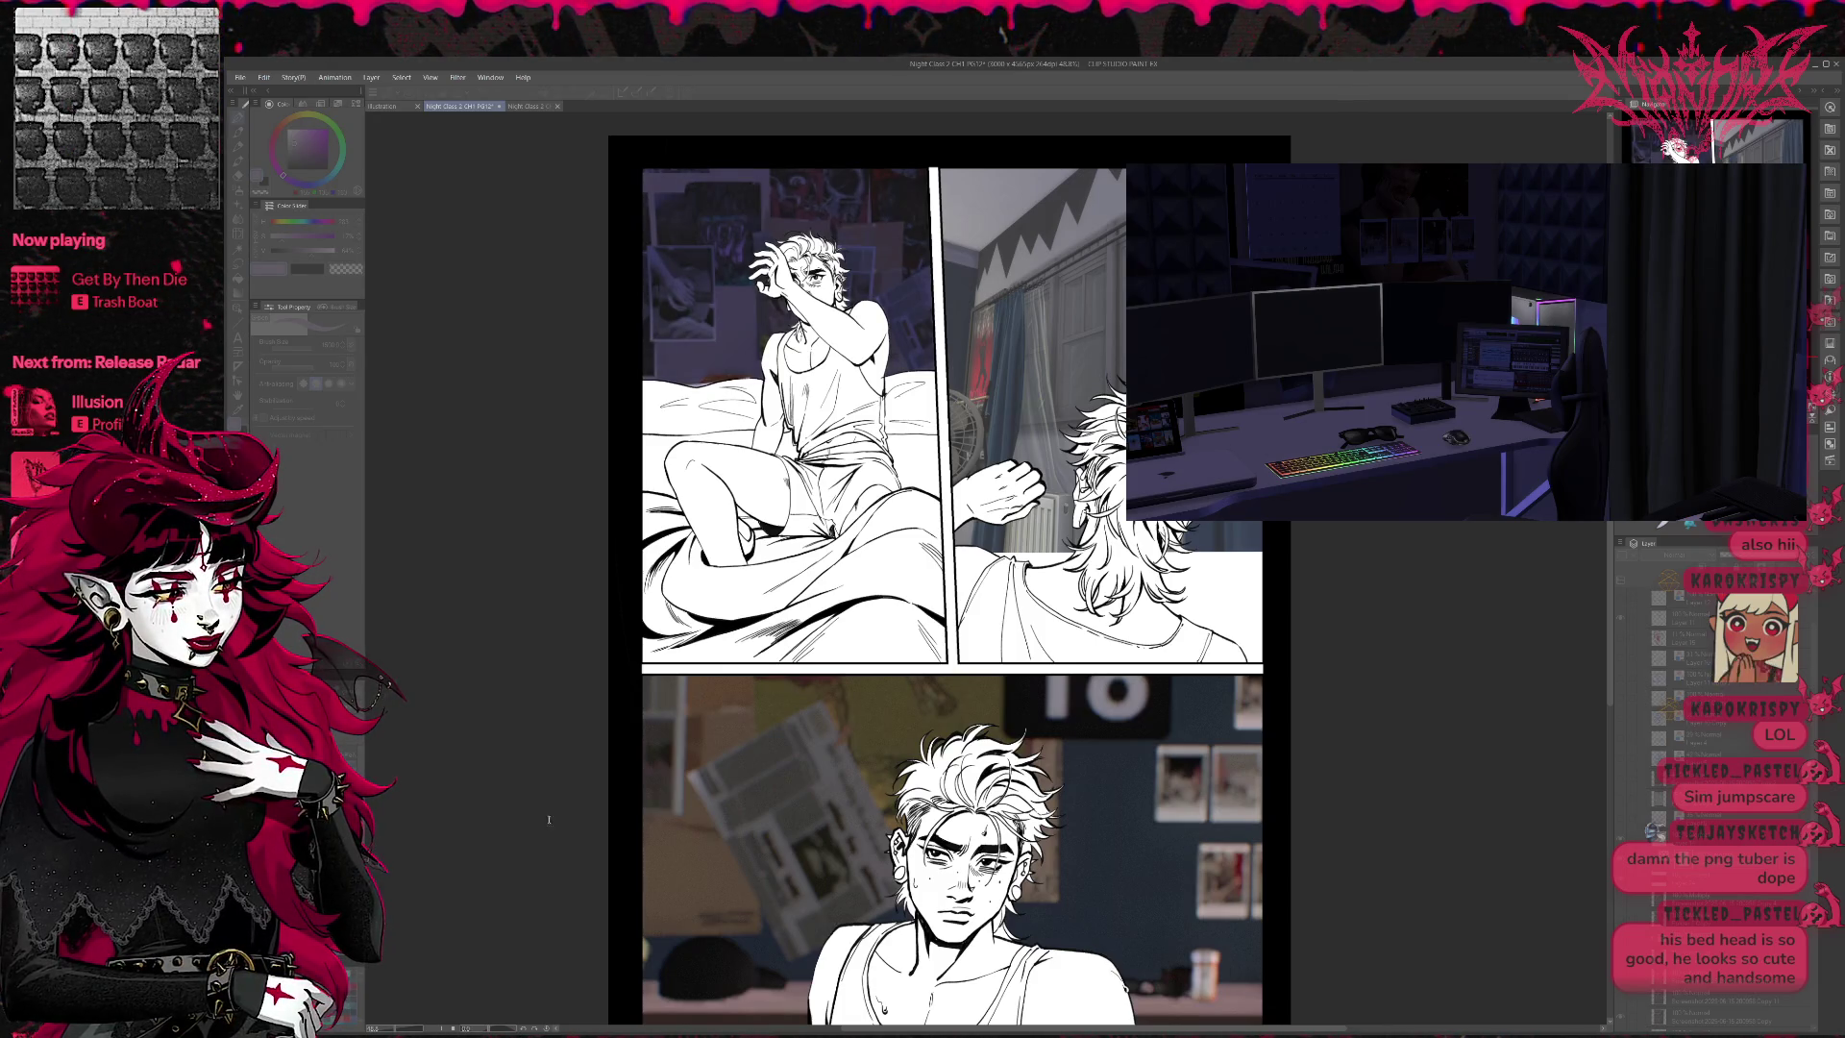
pyautogui.hotkey('ctrl', 'z')
pyautogui.hotkey('ctrl', 'y')
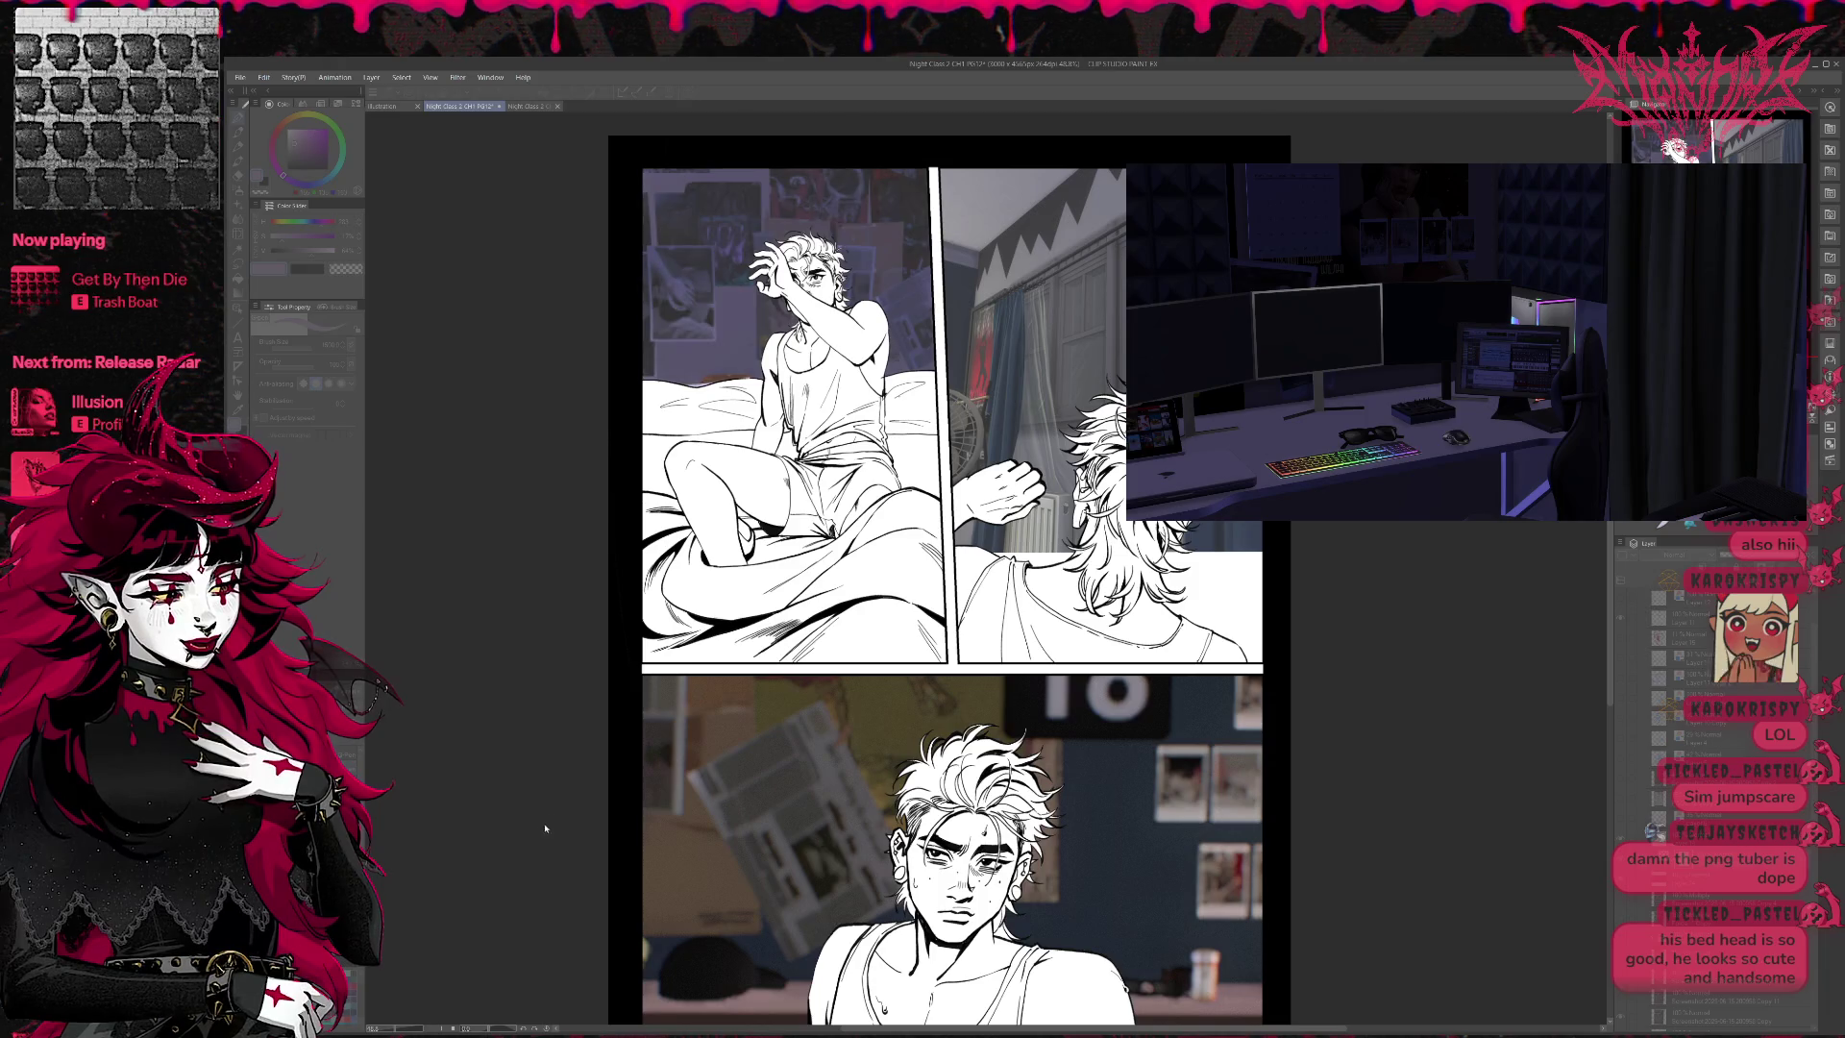
pyautogui.hotkey('ctrl', 'y')
pyautogui.hotkey('ctrl', 'y')
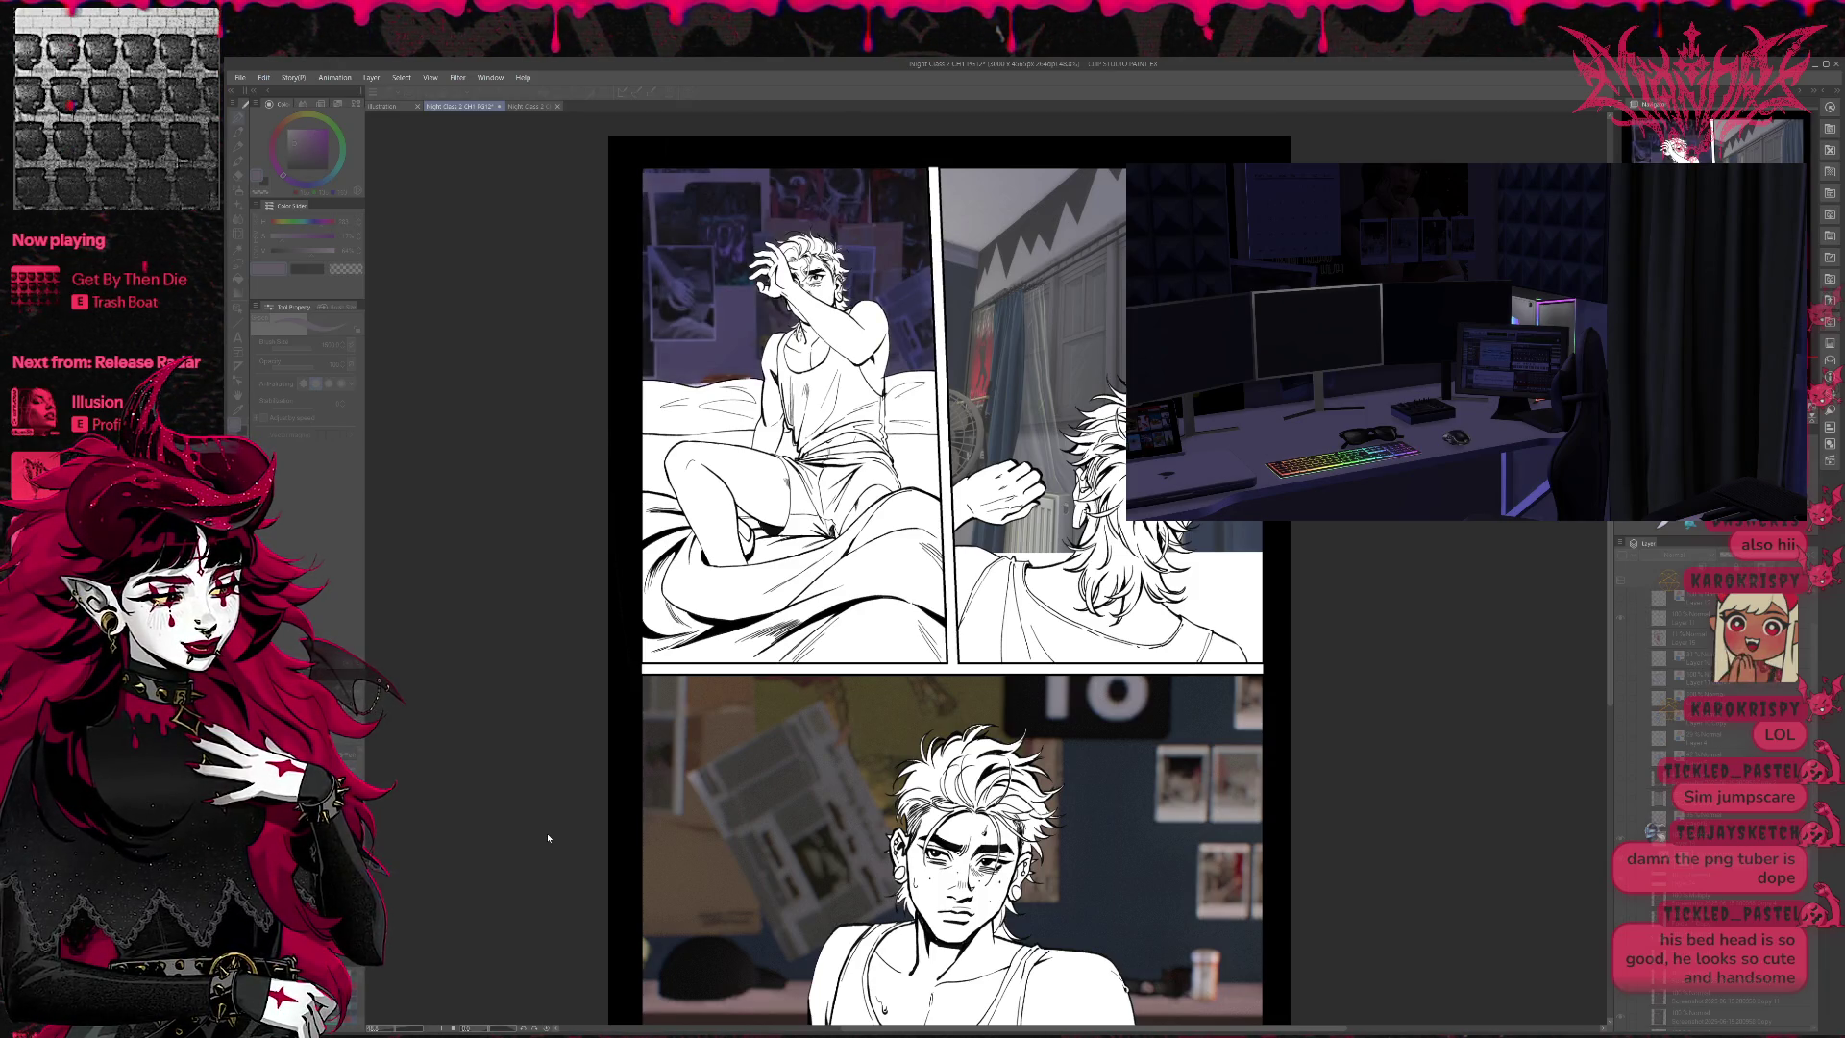
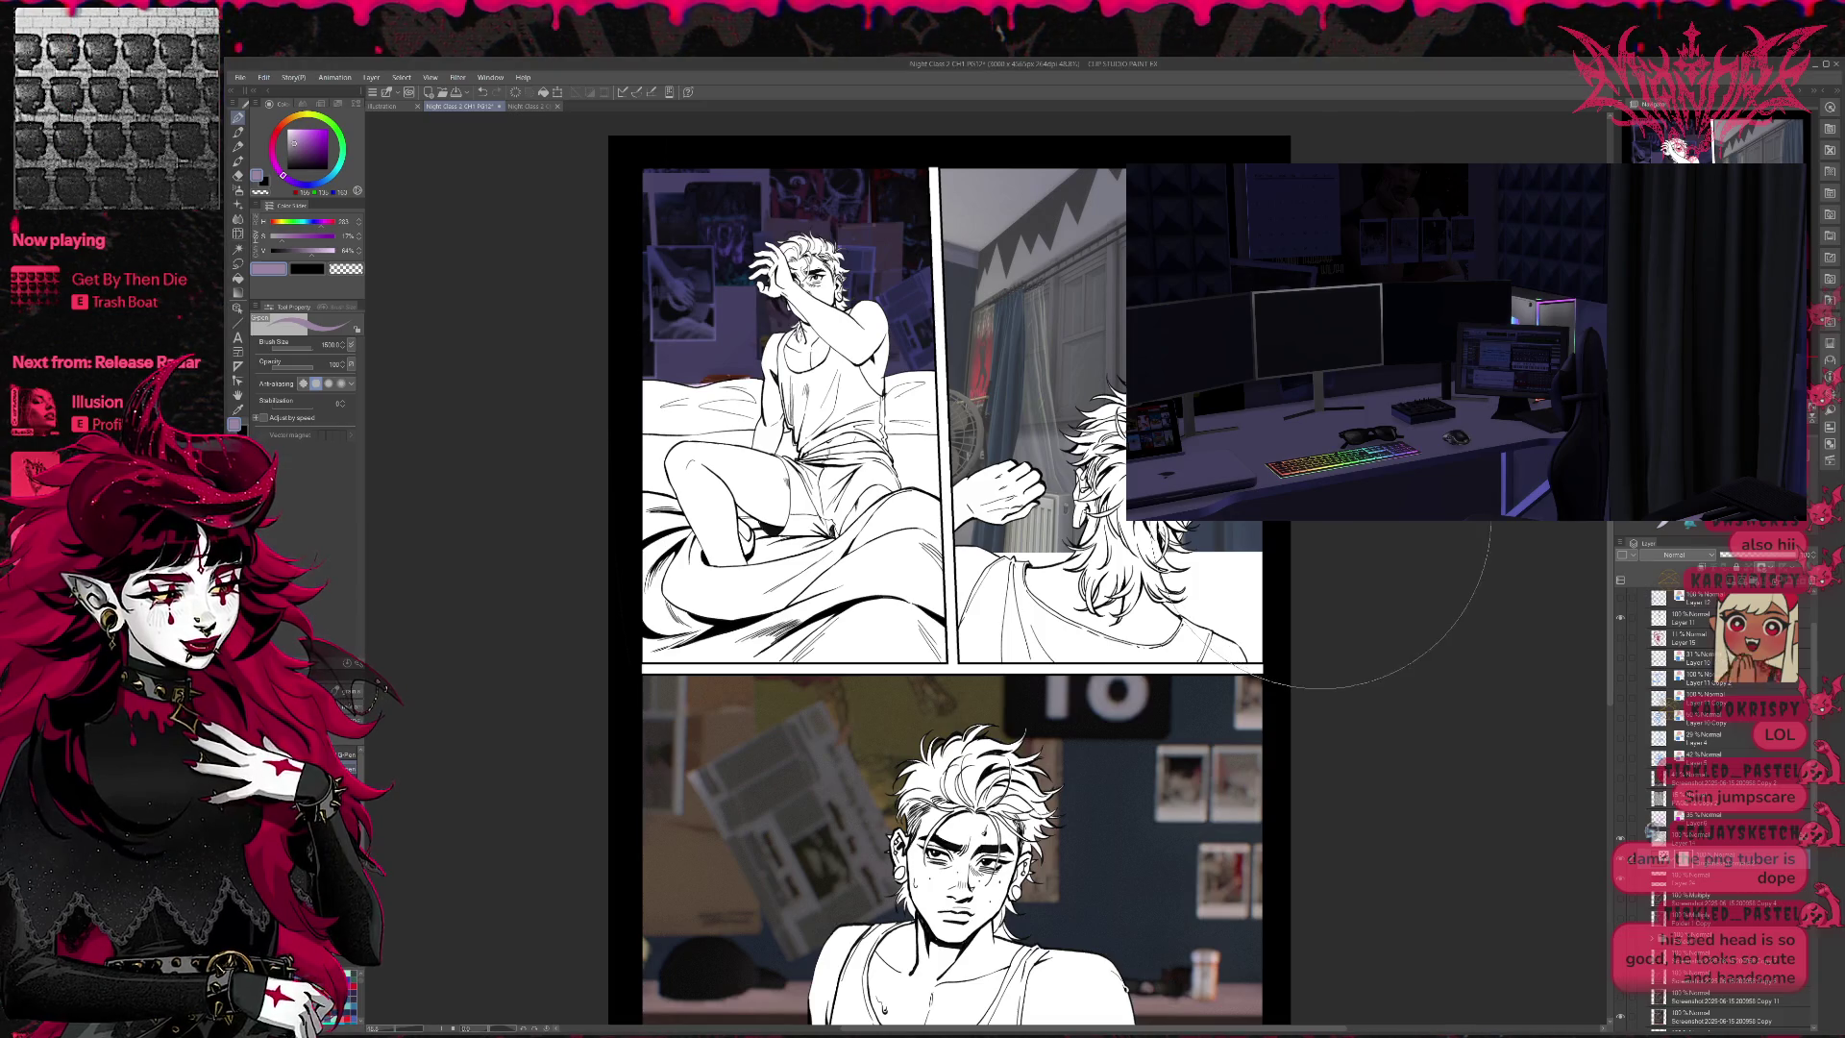
# - Expand the second layer folder and paste the copied room screenshot as a new layer
pyautogui.scroll(3, 1692, 730)
pyautogui.click(1642, 598)
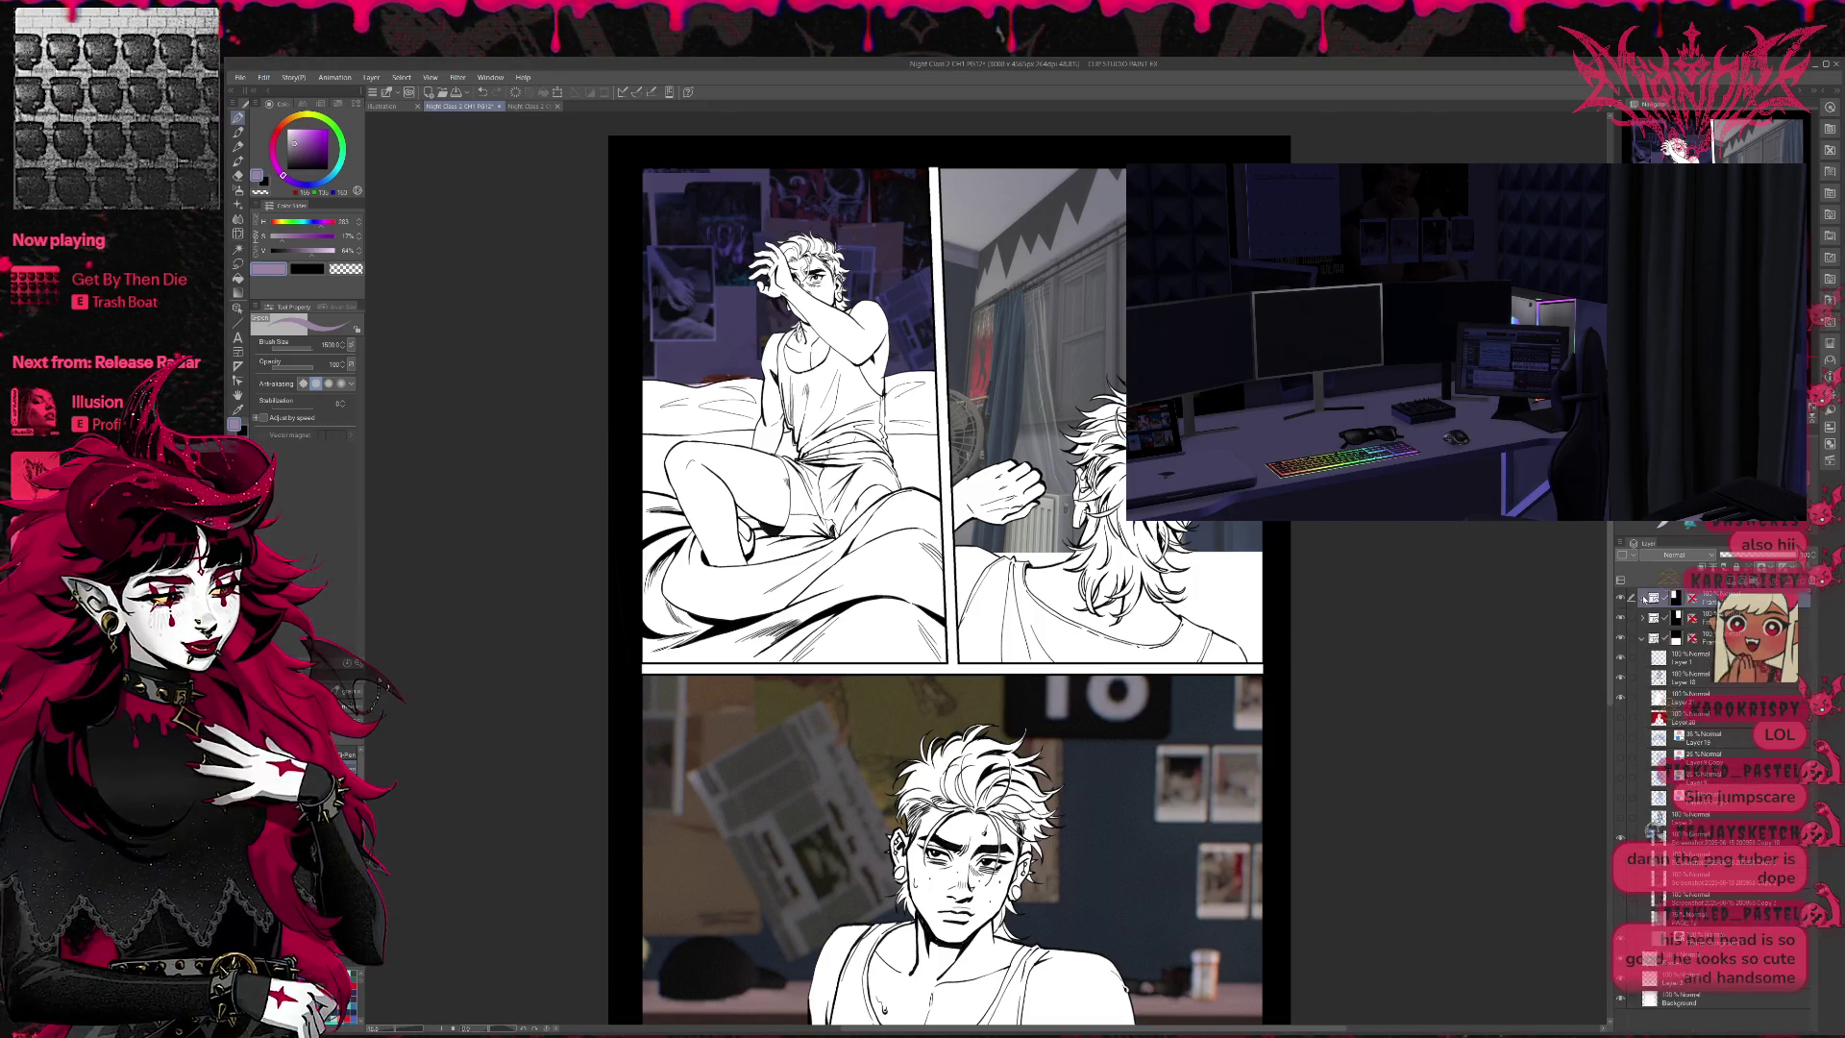
pyautogui.click(1642, 618)
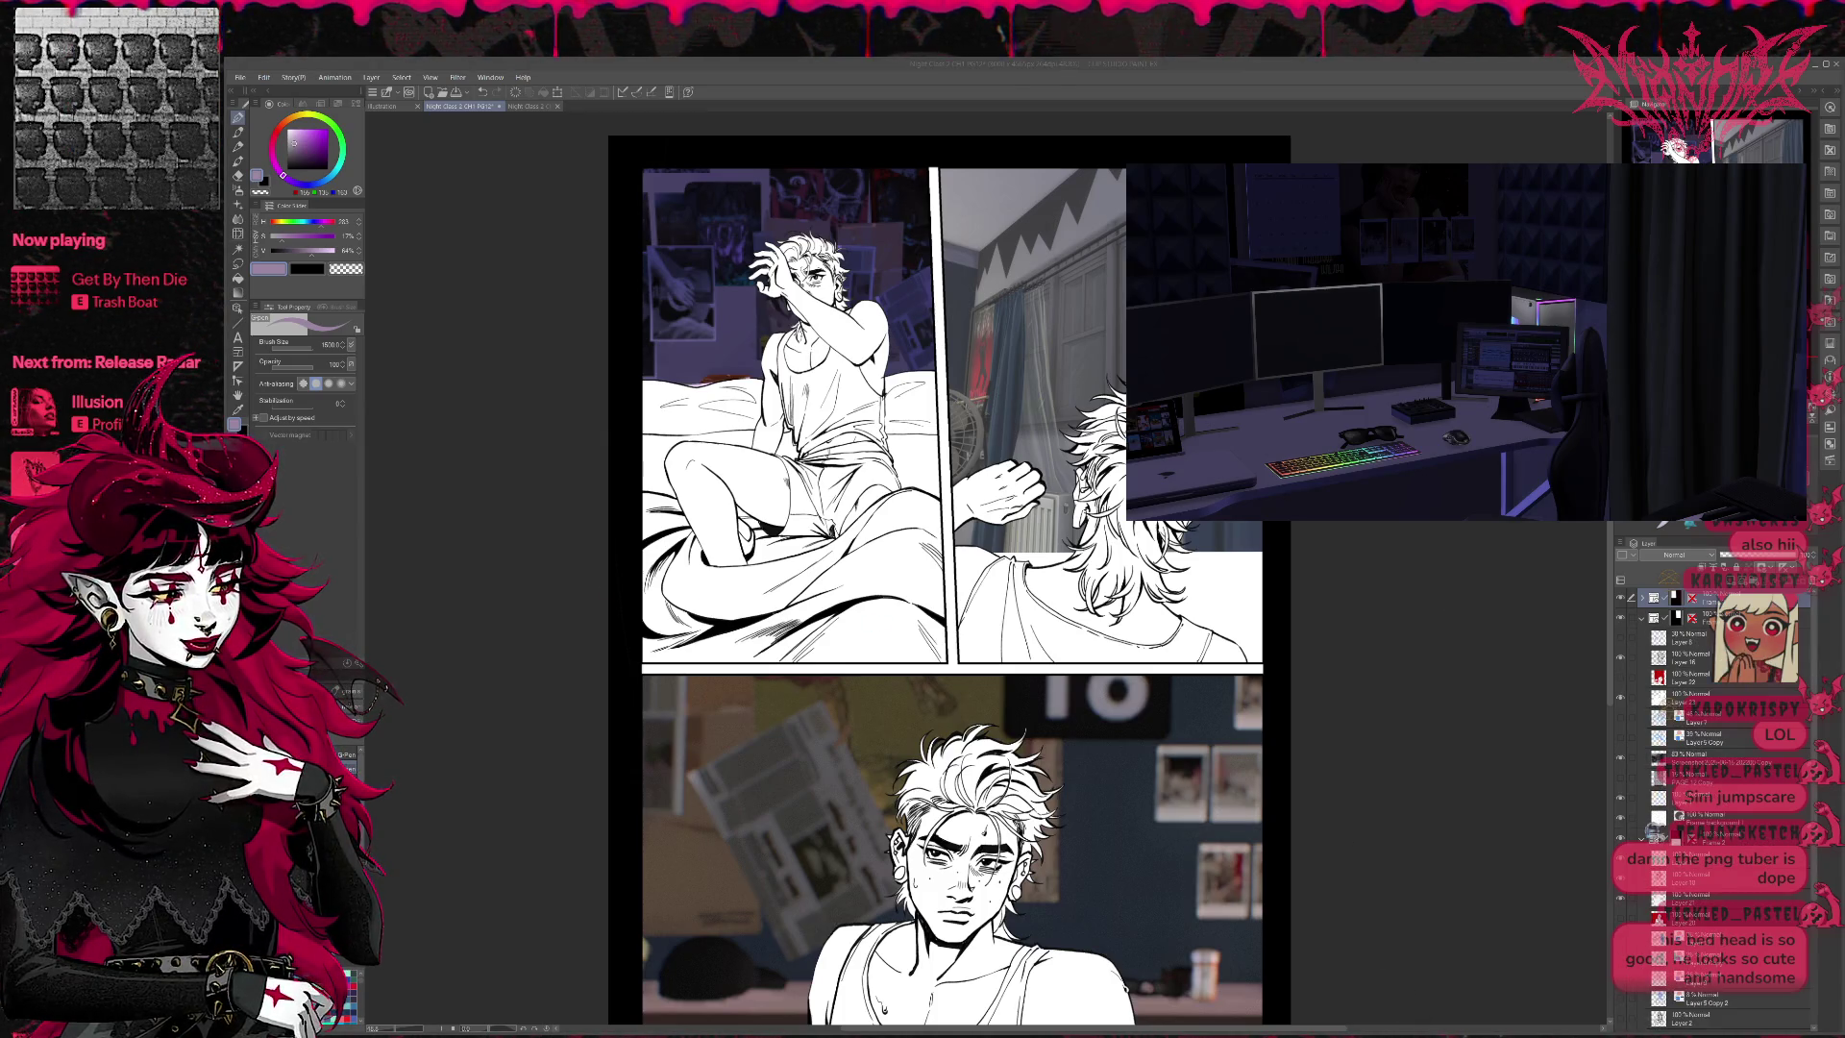
pyautogui.moveTo(213, 127)
pyautogui.click(168, 108)
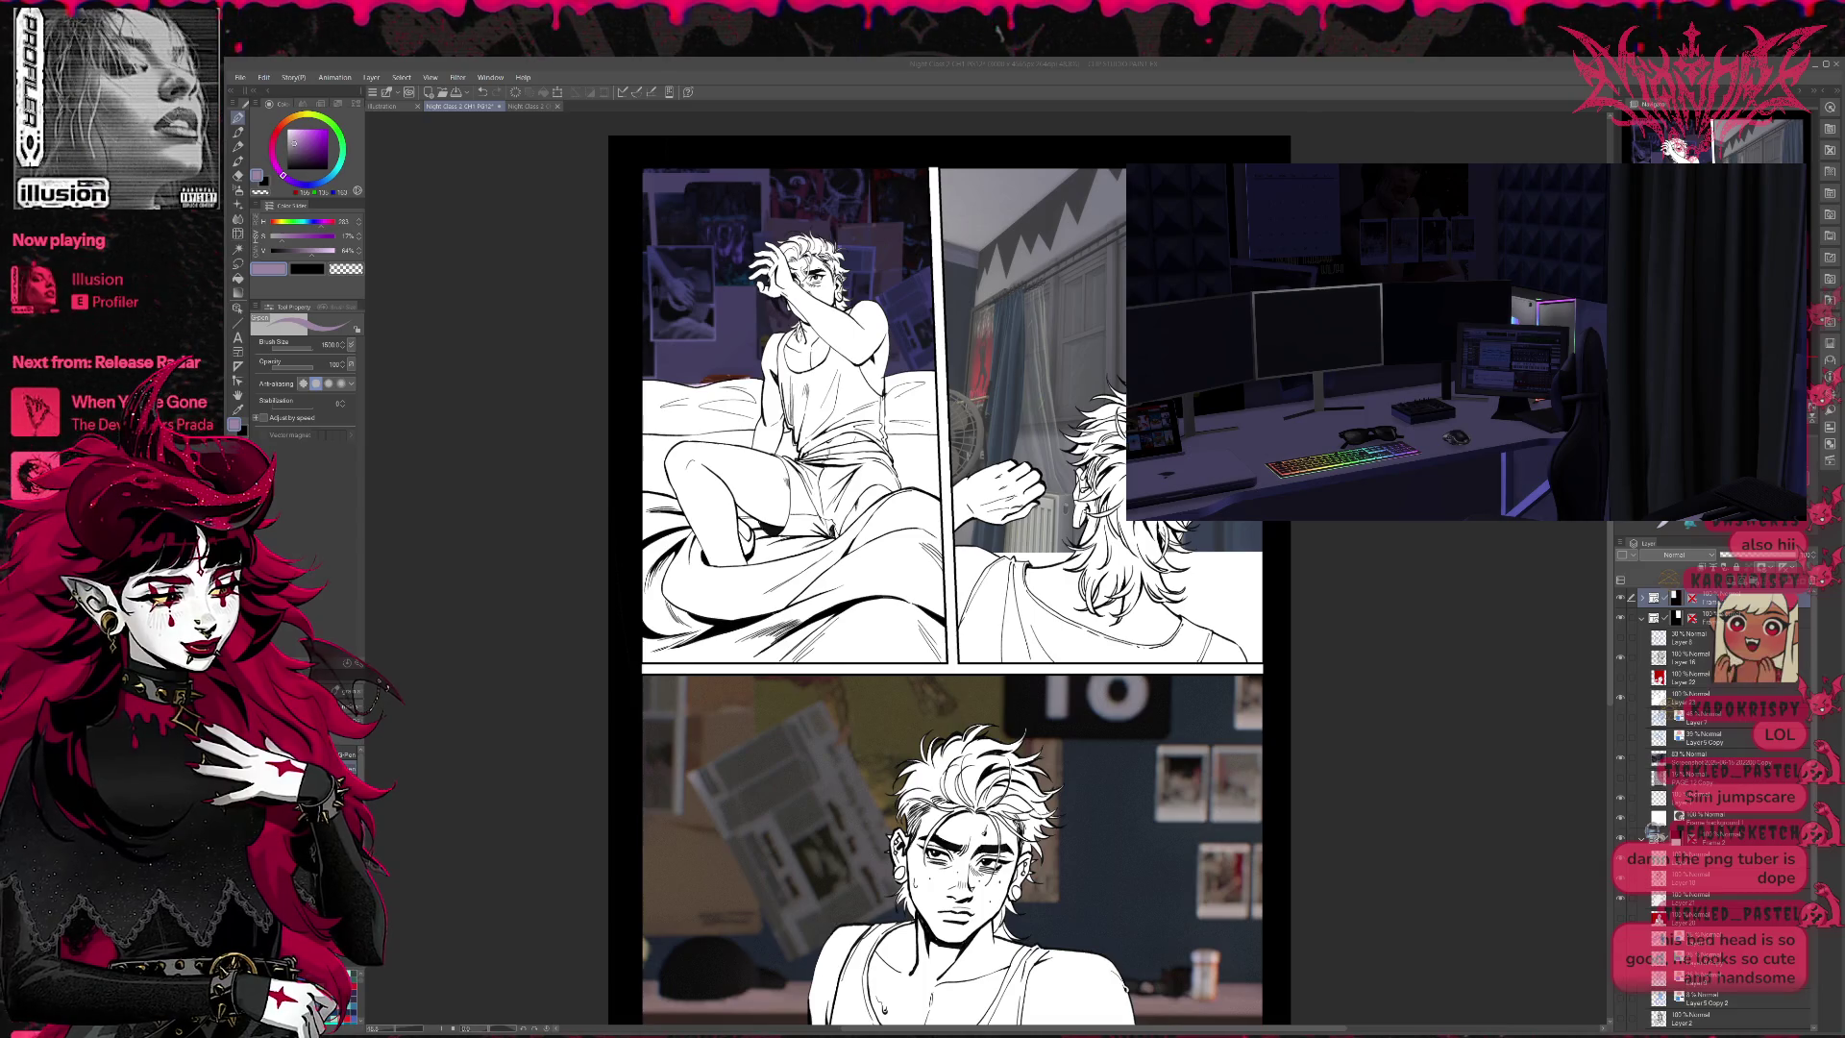
pyautogui.scroll(-2, 1711, 769)
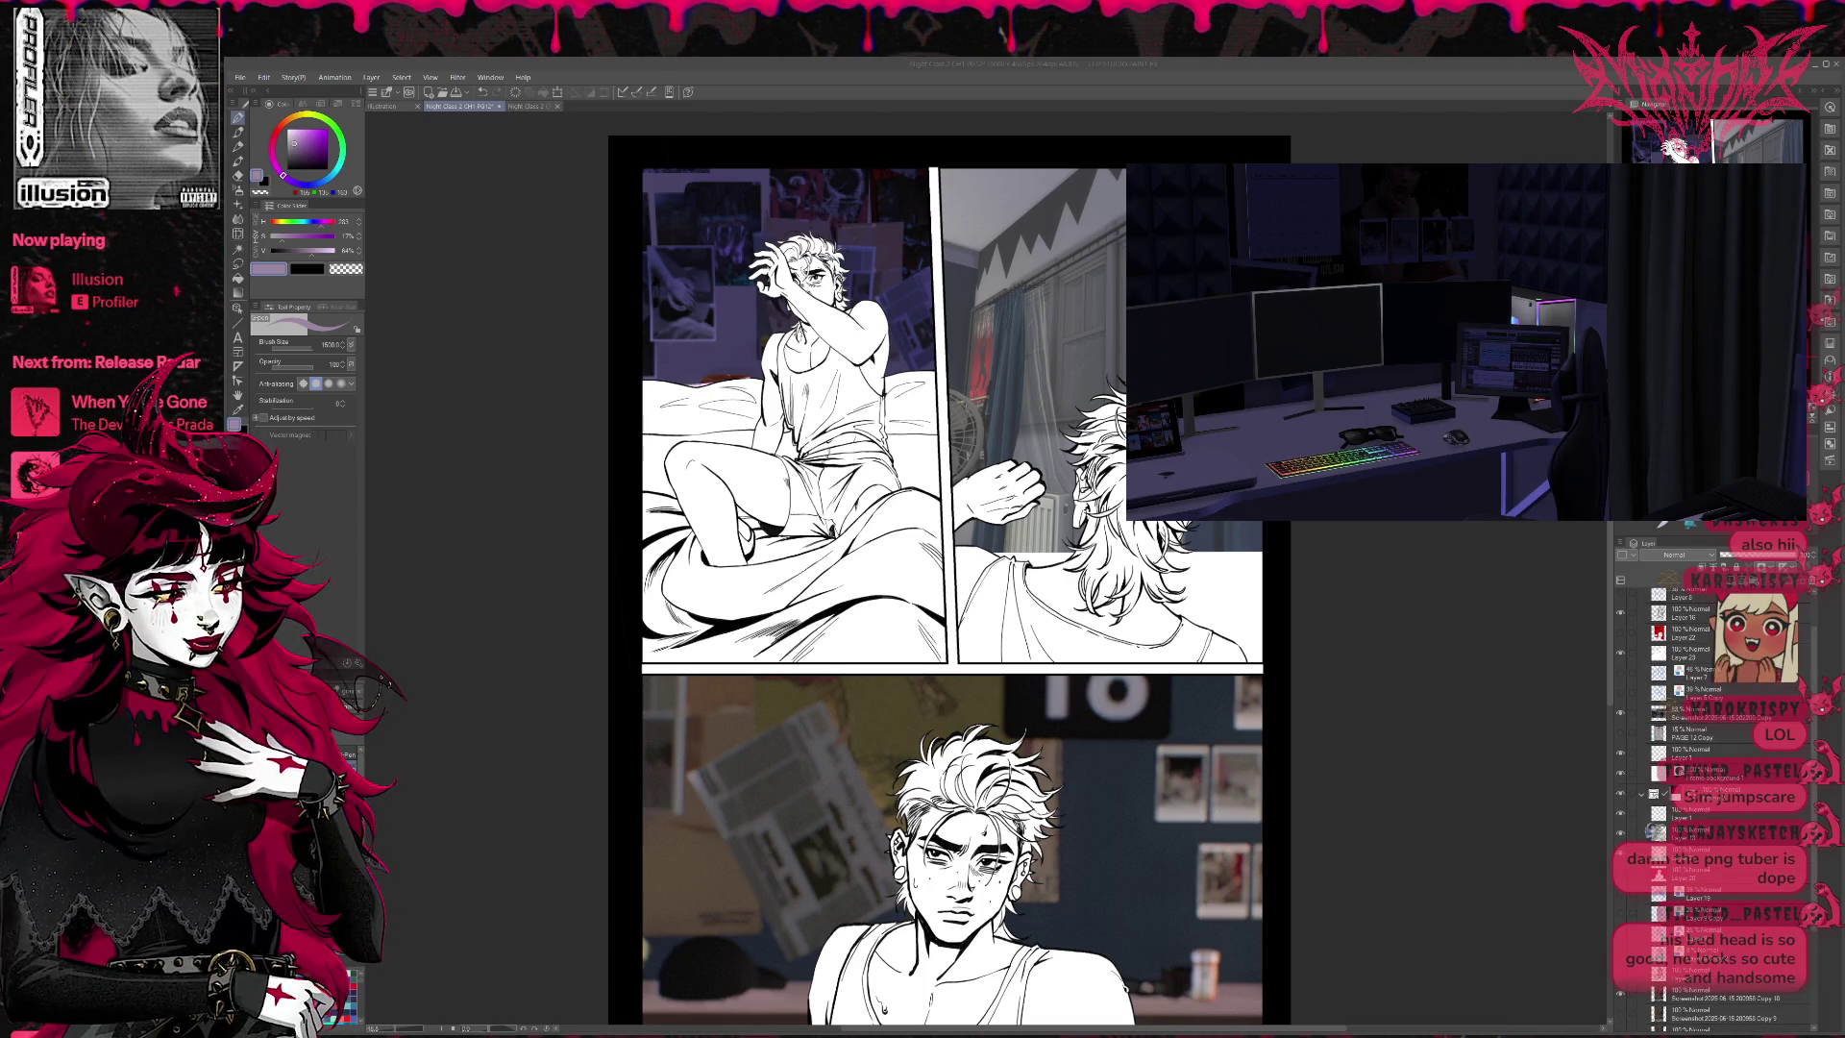
pyautogui.hotkey('ctrl', 'v')
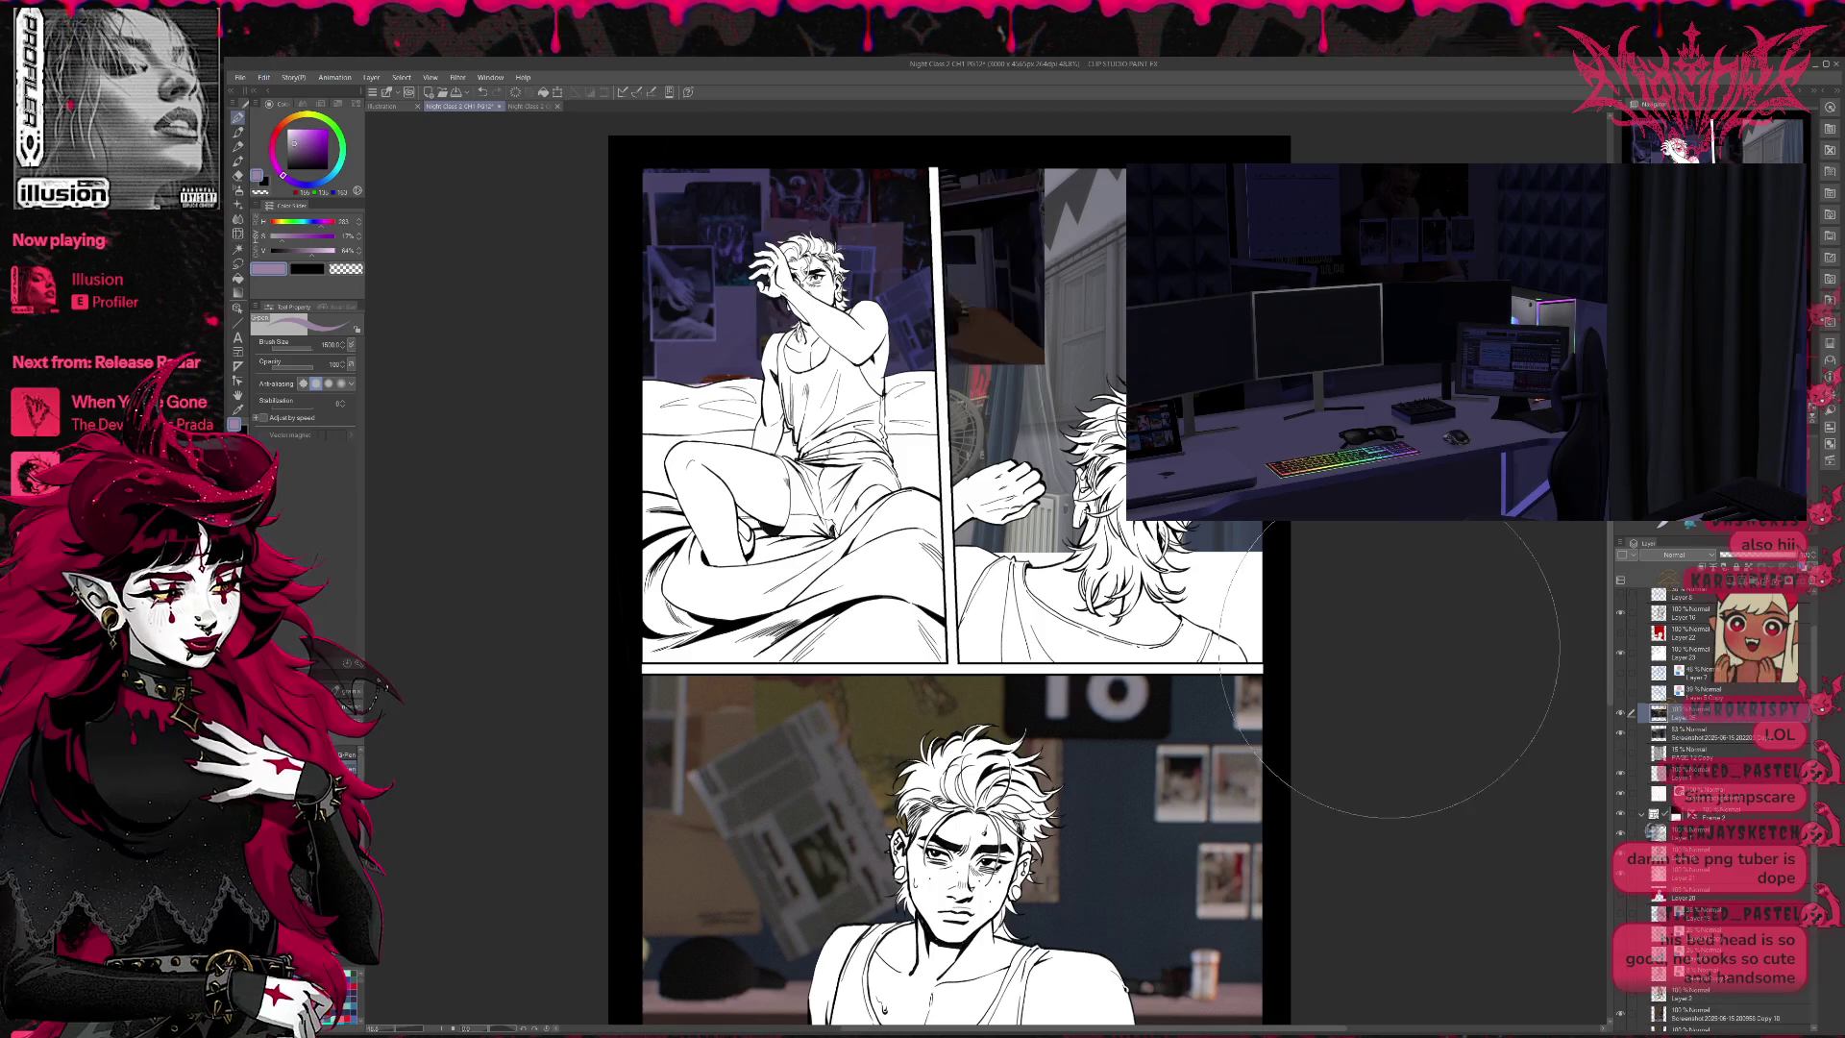
# - Scale the room screenshot beyond 227% and position its window, curtains and fan in the top-right panel
pyautogui.hotkey('ctrl', 't')
pyautogui.moveTo(1086, 209)
pyautogui.mouseDown()
pyautogui.moveTo(1112, 310)
pyautogui.moveTo(1087, 207)
pyautogui.mouseUp()
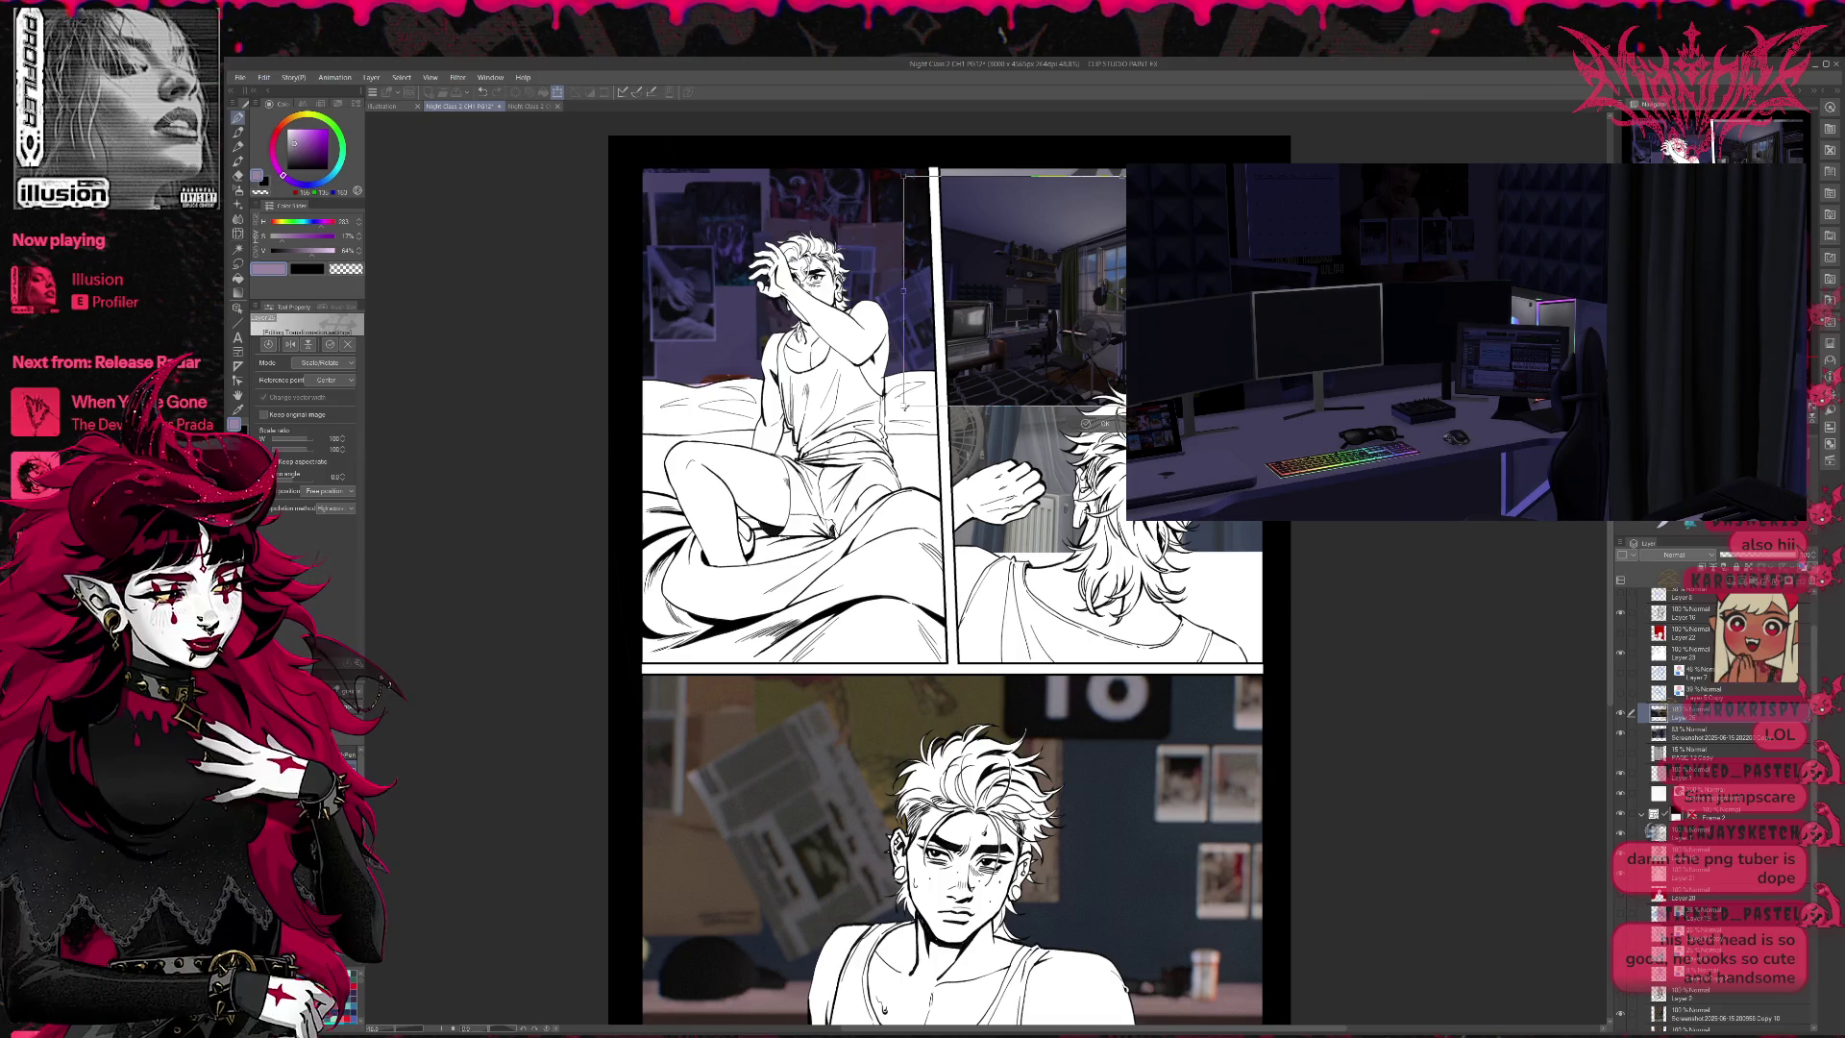
pyautogui.moveTo(905, 408); pyautogui.dragTo(365, 696)
pyautogui.moveTo(1038, 561)
pyautogui.mouseDown()
pyautogui.moveTo(1326, 573)
pyautogui.moveTo(1456, 437)
pyautogui.moveTo(1408, 539)
pyautogui.moveTo(1296, 527)
pyautogui.moveTo(1297, 543)
pyautogui.moveTo(1397, 513)
pyautogui.moveTo(1270, 490)
pyautogui.moveTo(1294, 485)
pyautogui.mouseUp()
pyautogui.moveTo(642, 598)
pyautogui.mouseDown()
pyautogui.moveTo(613, 641)
pyautogui.moveTo(617, 556)
pyautogui.mouseUp()
pyautogui.moveTo(877, 510); pyautogui.dragTo(868, 543)
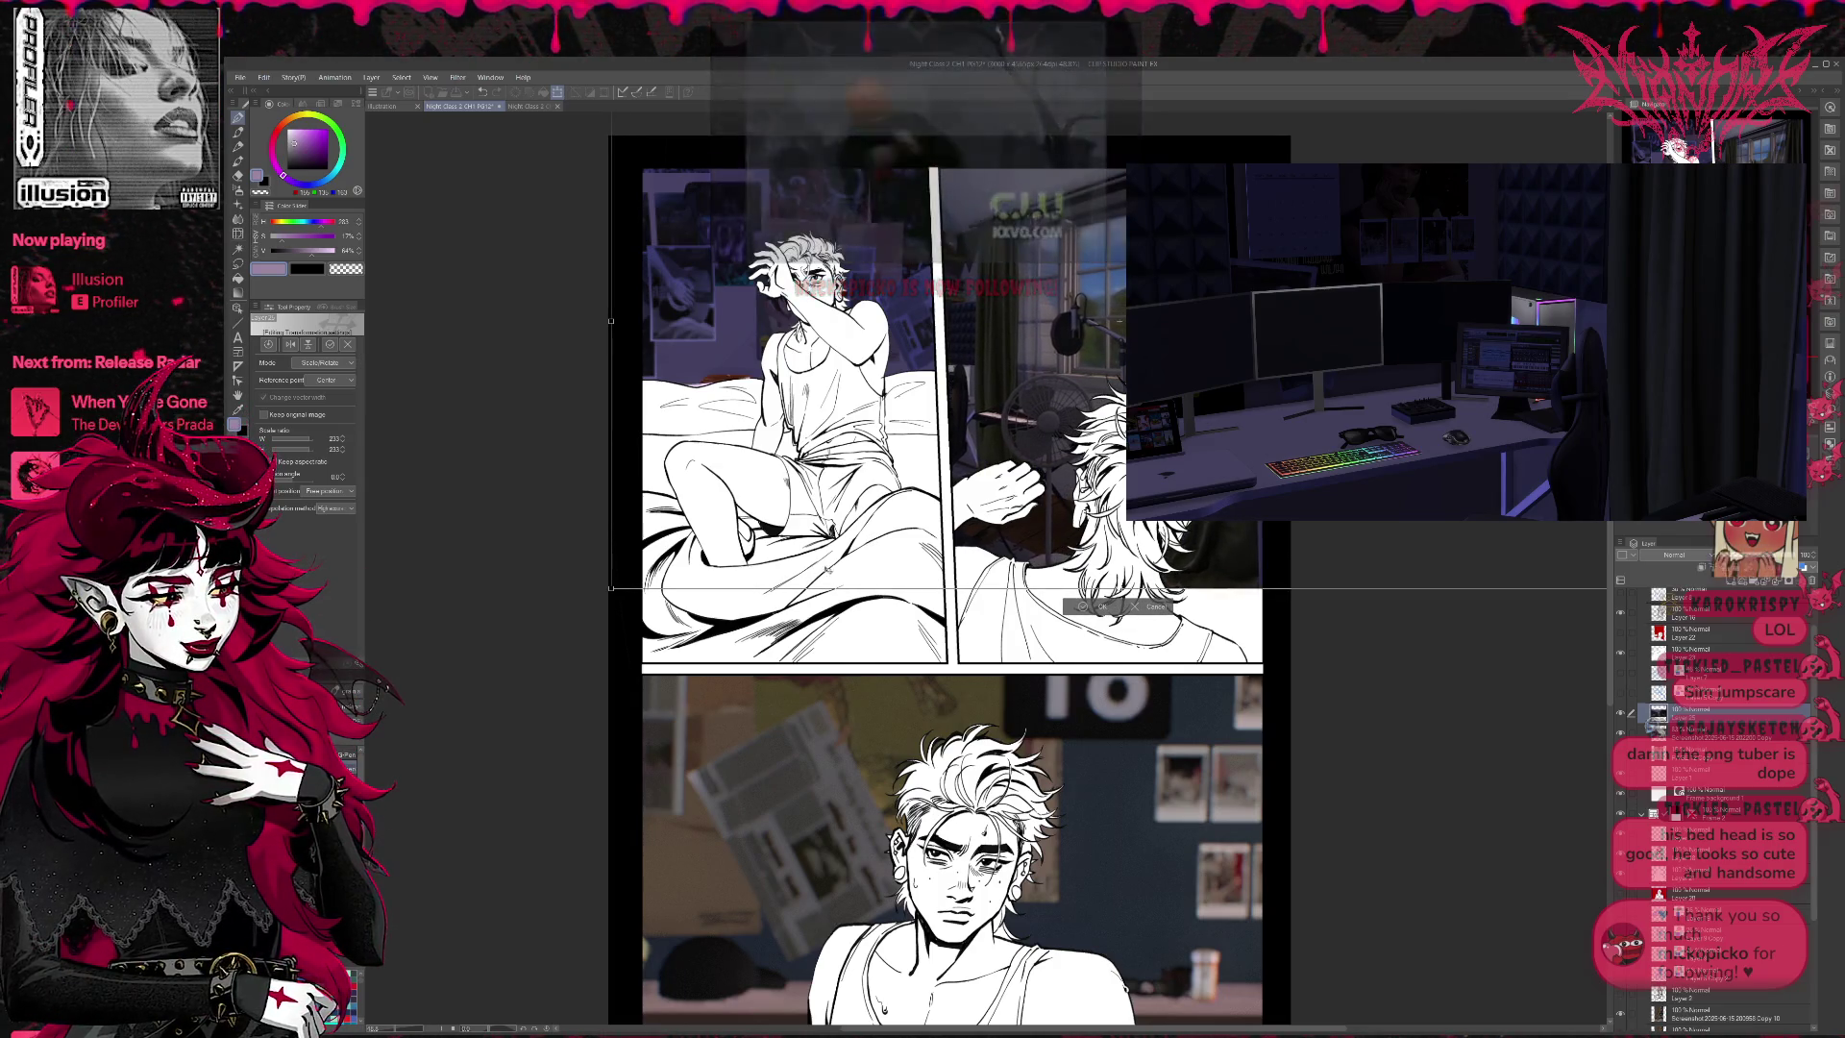
pyautogui.moveTo(610, 588)
pyautogui.mouseDown()
pyautogui.moveTo(560, 628)
pyautogui.moveTo(574, 607)
pyautogui.moveTo(602, 615)
pyautogui.mouseUp()
pyautogui.moveTo(749, 579); pyautogui.dragTo(722, 563)
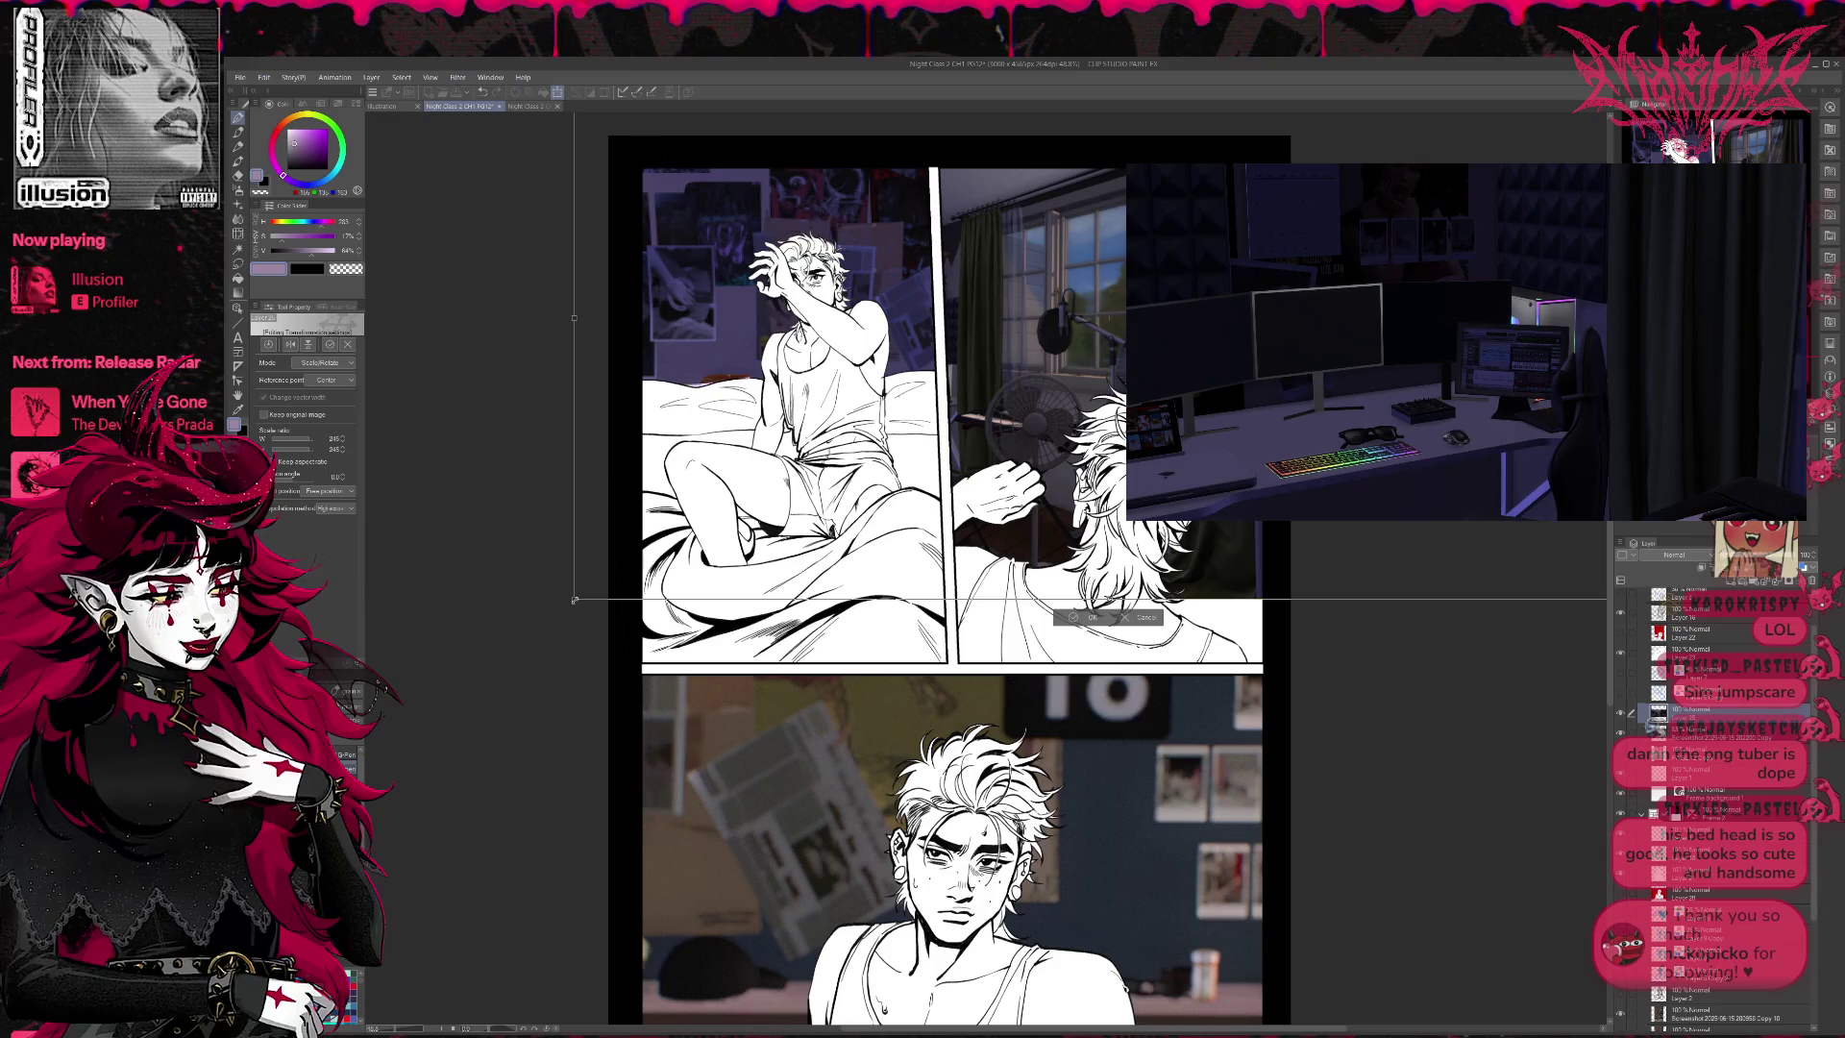
pyautogui.moveTo(574, 600)
pyautogui.mouseDown()
pyautogui.moveTo(454, 677)
pyautogui.moveTo(525, 649)
pyautogui.moveTo(547, 588)
pyautogui.moveTo(538, 636)
pyautogui.mouseUp()
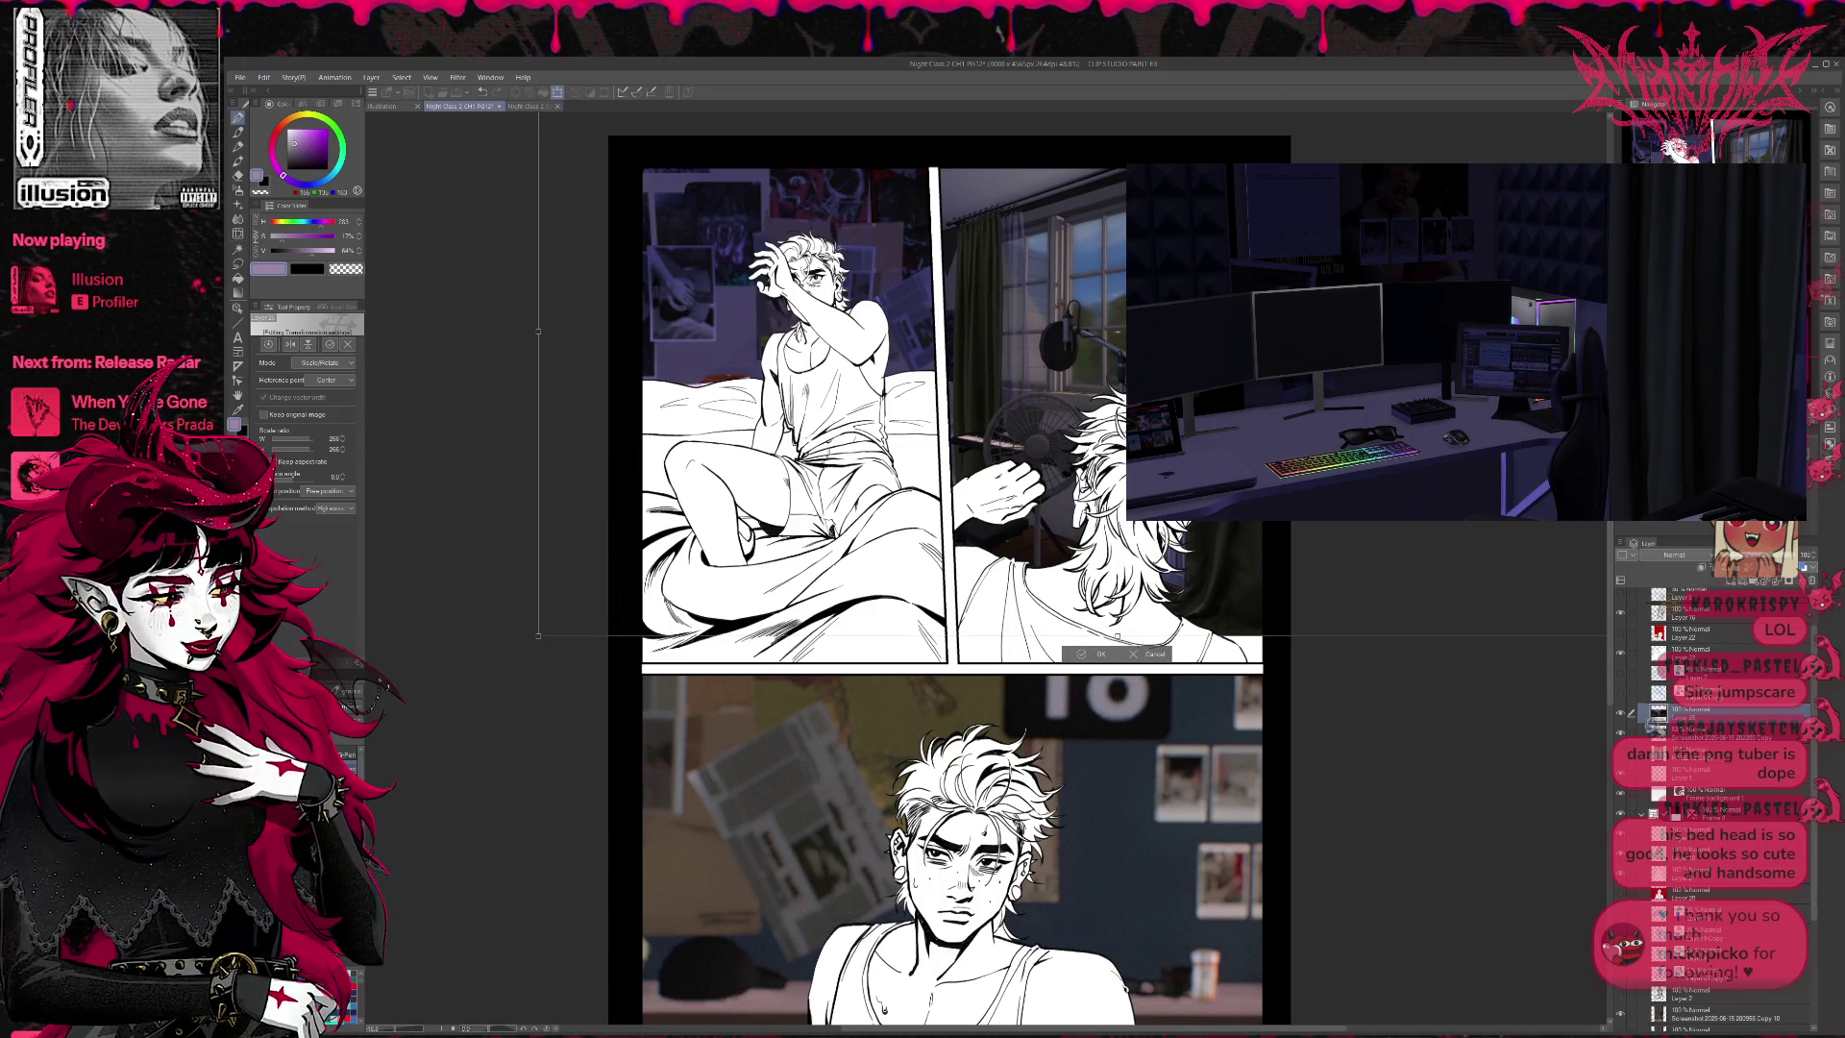
pyautogui.click(1084, 656)
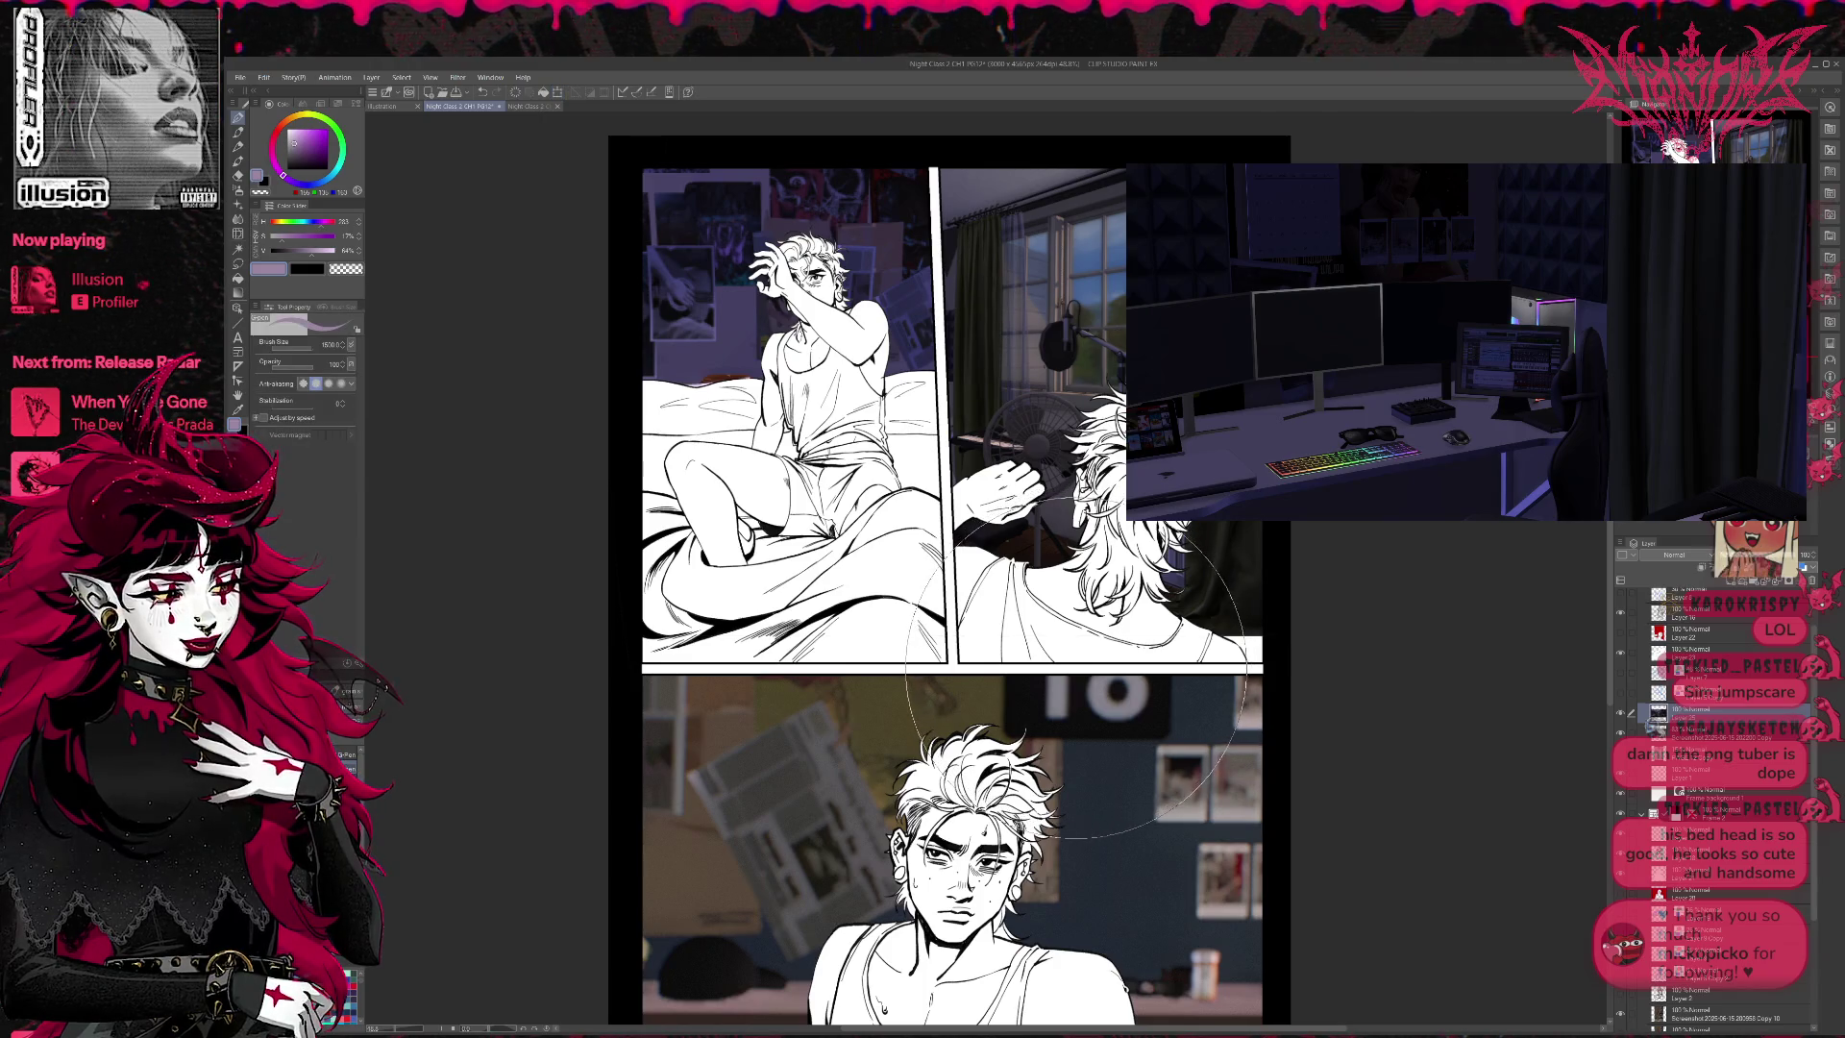
# - Zoom out and pan the canvas so all three comic panels are visible
pyautogui.scroll(-2, 1446, 735)
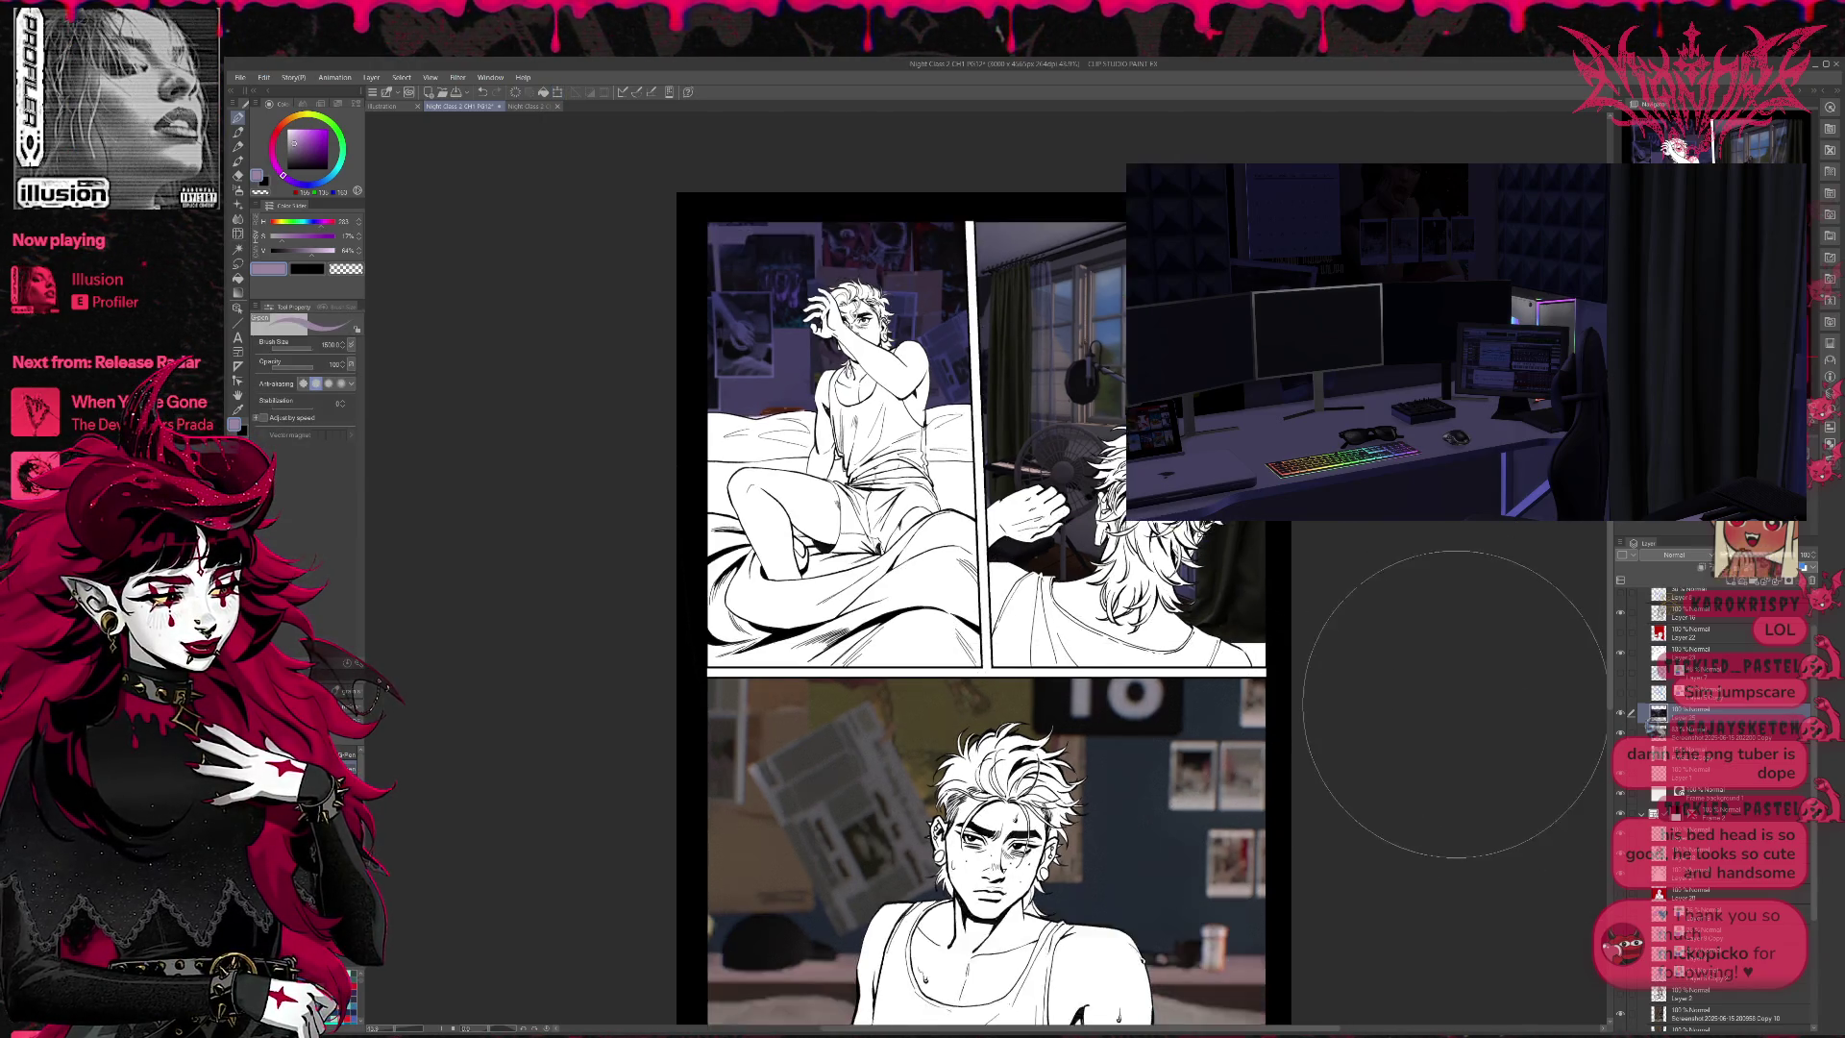
pyautogui.moveTo(1329, 682)
pyautogui.mouseDown()
pyautogui.moveTo(1268, 573)
pyautogui.moveTo(1181, 565)
pyautogui.mouseUp()
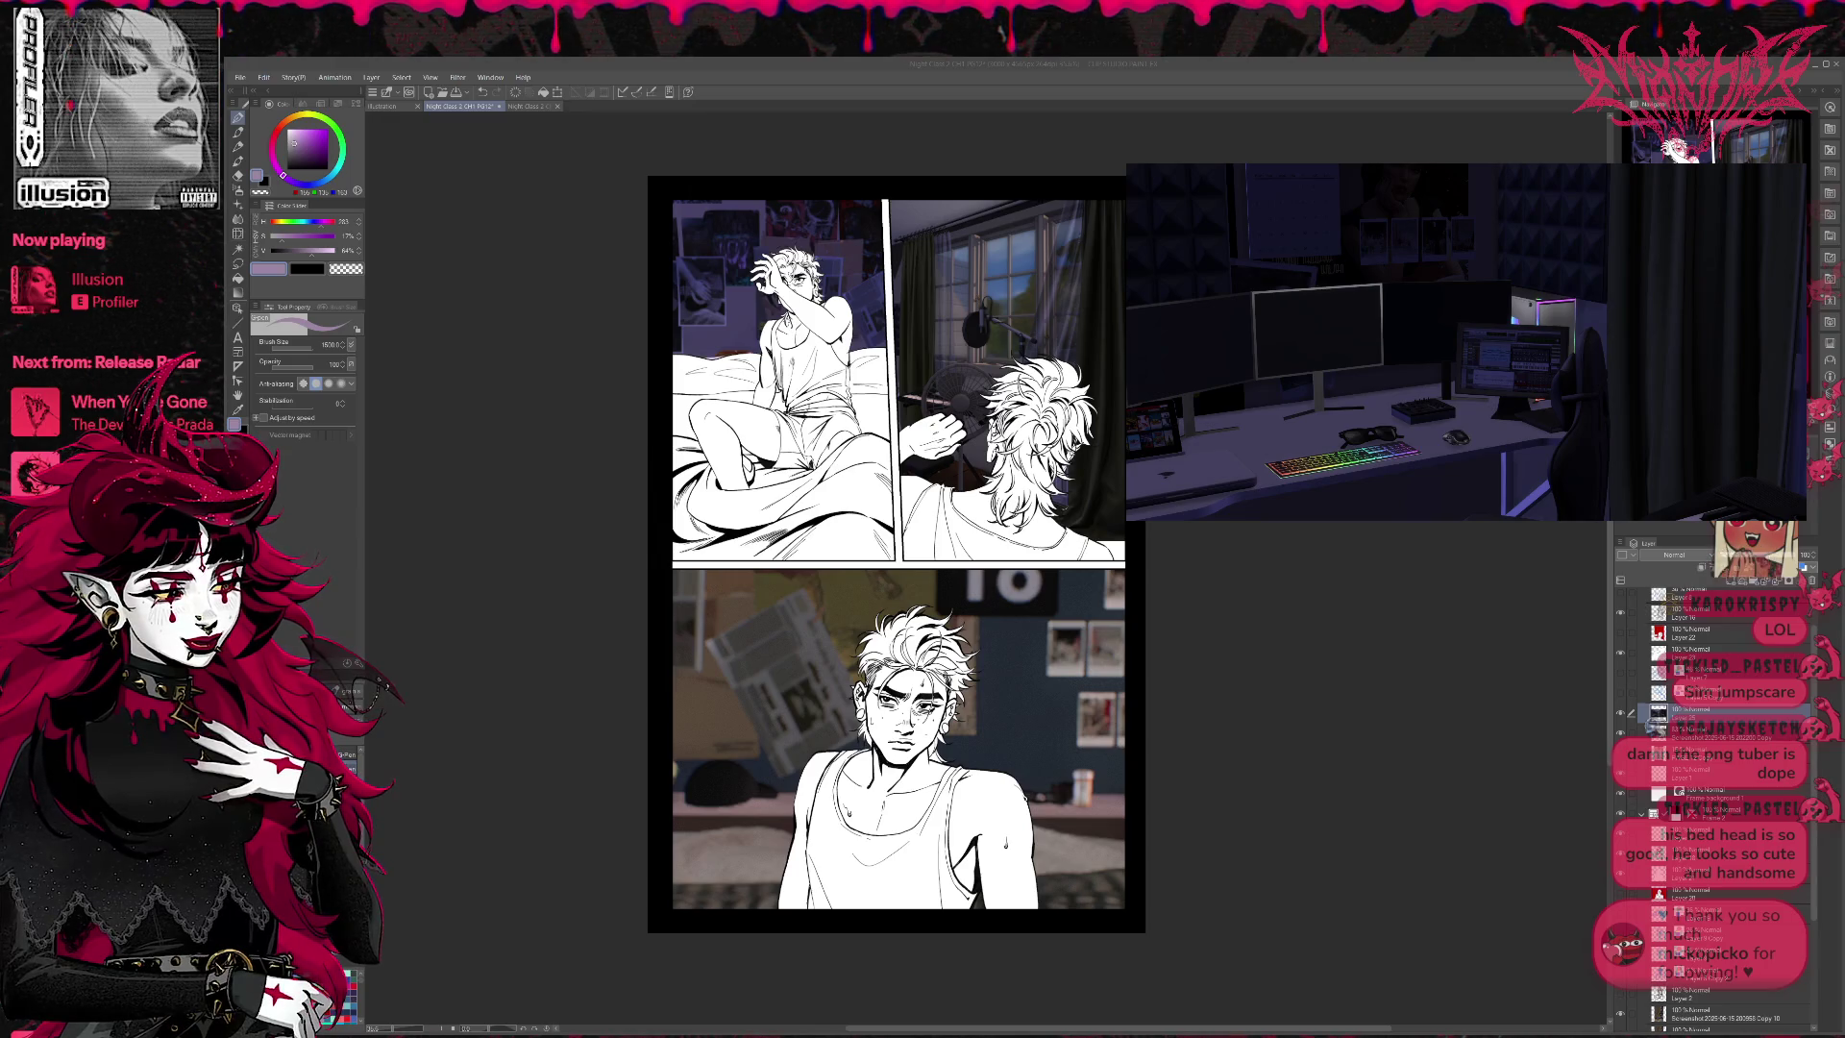
pyautogui.scroll(-1, 1710, 807)
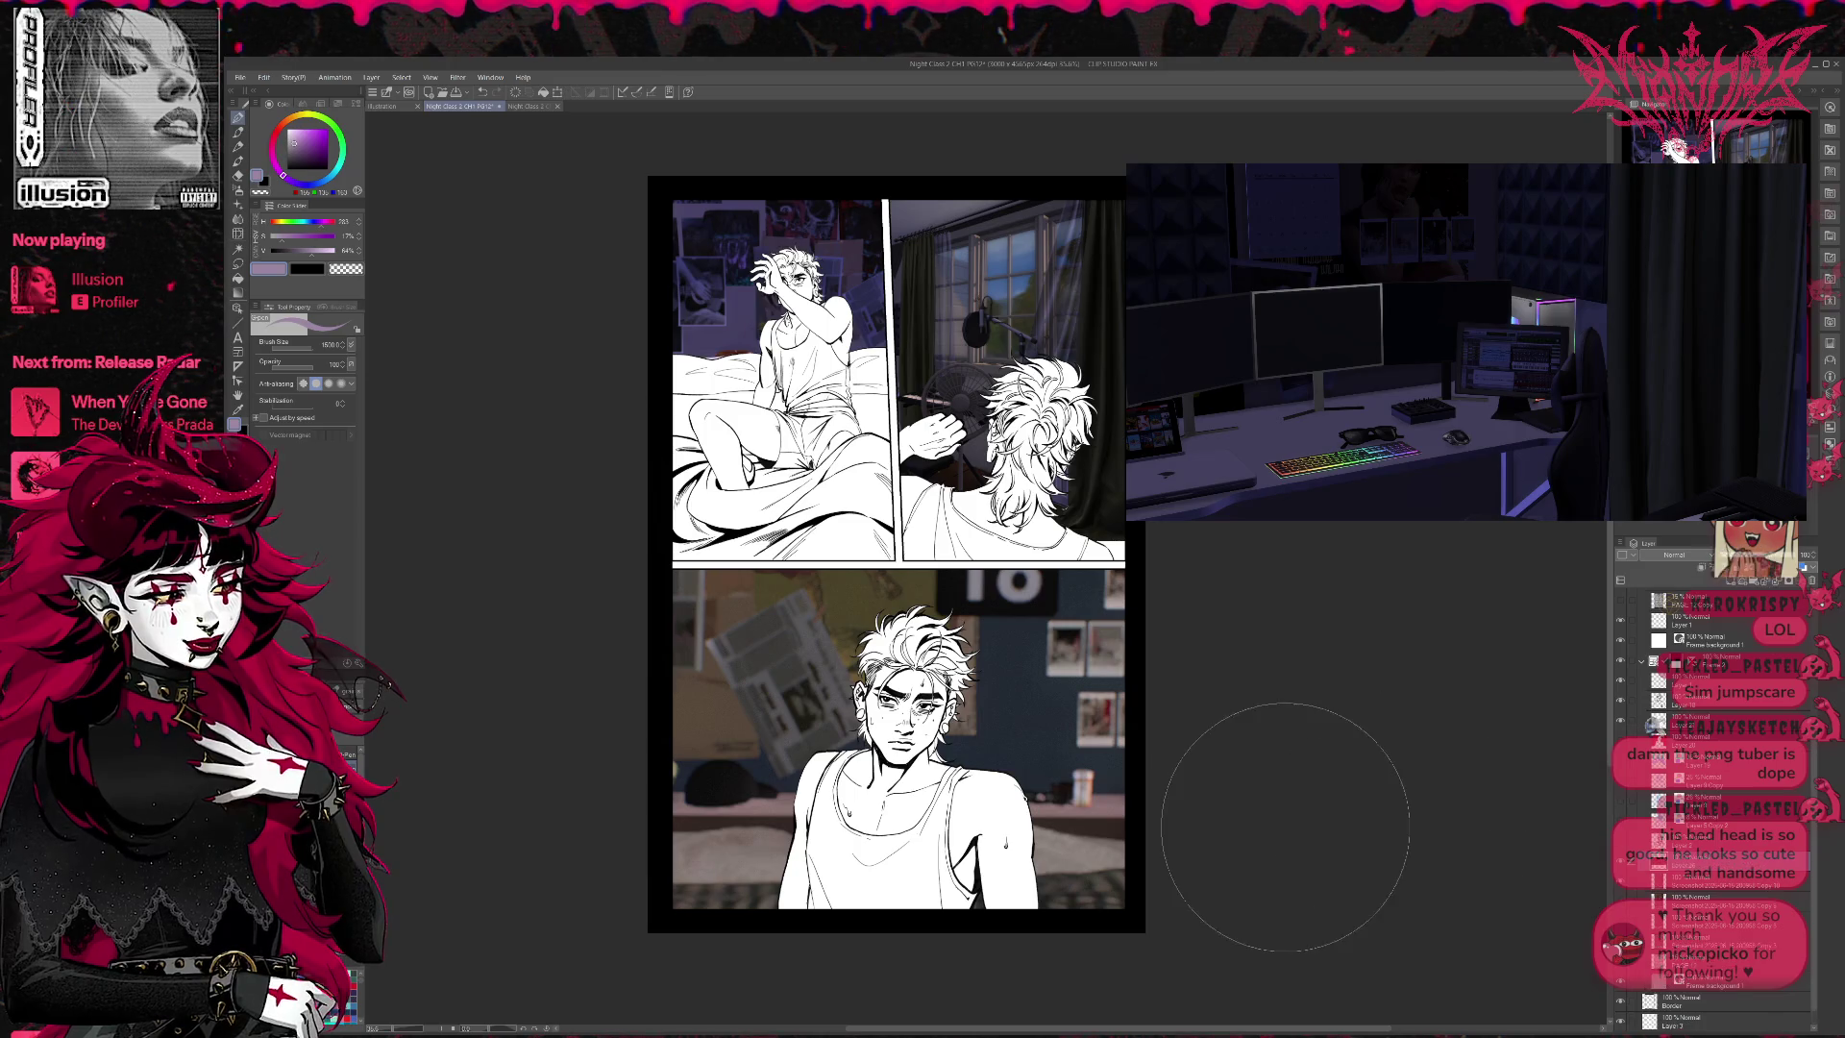
pyautogui.hotkey('ctrl', 't')
# - Move the bedroom image into the bottom panel, scale it to about 269%, and commit it
pyautogui.moveTo(913, 336)
pyautogui.mouseDown()
pyautogui.moveTo(941, 538)
pyautogui.moveTo(999, 717)
pyautogui.mouseUp()
pyautogui.moveTo(736, 728)
pyautogui.mouseDown()
pyautogui.moveTo(413, 865)
pyautogui.moveTo(540, 901)
pyautogui.moveTo(394, 1019)
pyautogui.mouseUp()
pyautogui.moveTo(961, 836)
pyautogui.mouseDown()
pyautogui.moveTo(976, 815)
pyautogui.moveTo(1006, 878)
pyautogui.moveTo(1316, 565)
pyautogui.moveTo(1268, 615)
pyautogui.moveTo(1198, 774)
pyautogui.moveTo(1260, 631)
pyautogui.moveTo(1264, 741)
pyautogui.moveTo(1223, 819)
pyautogui.moveTo(1256, 765)
pyautogui.moveTo(1189, 771)
pyautogui.moveTo(1249, 778)
pyautogui.moveTo(1273, 745)
pyautogui.moveTo(1262, 781)
pyautogui.moveTo(1219, 777)
pyautogui.moveTo(1240, 767)
pyautogui.mouseUp()
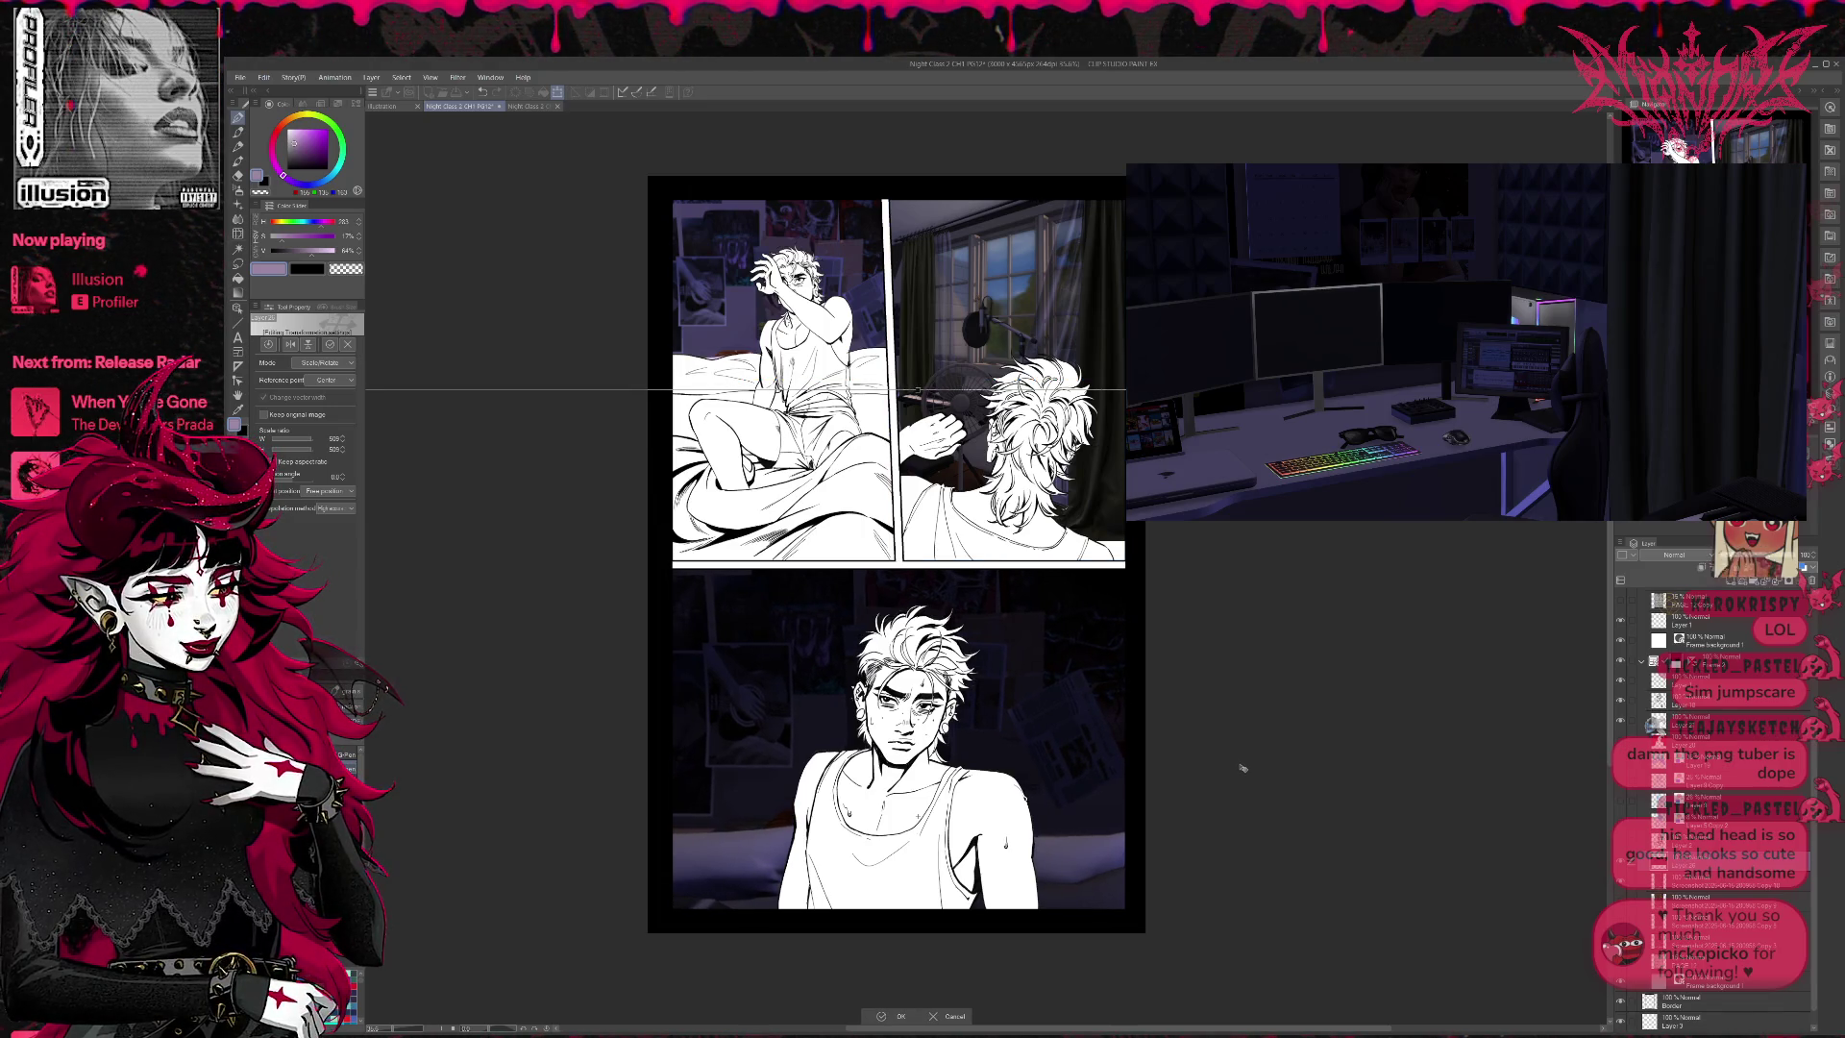
pyautogui.moveTo(1242, 769)
pyautogui.mouseDown()
pyautogui.moveTo(1209, 773)
pyautogui.moveTo(1265, 766)
pyautogui.moveTo(1253, 734)
pyautogui.moveTo(1240, 855)
pyautogui.moveTo(1209, 793)
pyautogui.moveTo(1225, 791)
pyautogui.moveTo(1129, 791)
pyautogui.mouseUp()
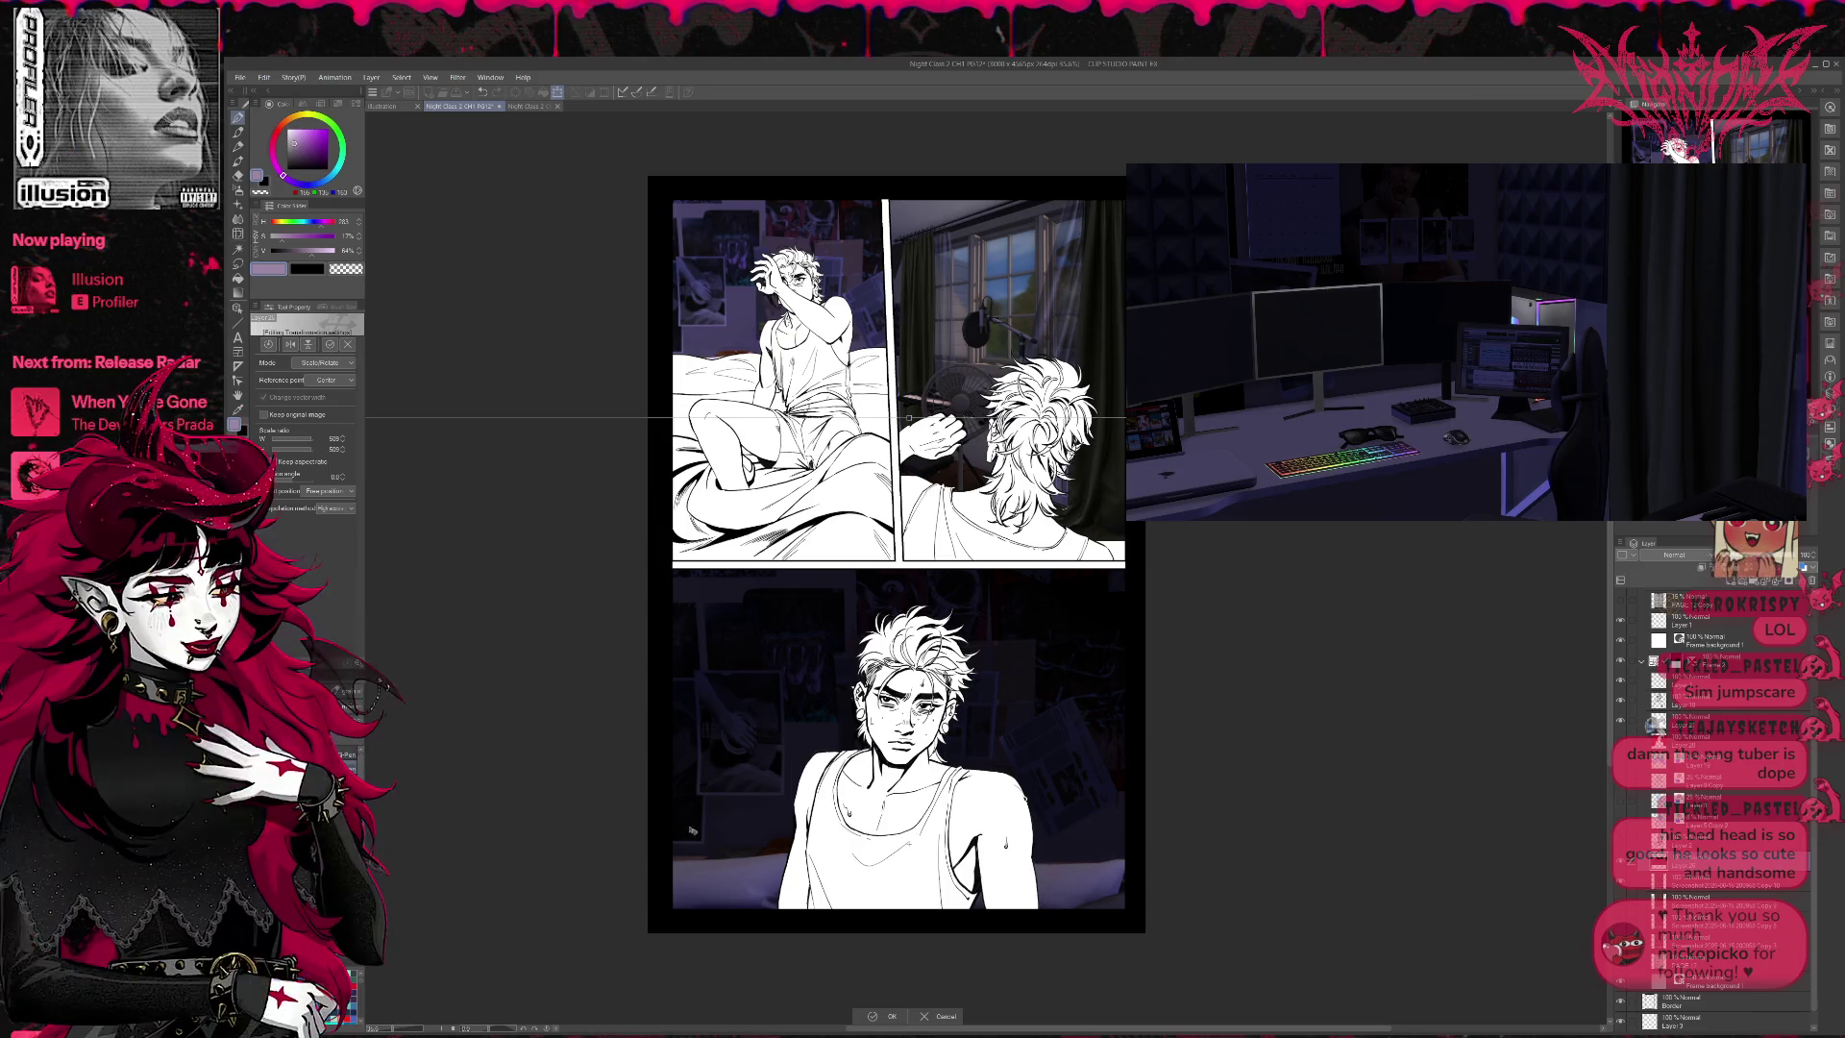
pyautogui.moveTo(1086, 790); pyautogui.dragTo(1029, 783)
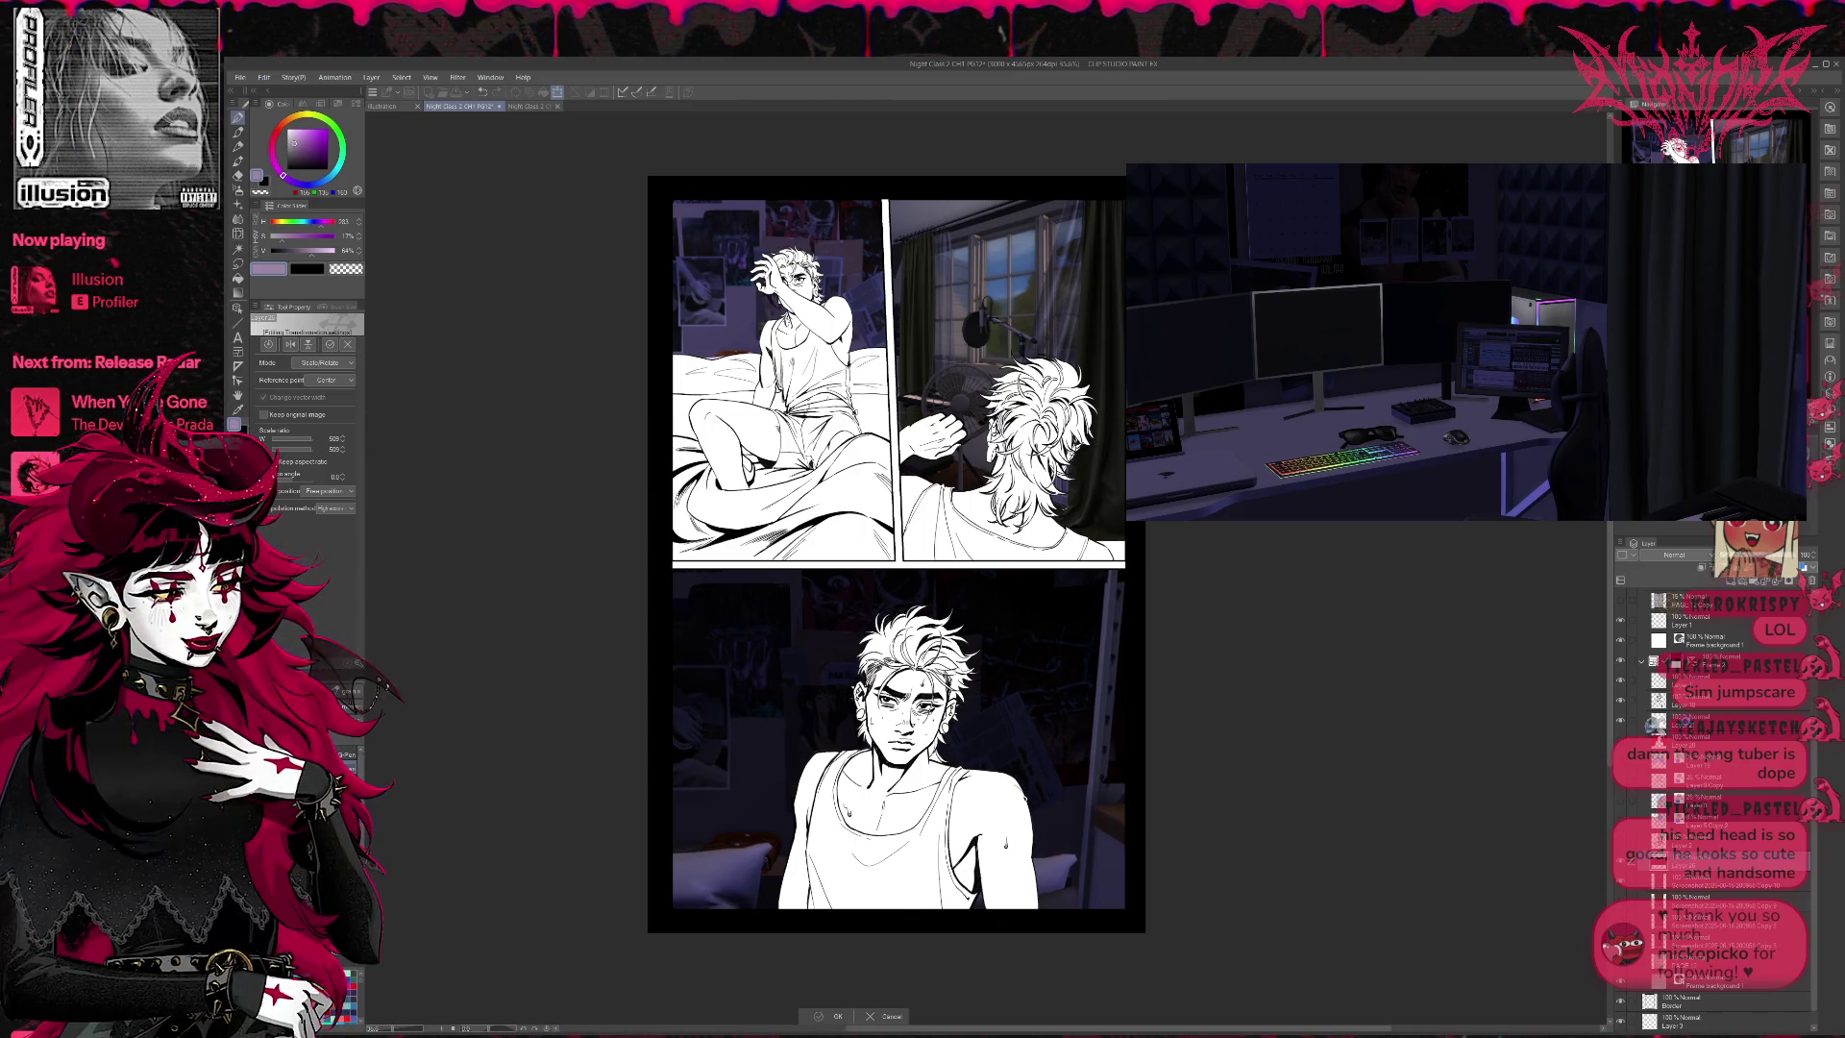
pyautogui.press('Return')
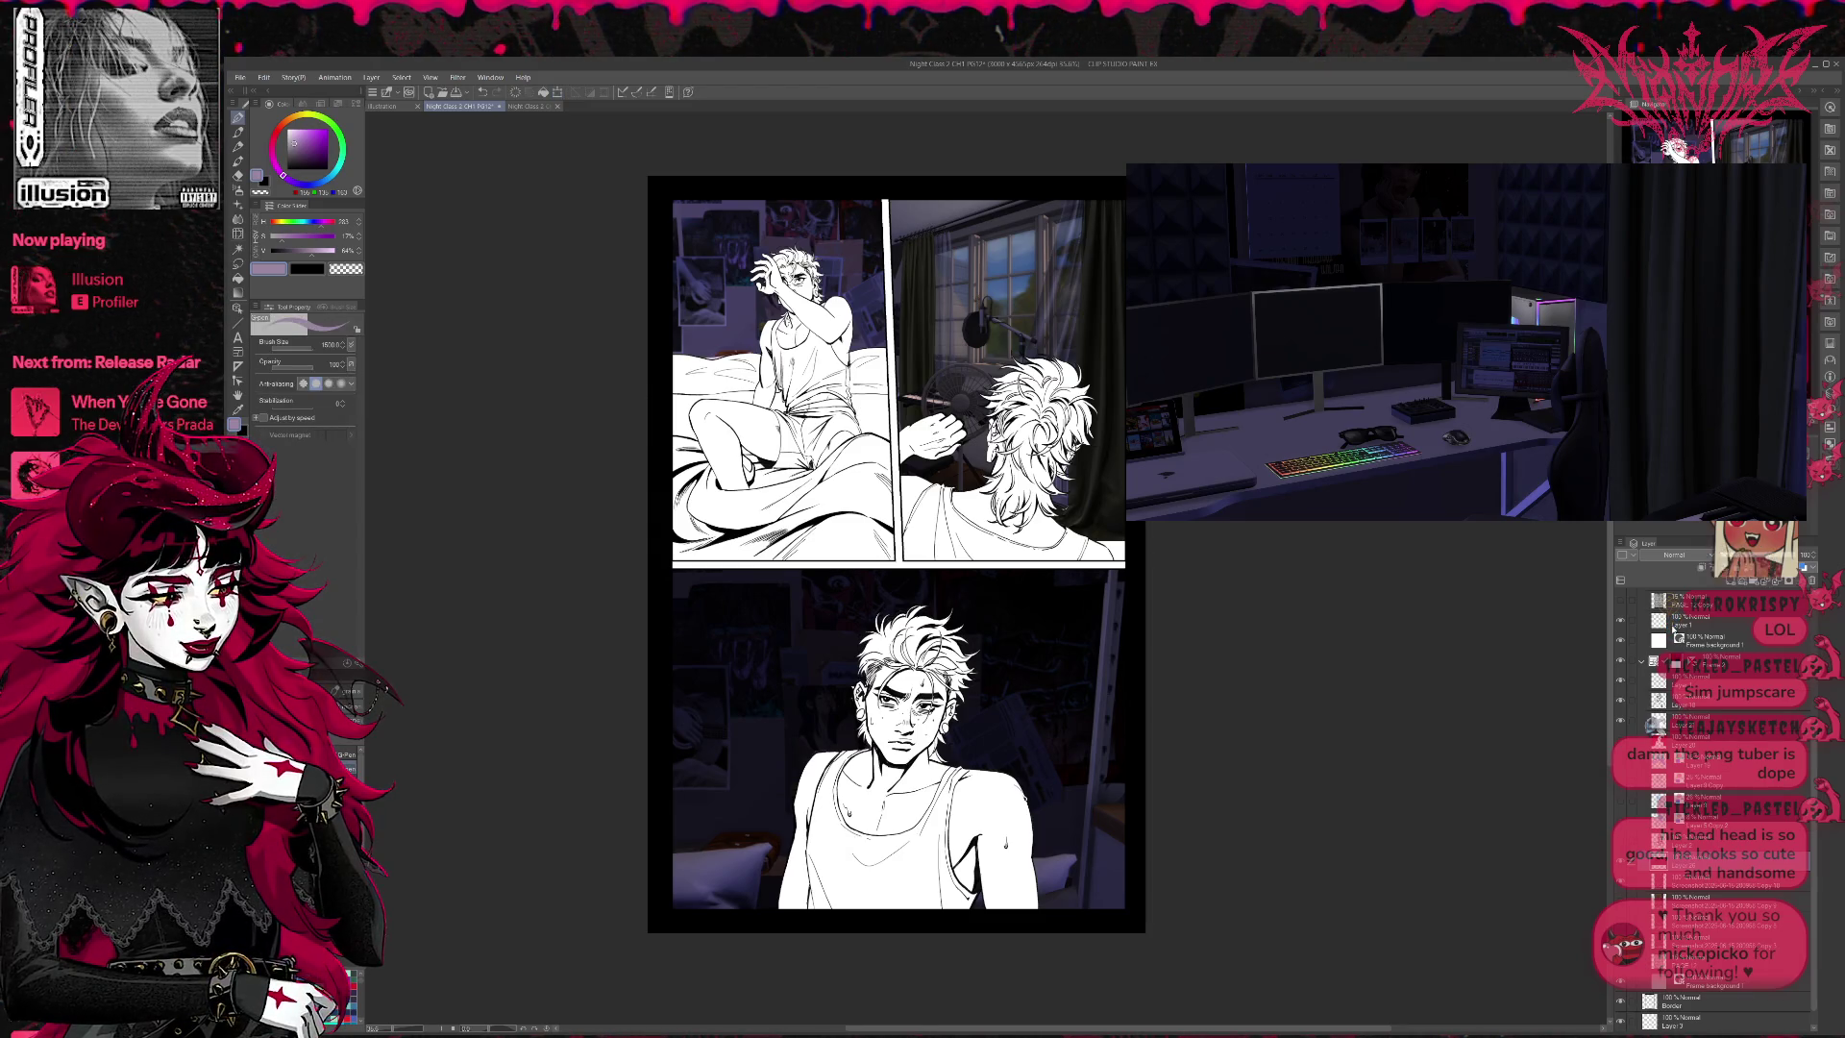
# - Move the Brightness/Contrast layer down to sit above the bottom panel's bedroom background
pyautogui.scroll(5, 1657, 615)
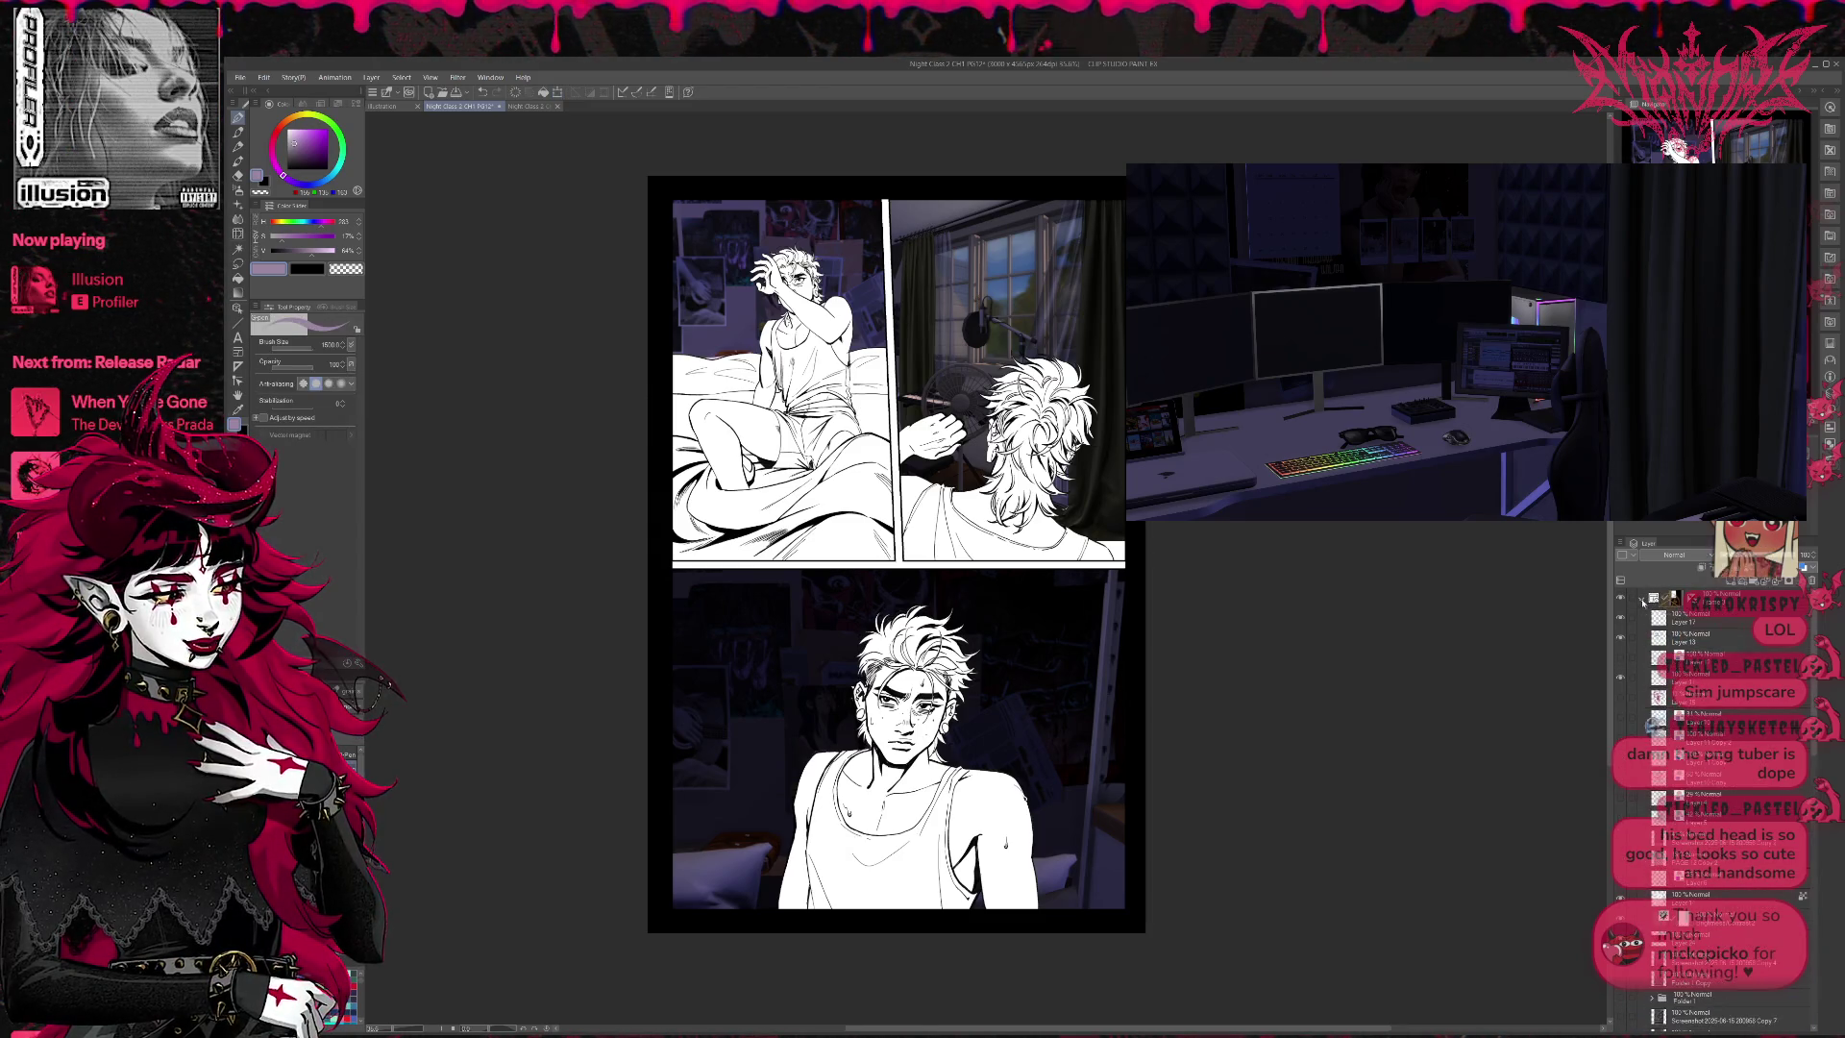
pyautogui.click(1716, 920)
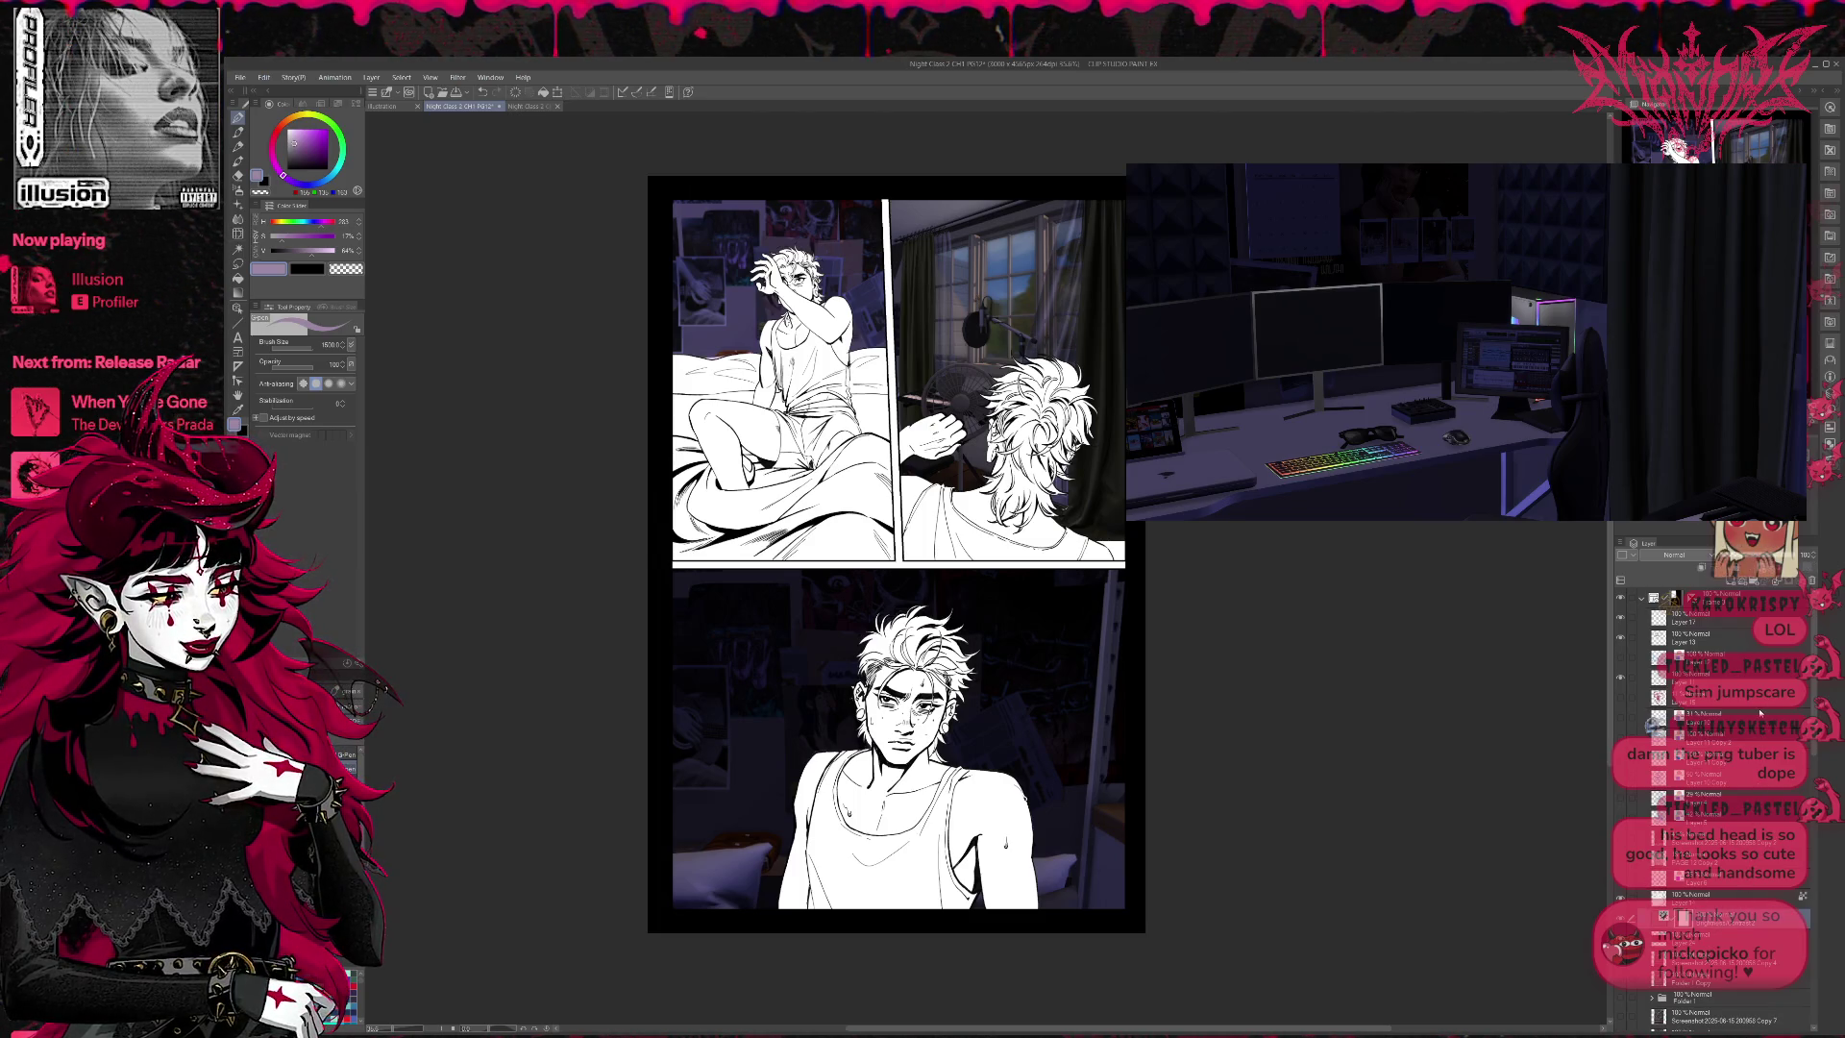
pyautogui.moveTo(1761, 712); pyautogui.dragTo(1727, 730)
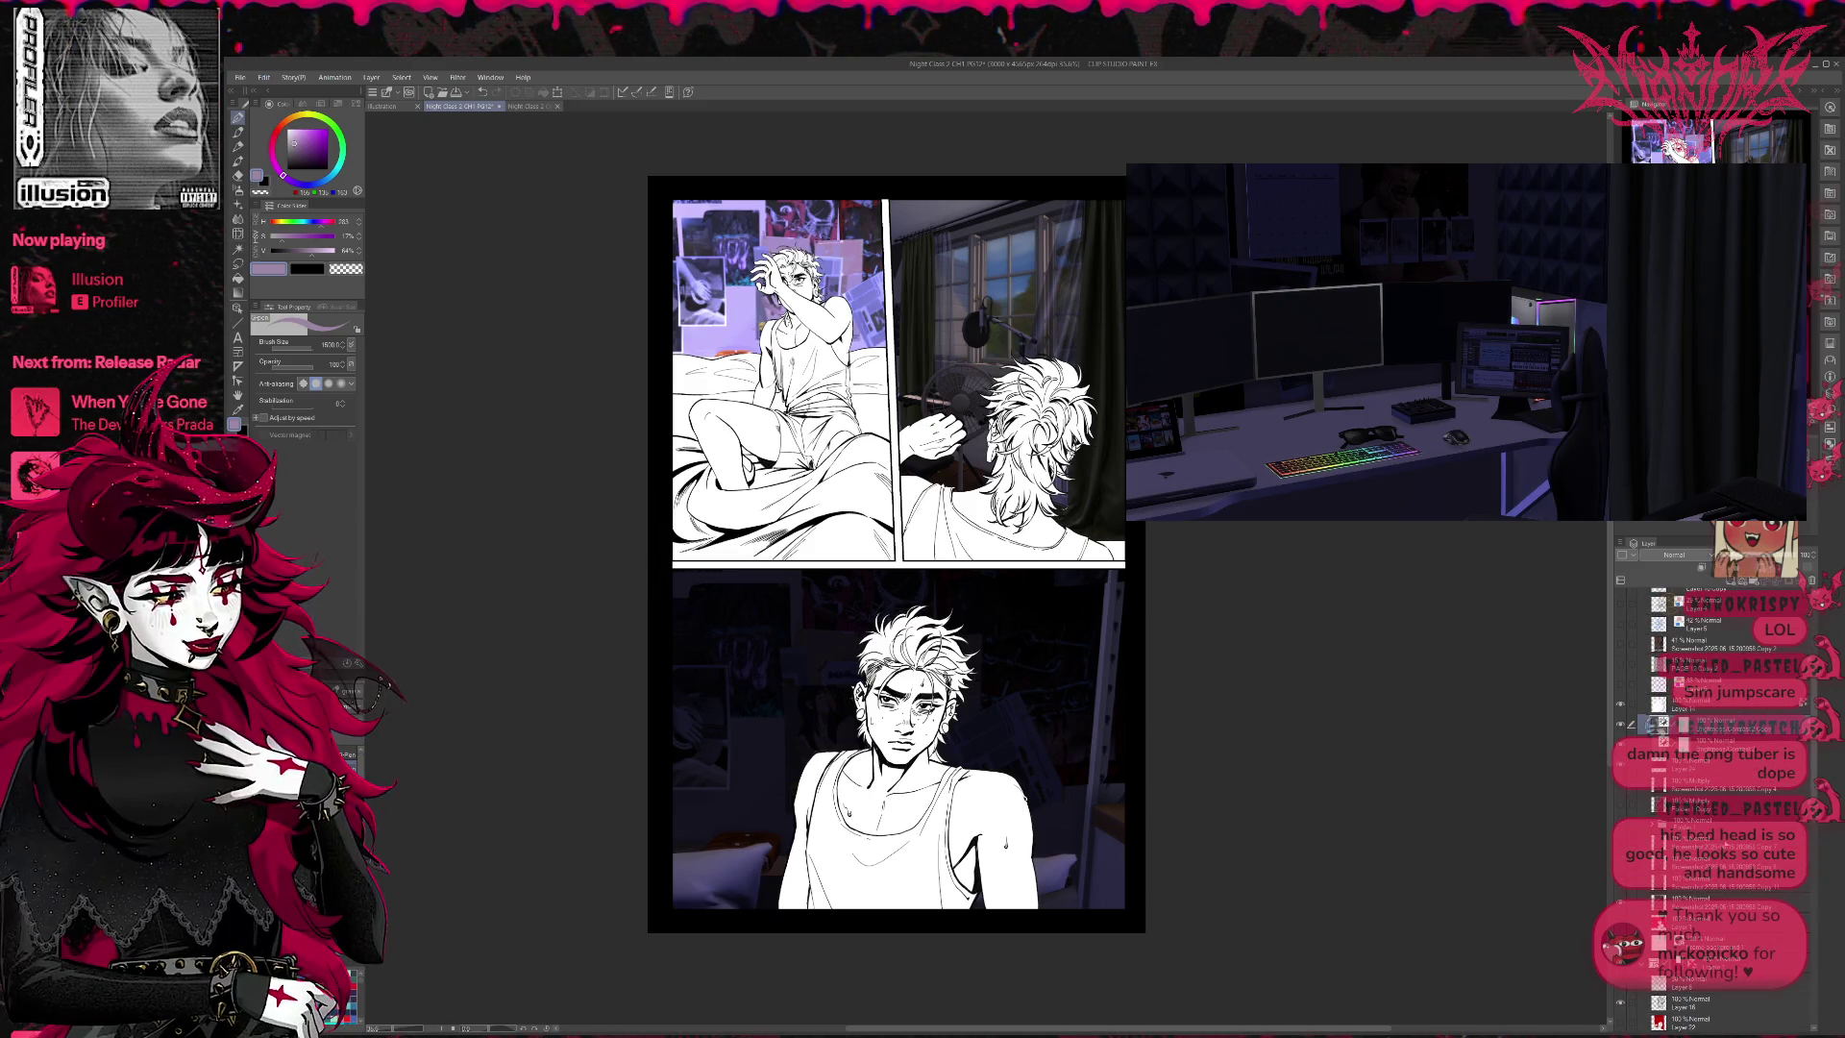
pyautogui.scroll(-5, 1712, 1025)
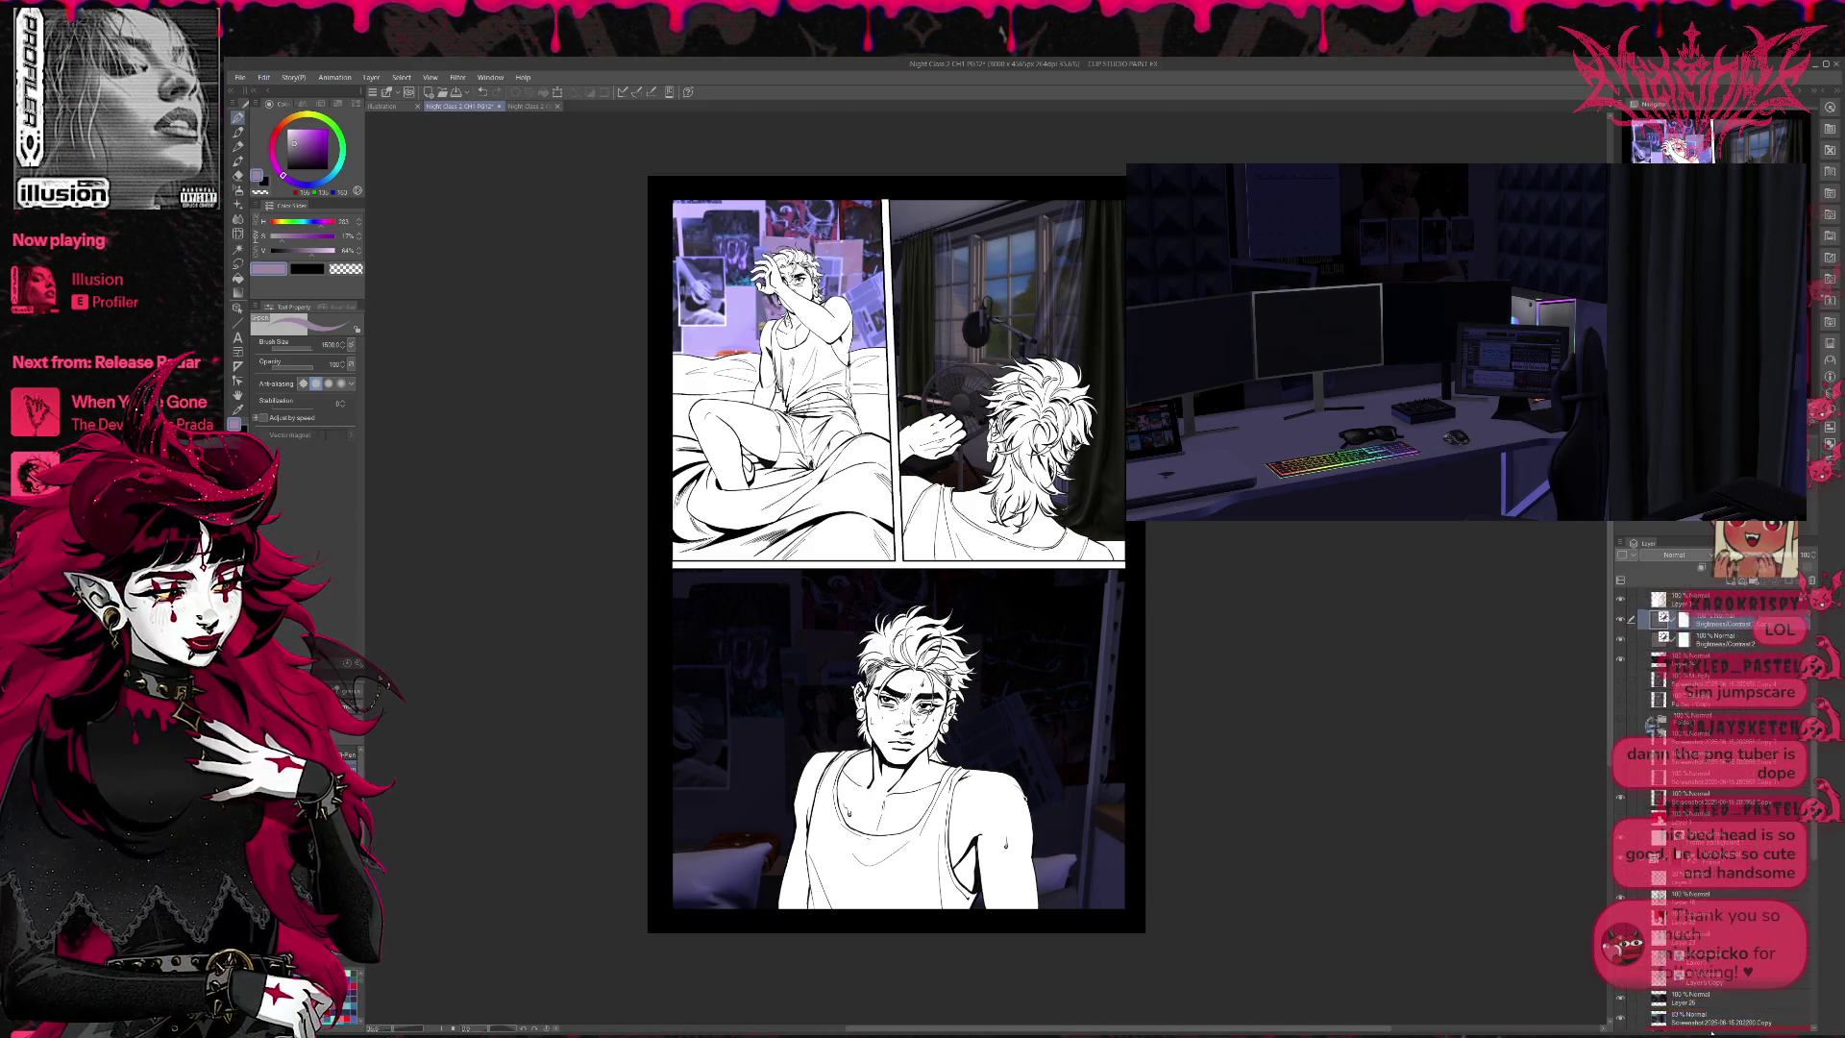
pyautogui.scroll(-5, 1713, 961)
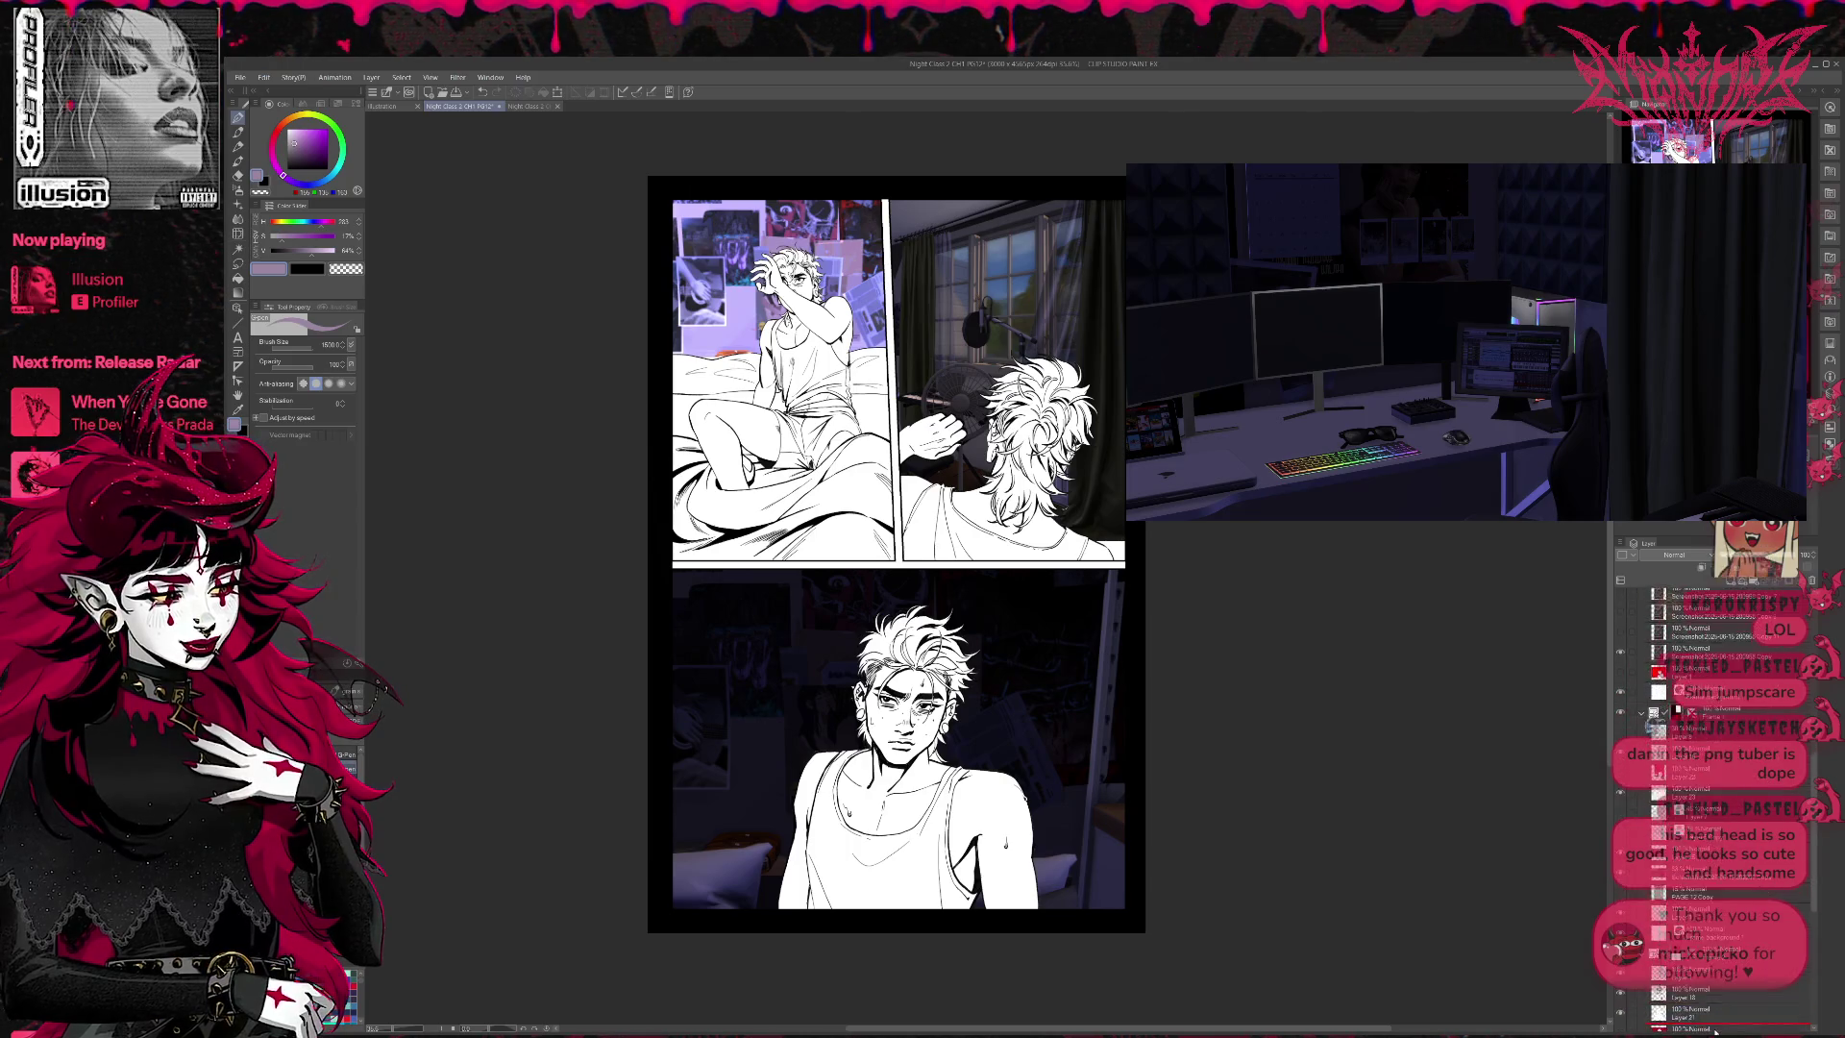
pyautogui.scroll(-5, 1651, 726)
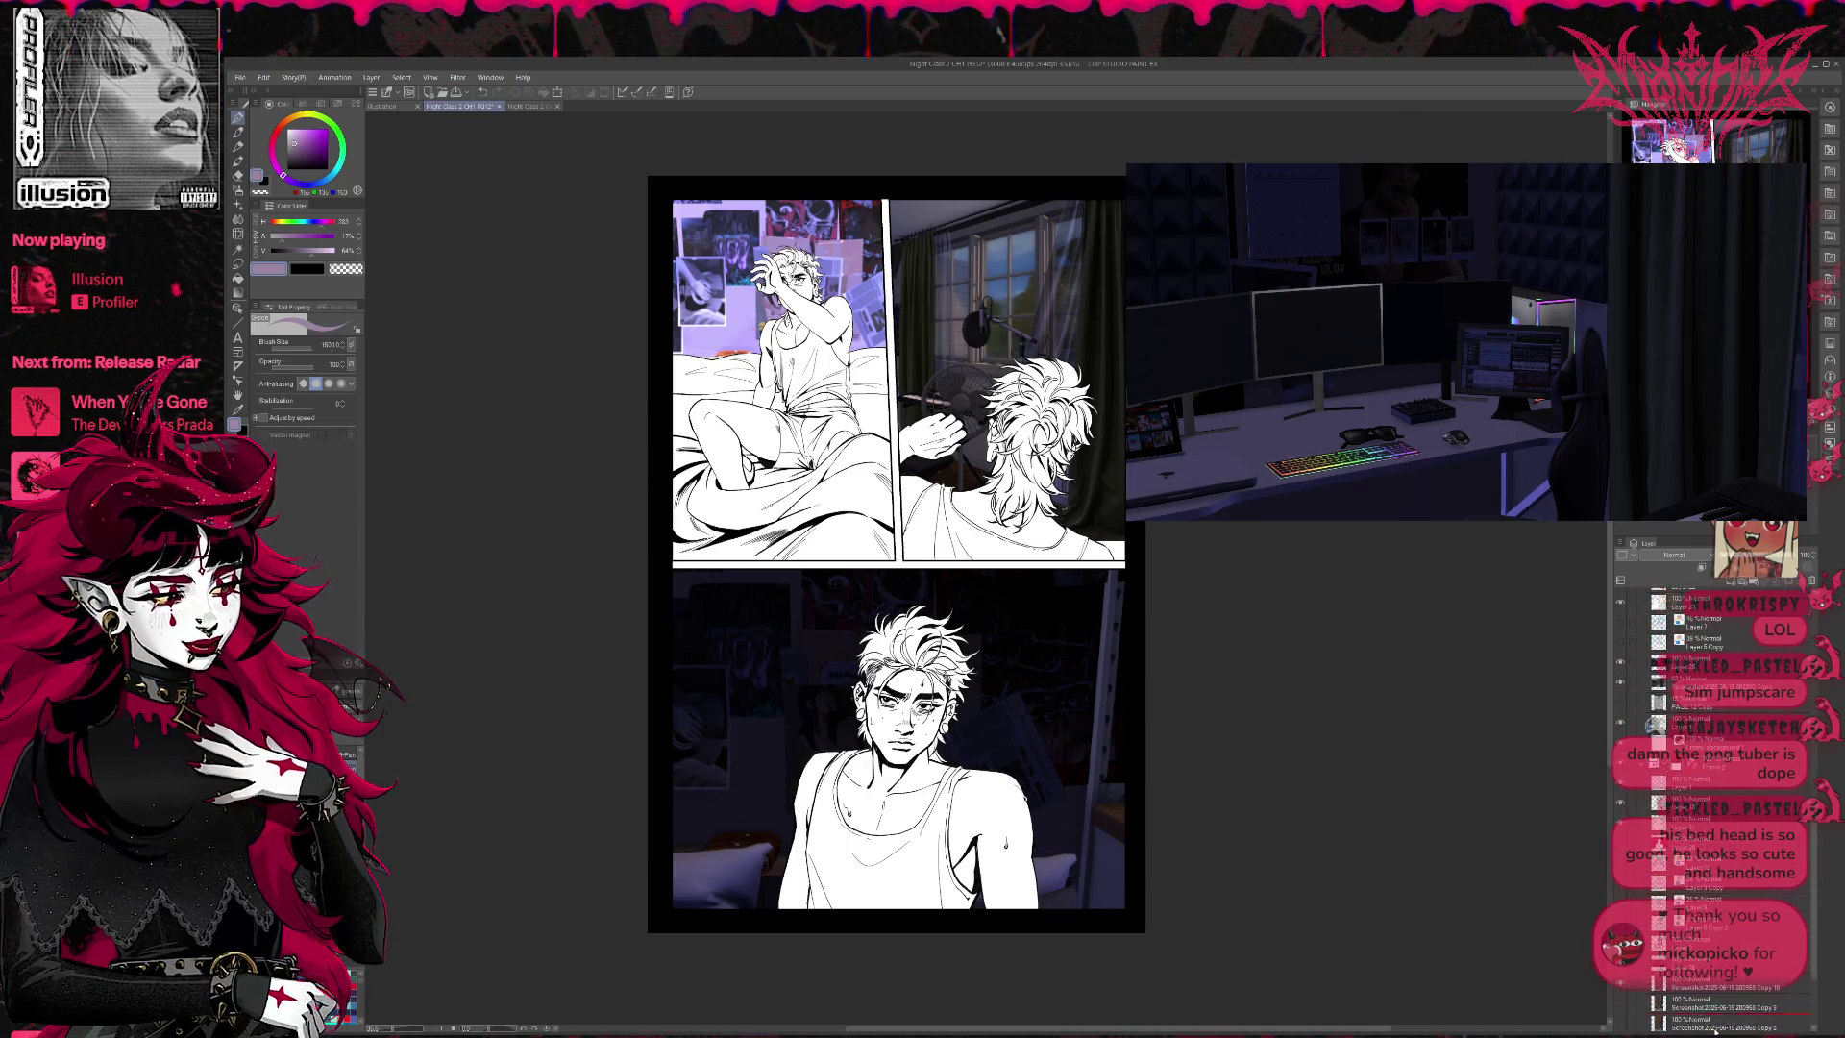
pyautogui.moveTo(1672, 961); pyautogui.dragTo(1677, 930)
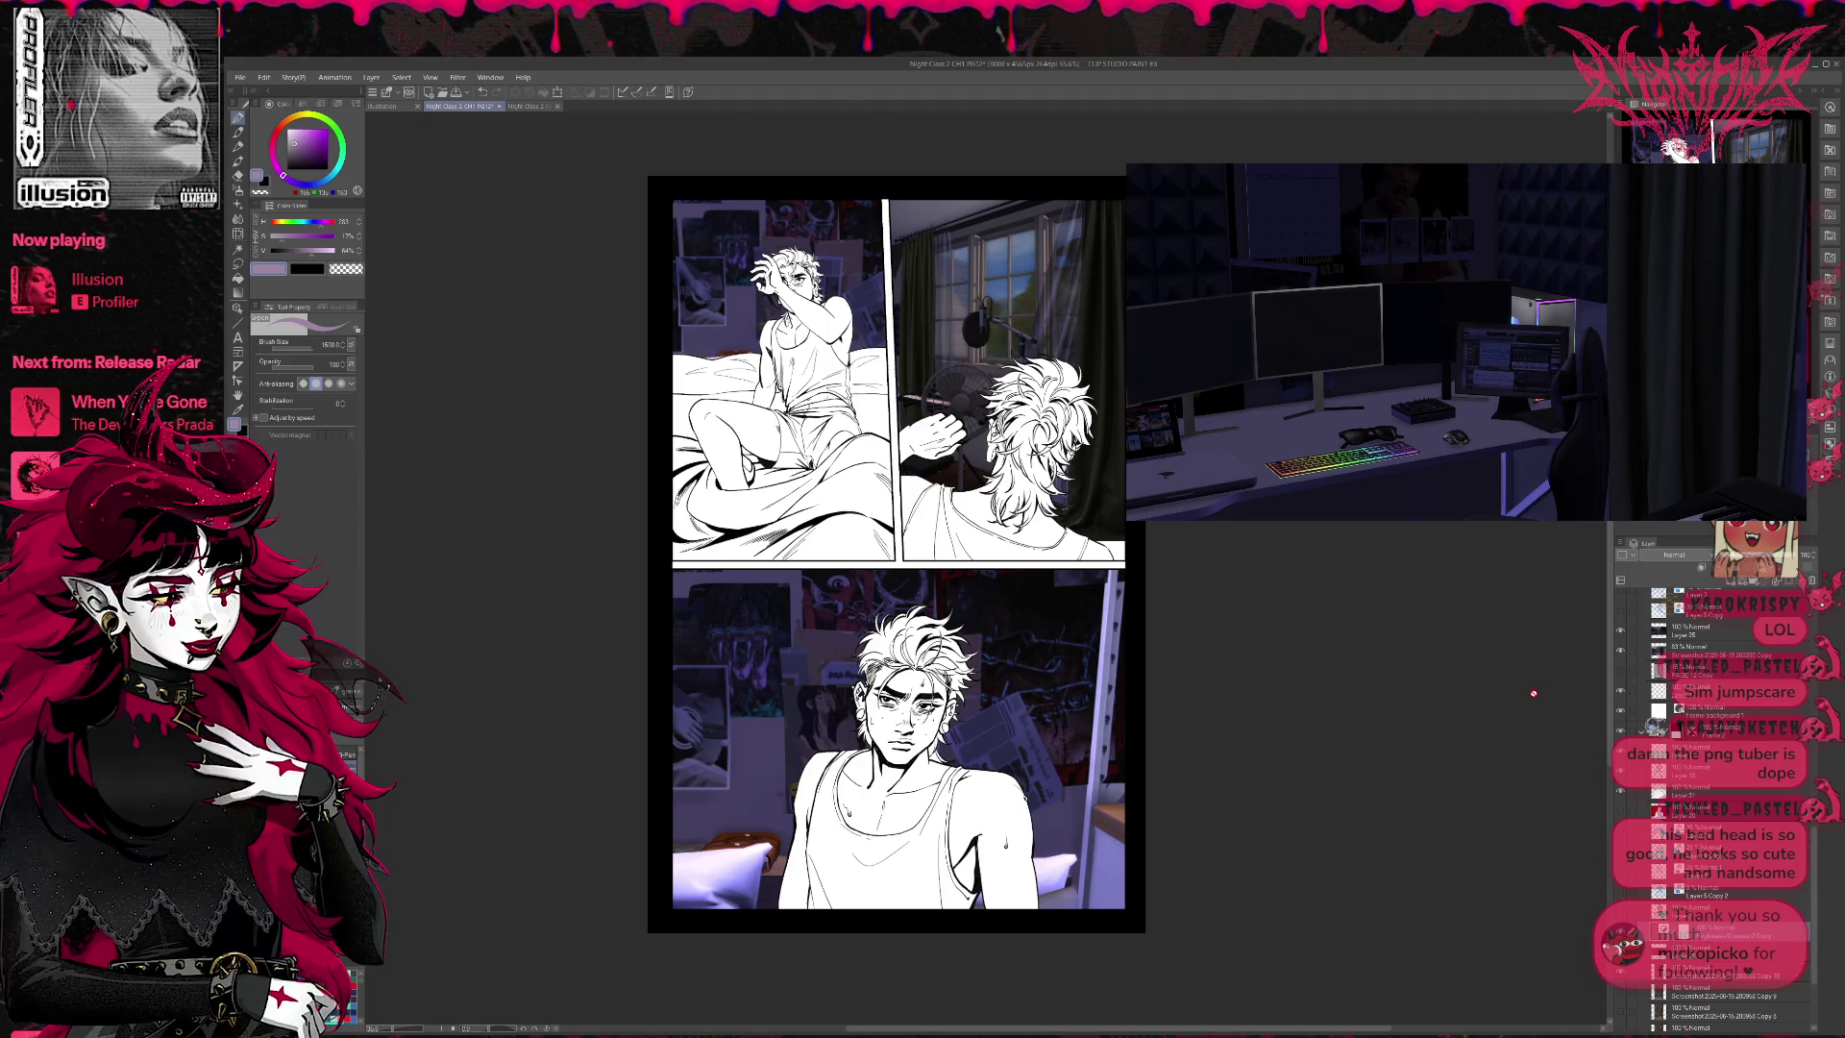
pyautogui.click(1720, 952)
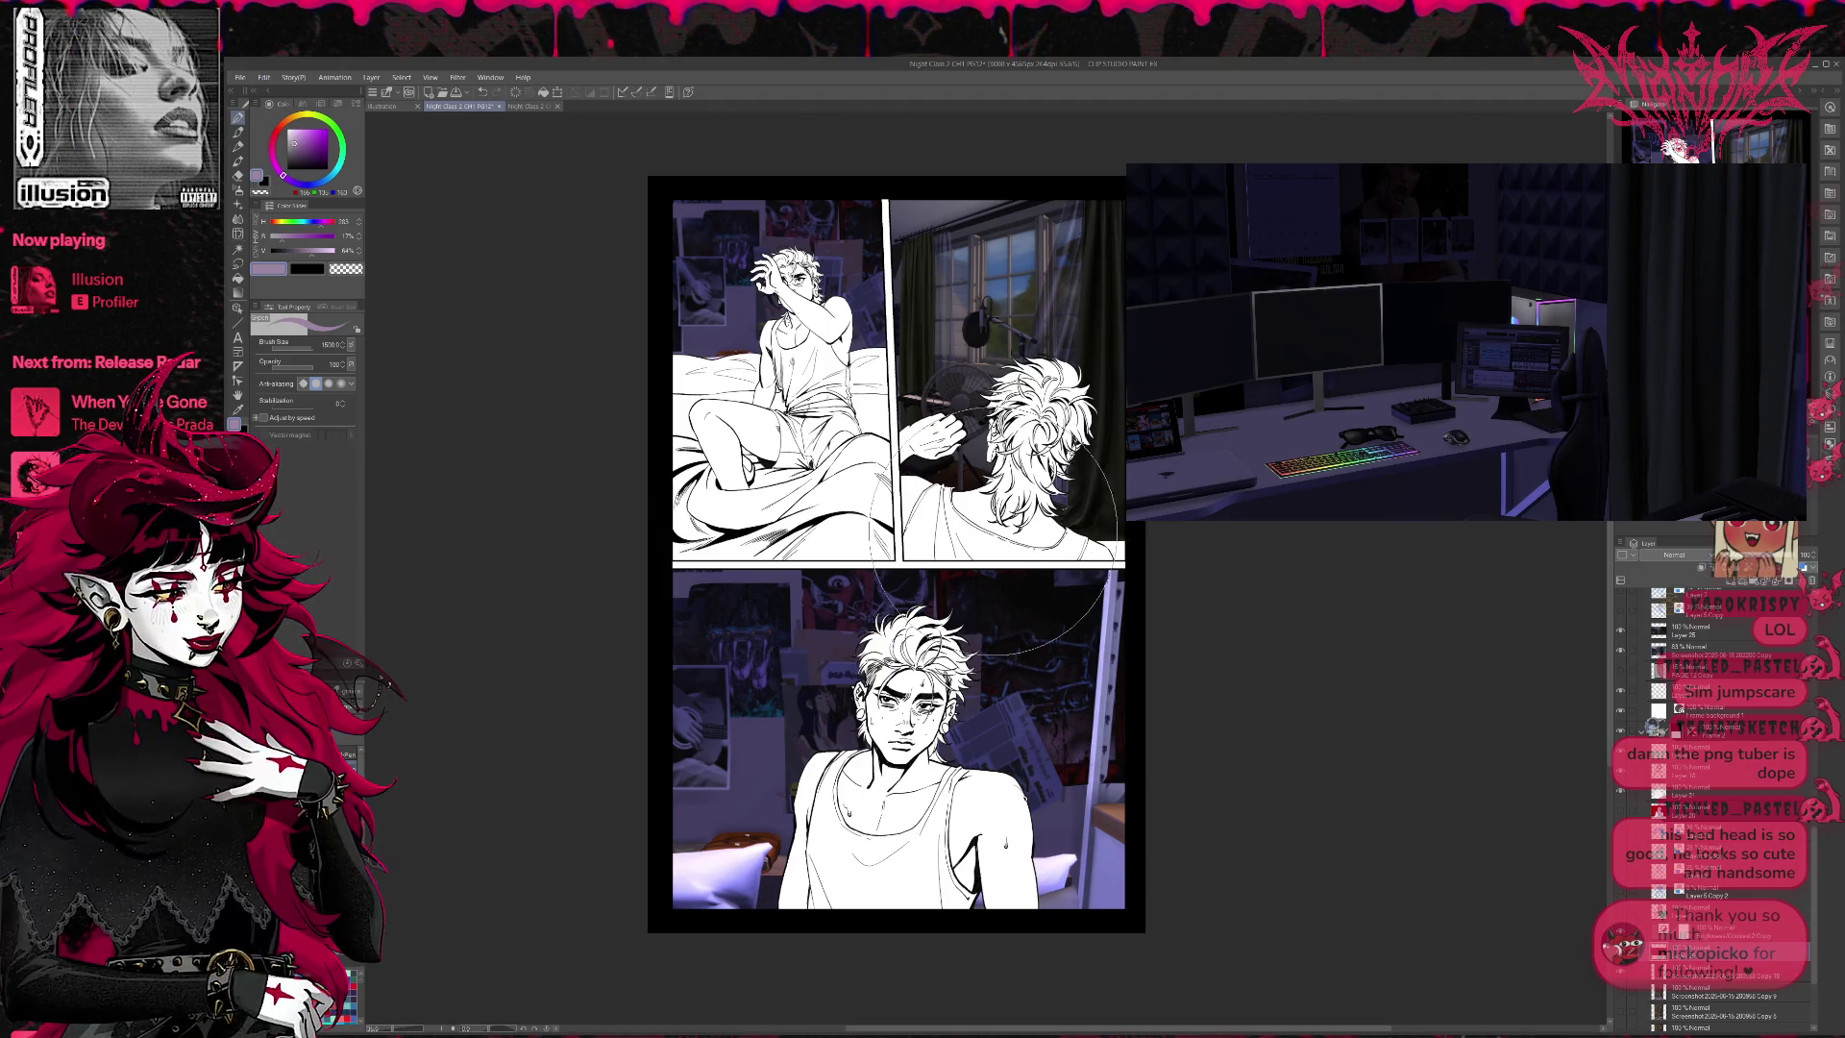
# - Resize the bottom-panel background from 96% upward, nudge it into place, and commit the transform
pyautogui.hotkey('ctrl', 't')
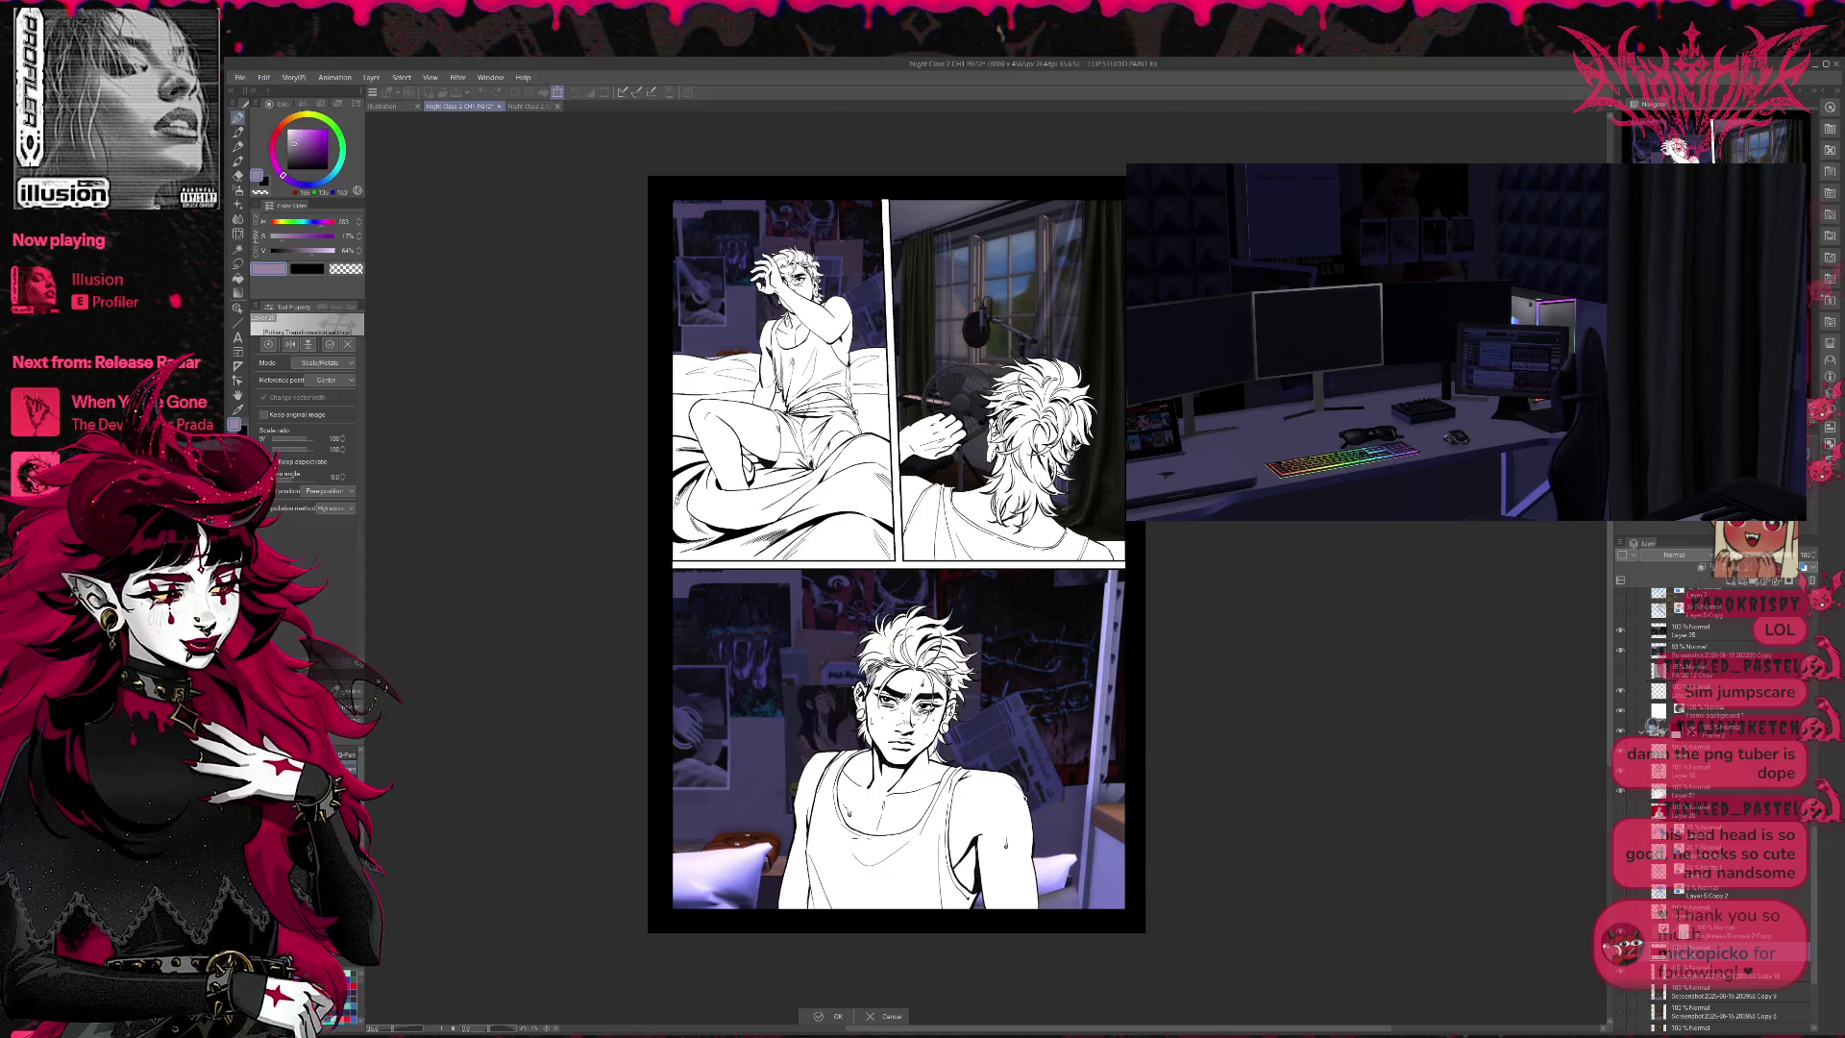
pyautogui.hotkey('ctrl', '-')
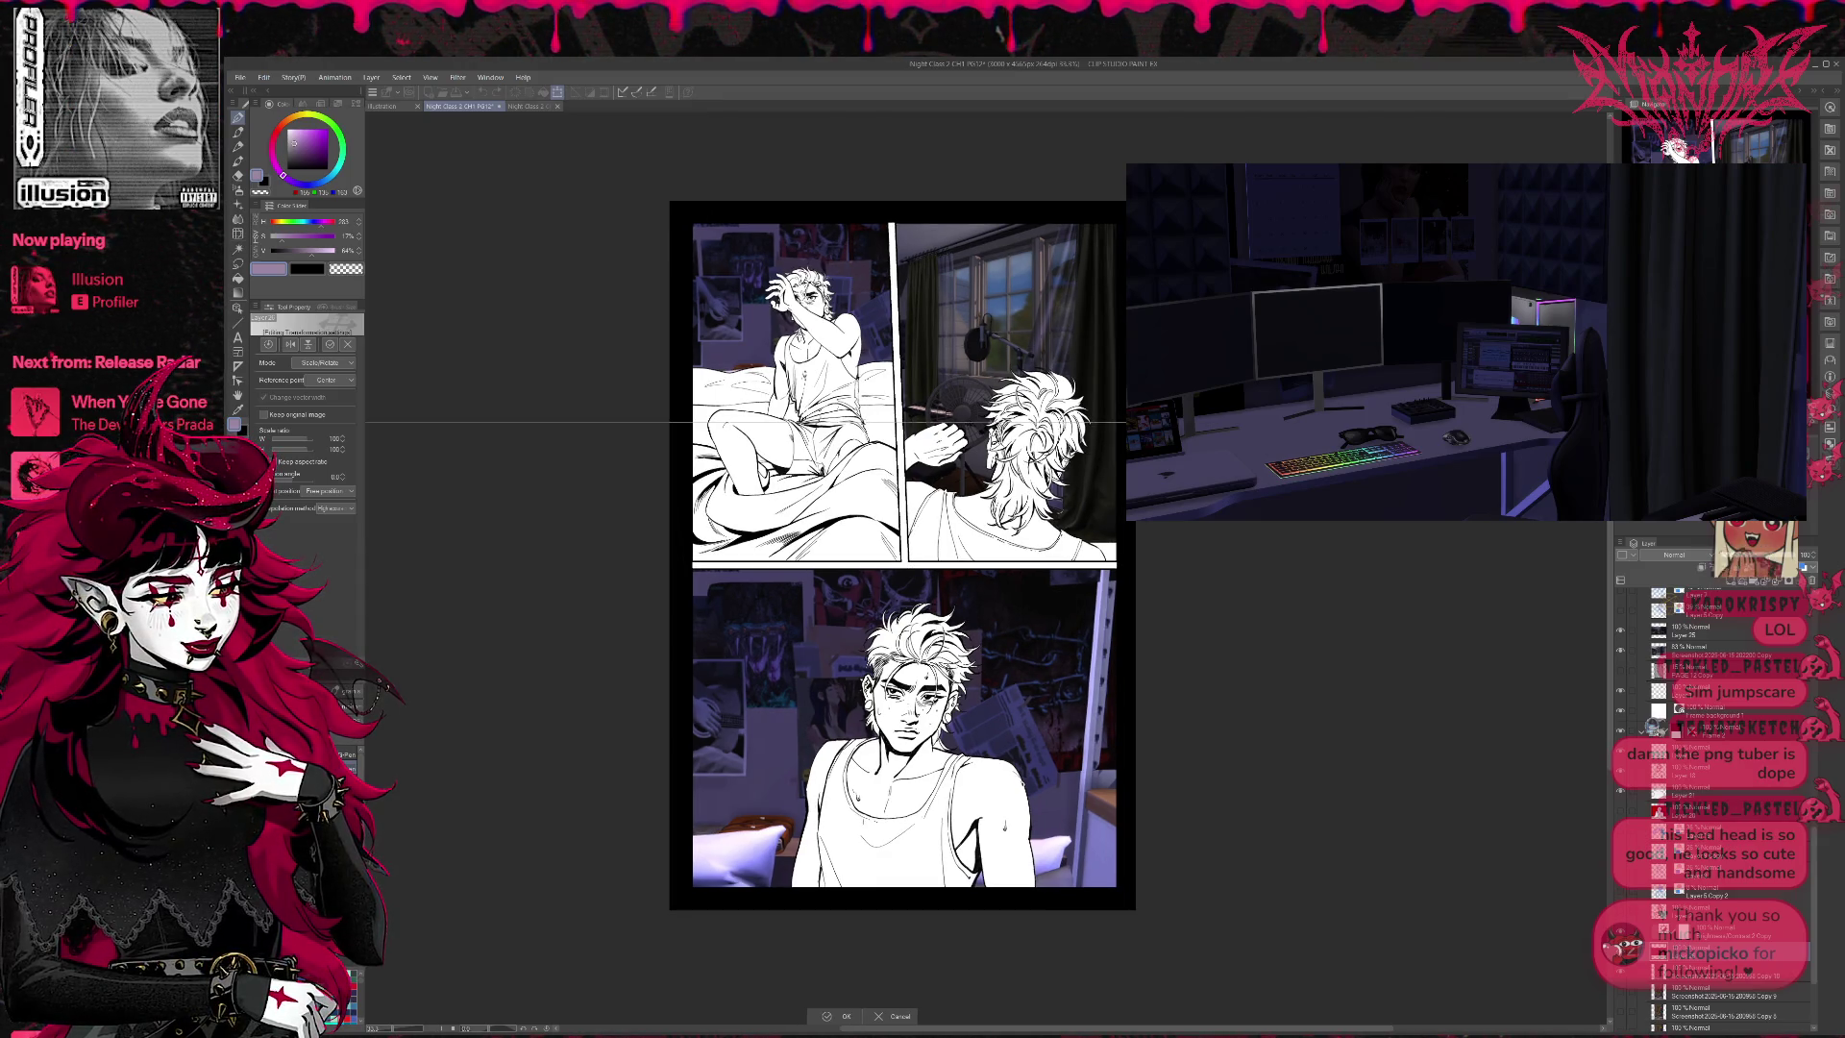
pyautogui.hotkey('ctrl', '-')
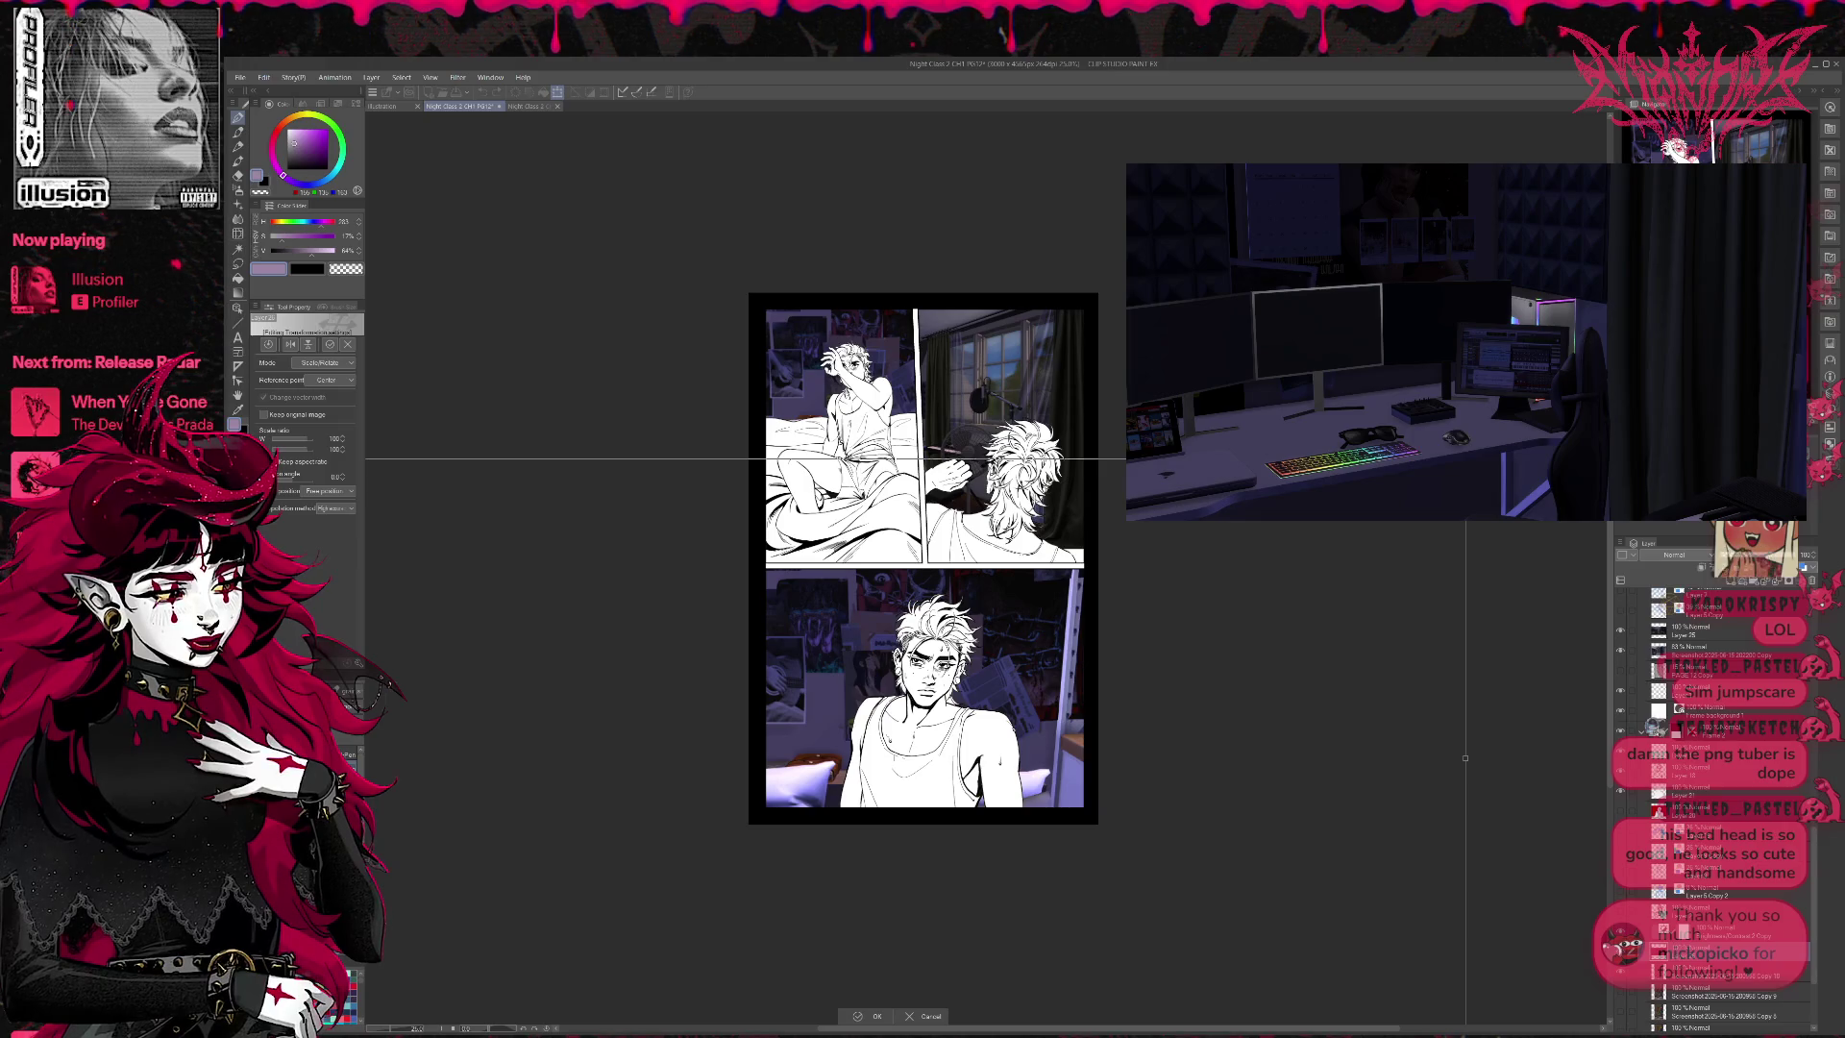
pyautogui.moveTo(1465, 757)
pyautogui.mouseDown()
pyautogui.moveTo(1421, 769)
pyautogui.moveTo(1453, 759)
pyautogui.moveTo(1435, 748)
pyautogui.moveTo(1363, 781)
pyautogui.mouseUp()
pyautogui.moveTo(1288, 597)
pyautogui.mouseDown()
pyautogui.moveTo(1346, 535)
pyautogui.moveTo(1326, 527)
pyautogui.moveTo(1384, 524)
pyautogui.moveTo(1336, 557)
pyautogui.mouseUp()
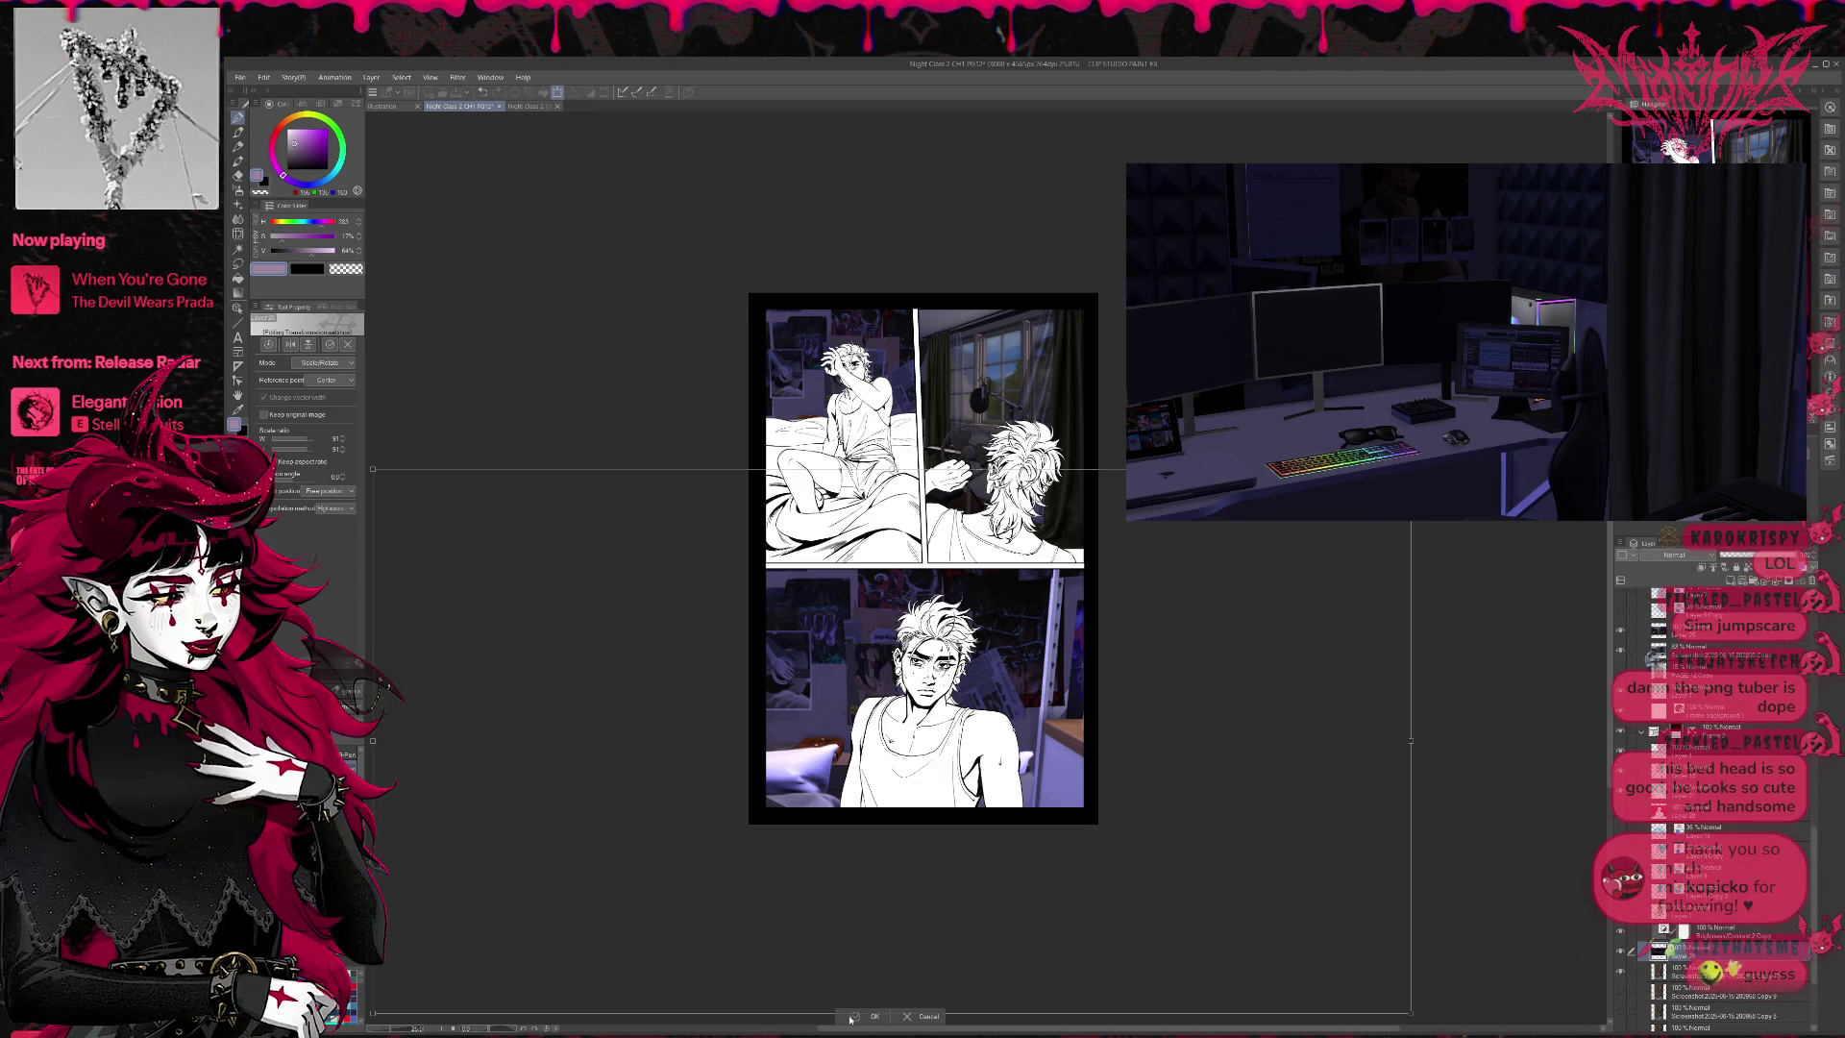
pyautogui.moveTo(925, 882); pyautogui.dragTo(917, 890)
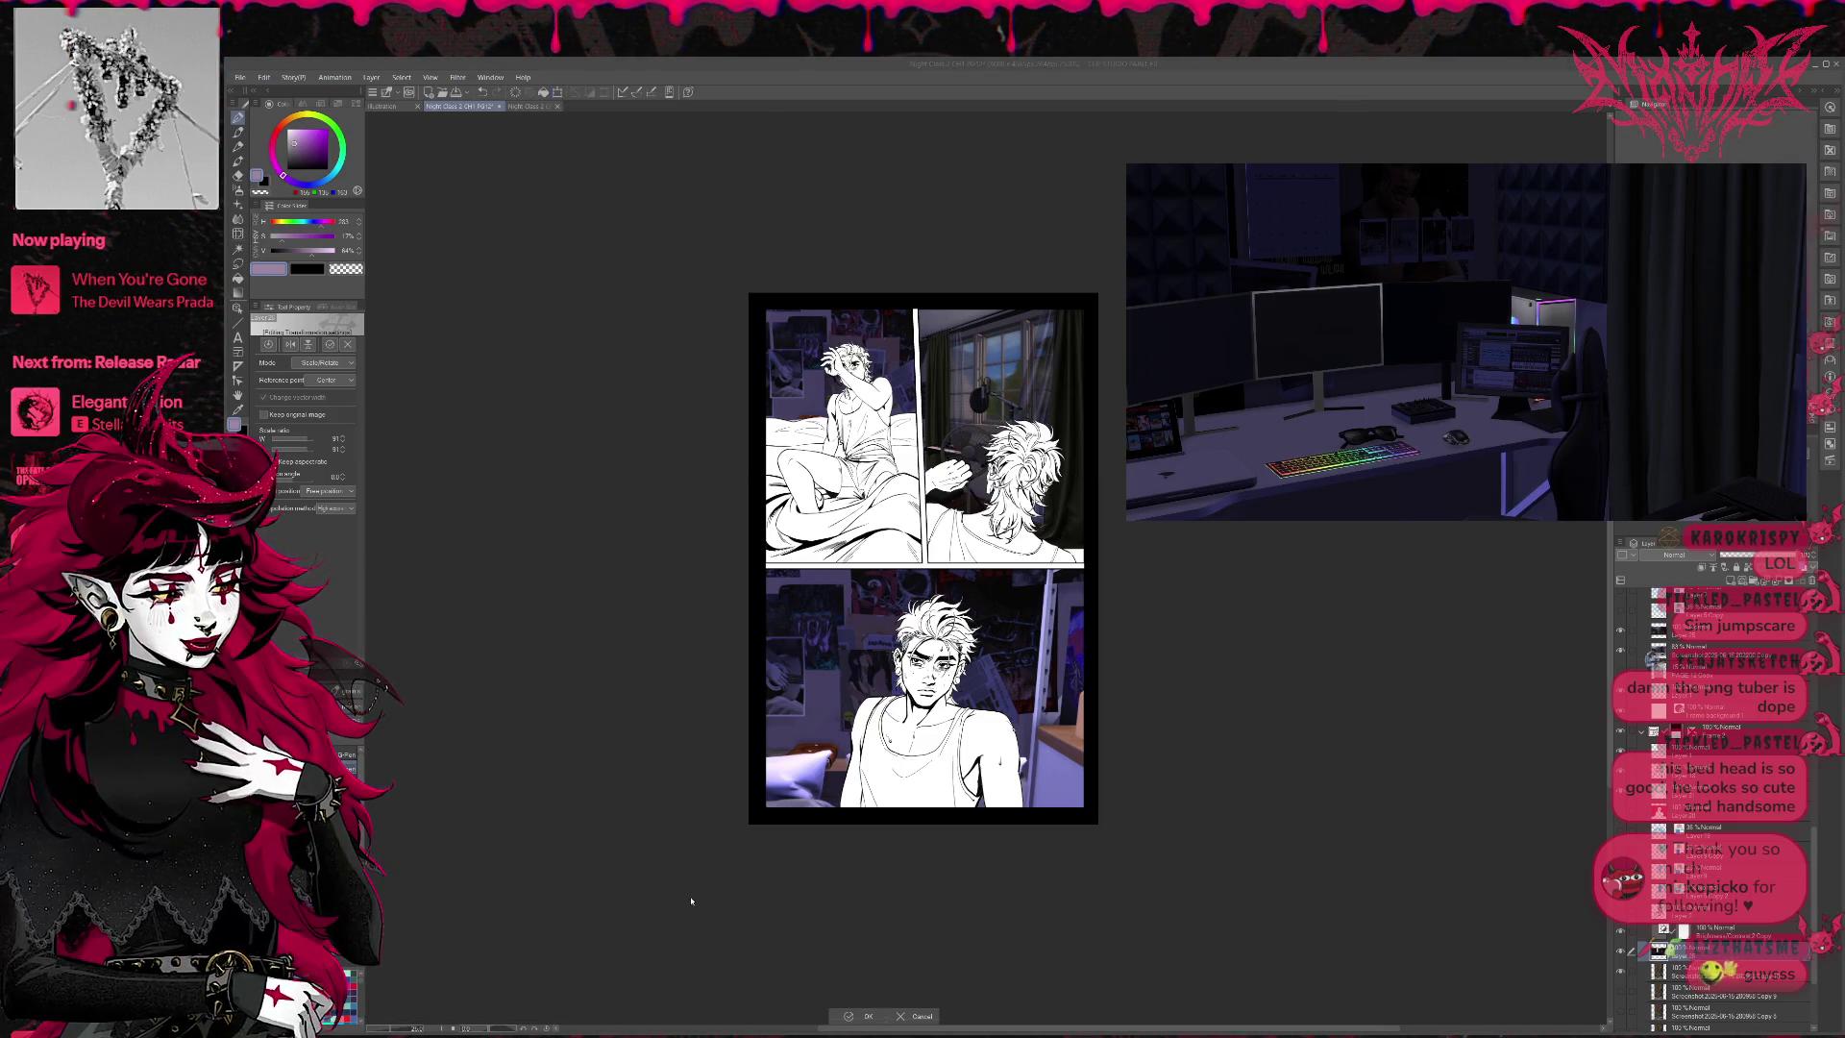
pyautogui.press('Return')
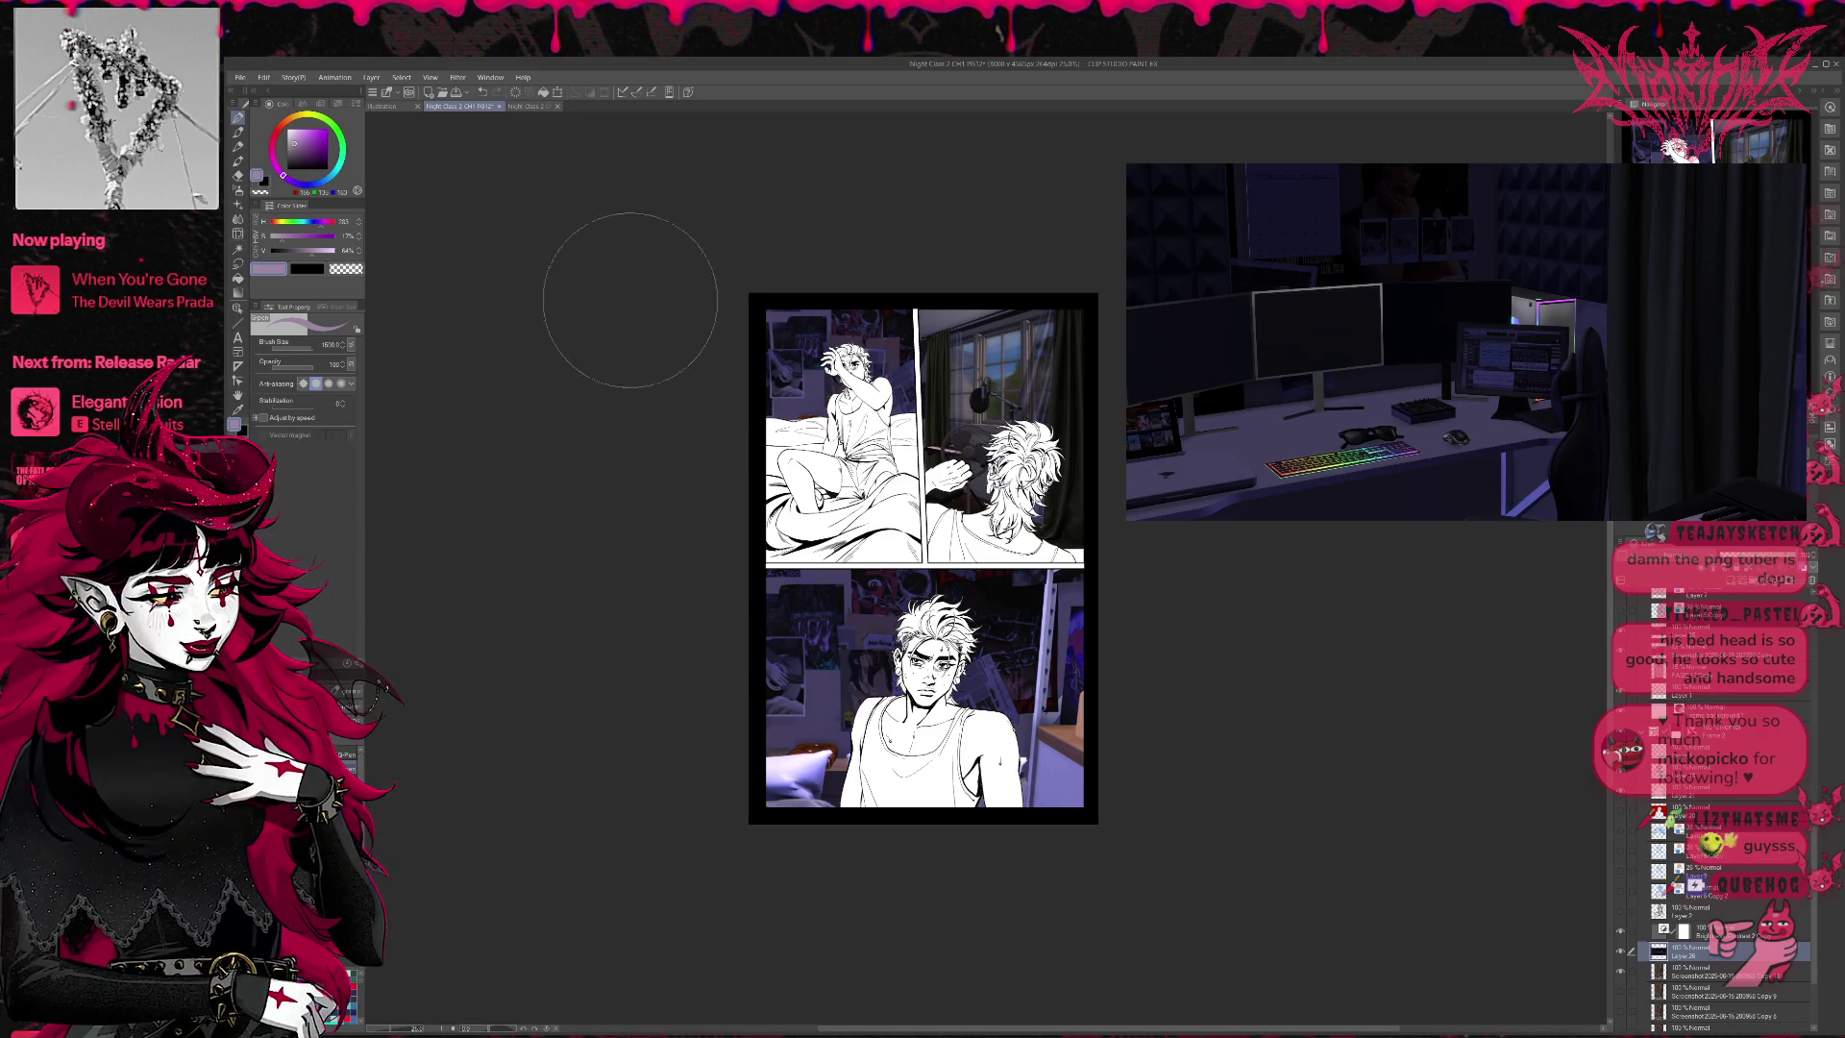
pyautogui.click(524, 107)
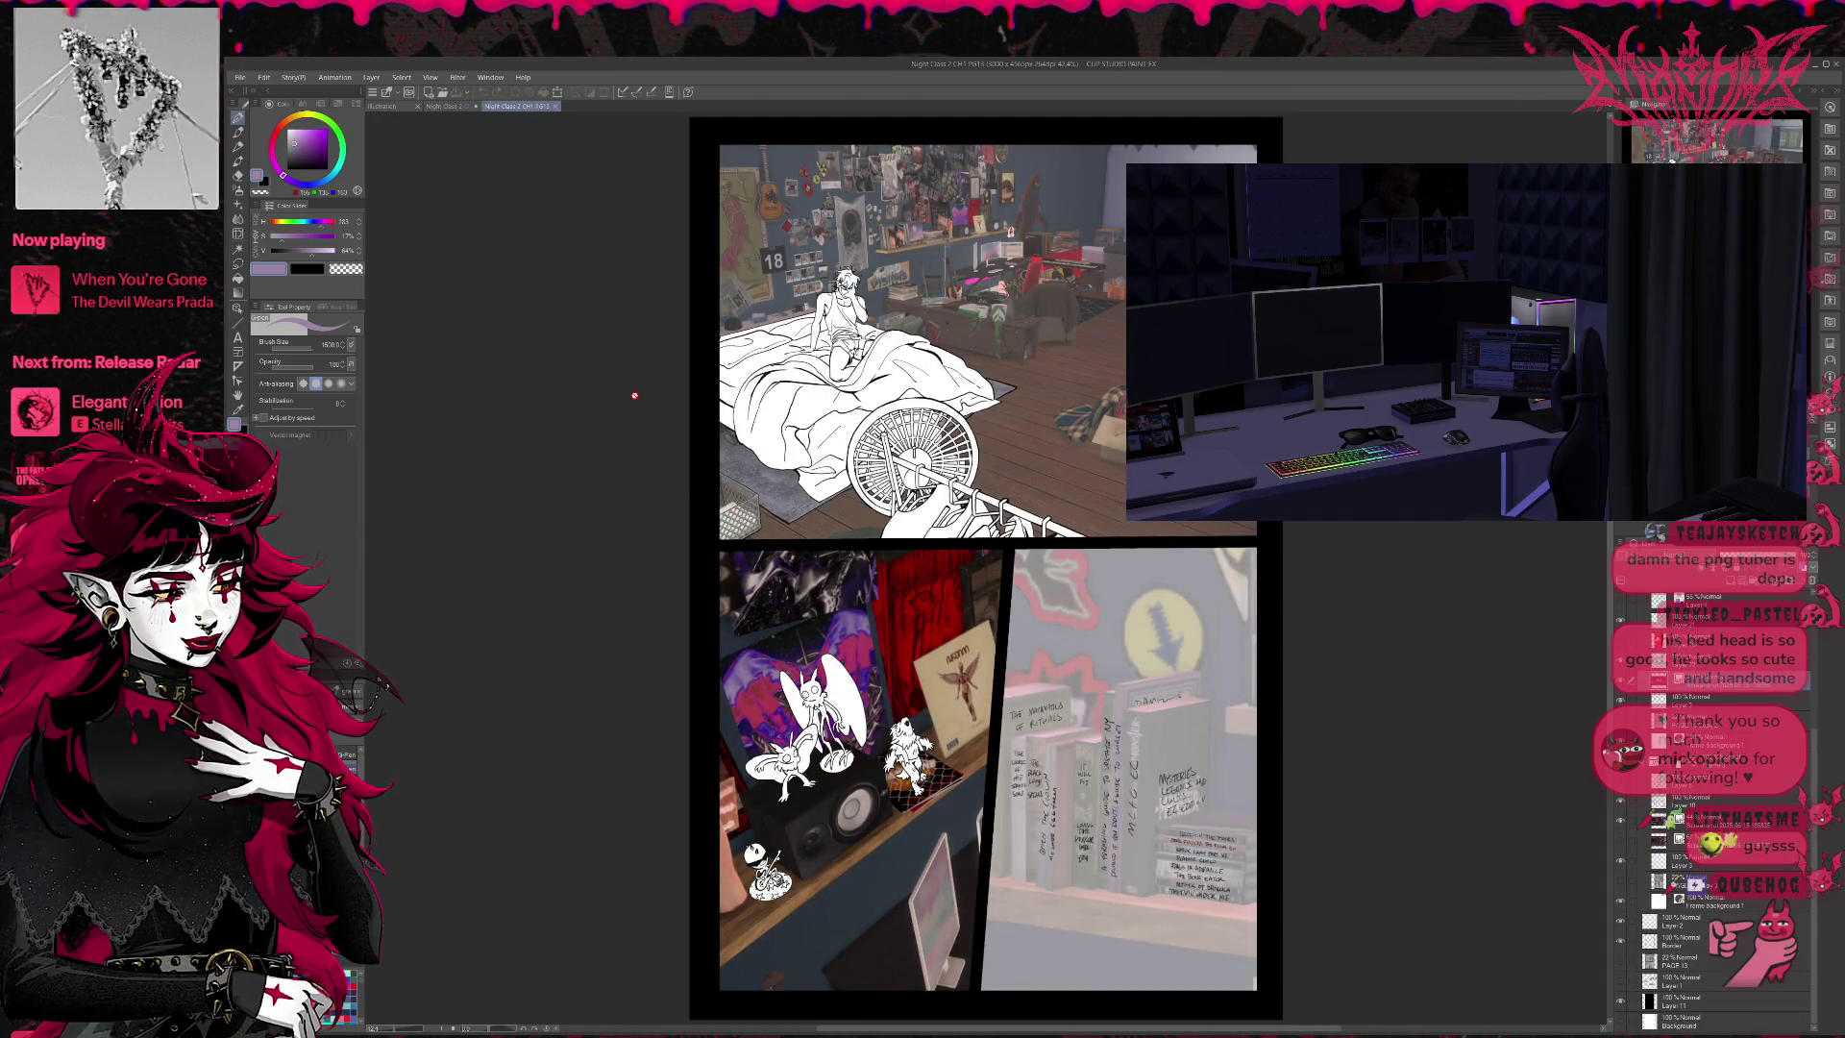
# - On page 13, expand the Frame 2 folder and paste the room screenshot as a new layer
pyautogui.click(997, 32)
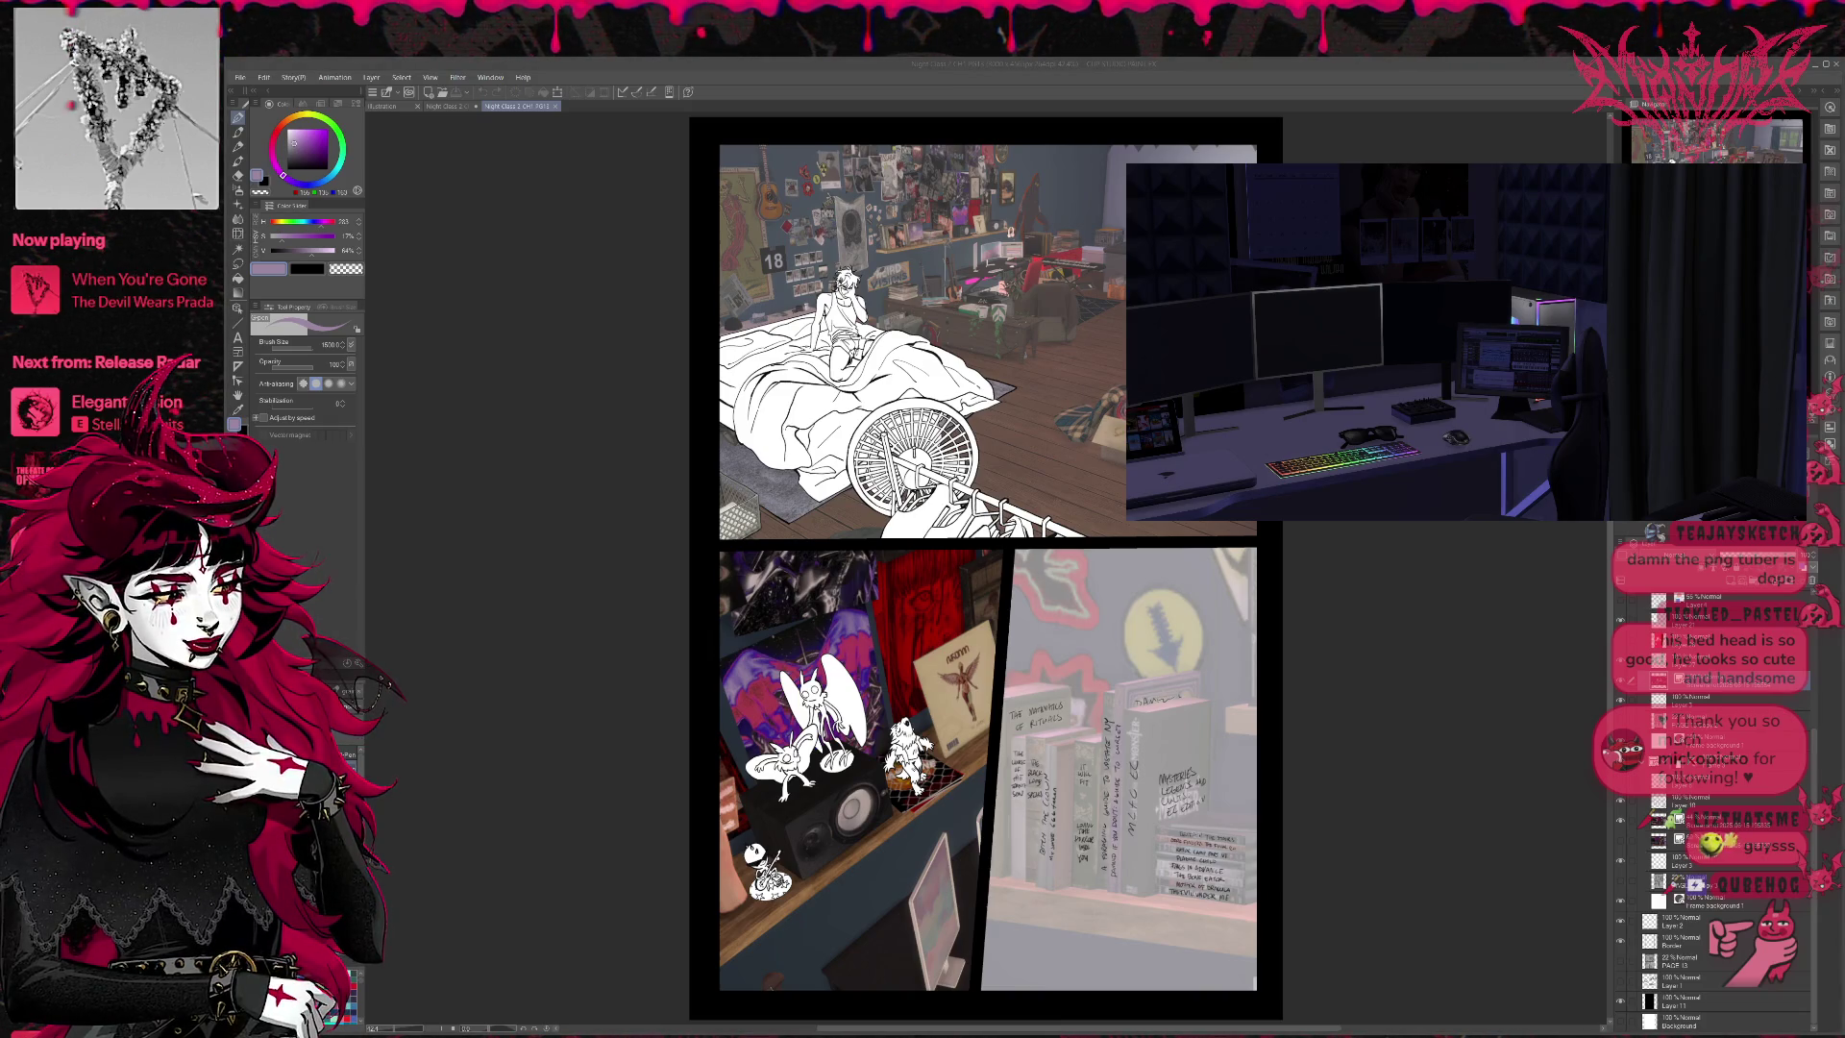
pyautogui.click(1446, 524)
pyautogui.click(1620, 694)
pyautogui.click(1620, 694)
pyautogui.scroll(-3, 1646, 704)
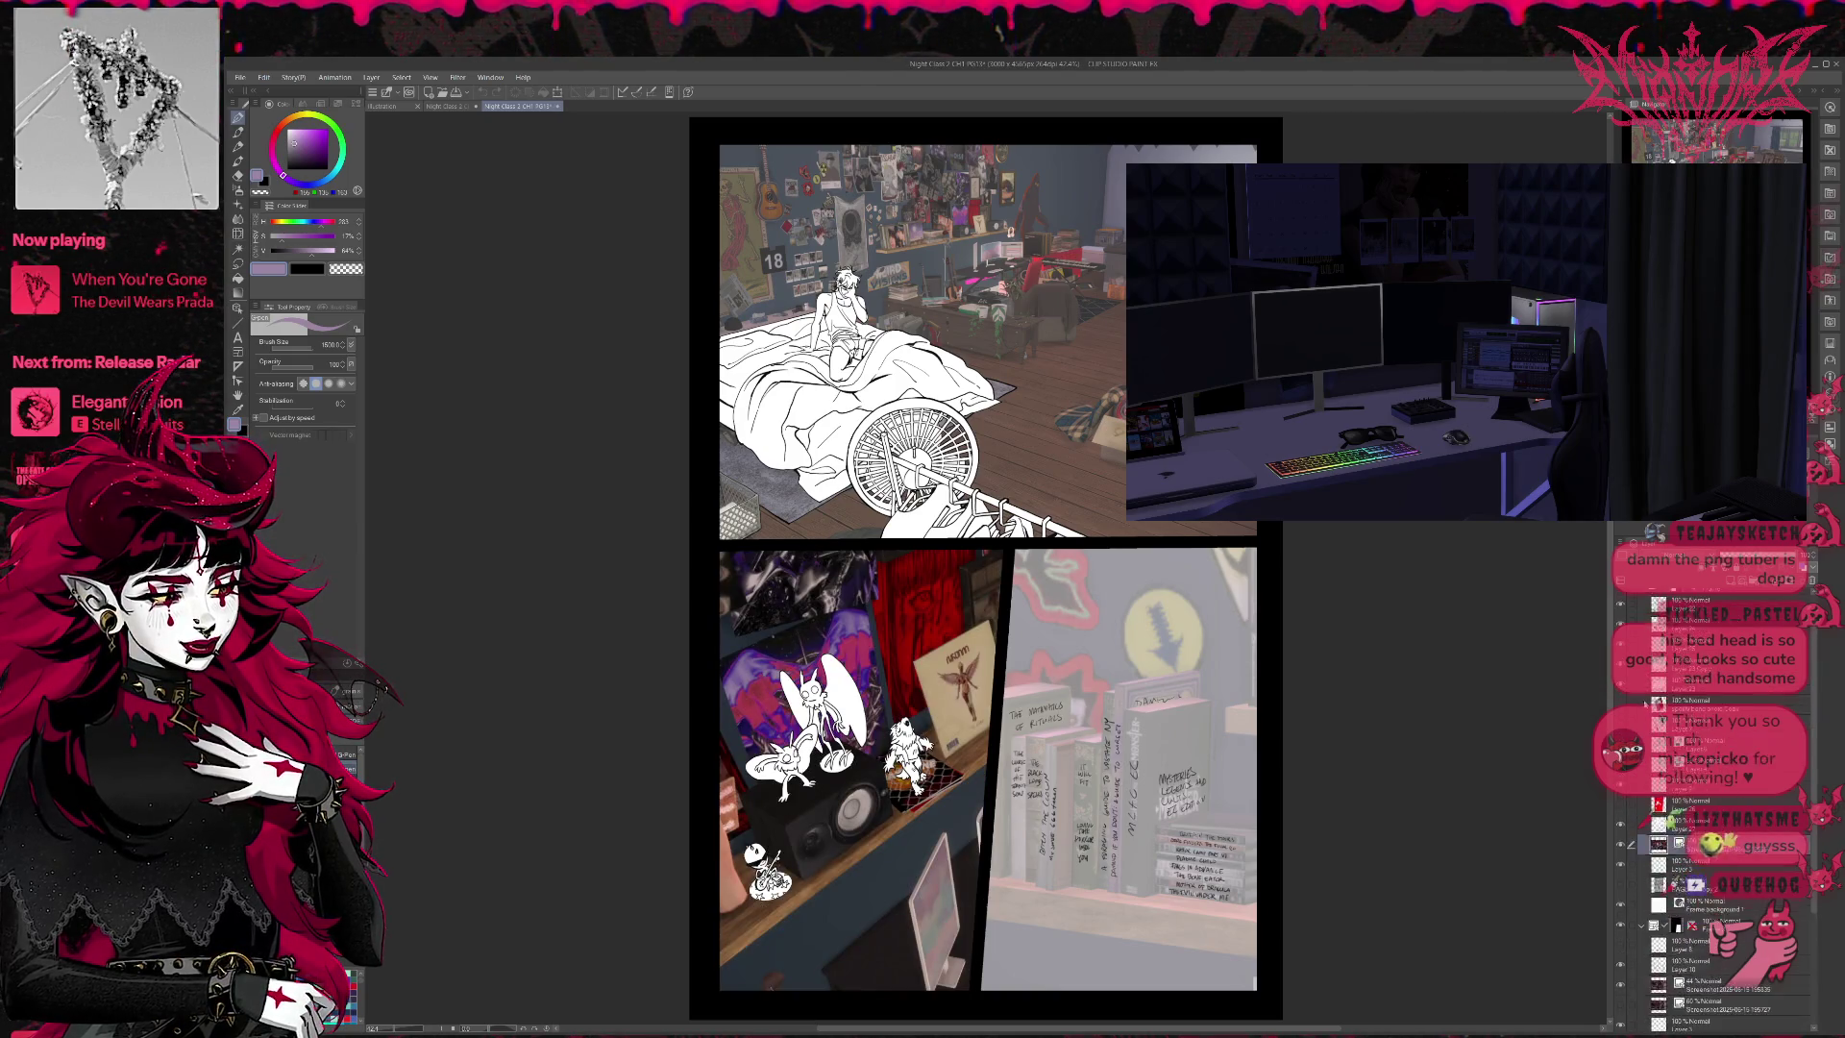
pyautogui.scroll(2, 1646, 702)
pyautogui.click(1641, 599)
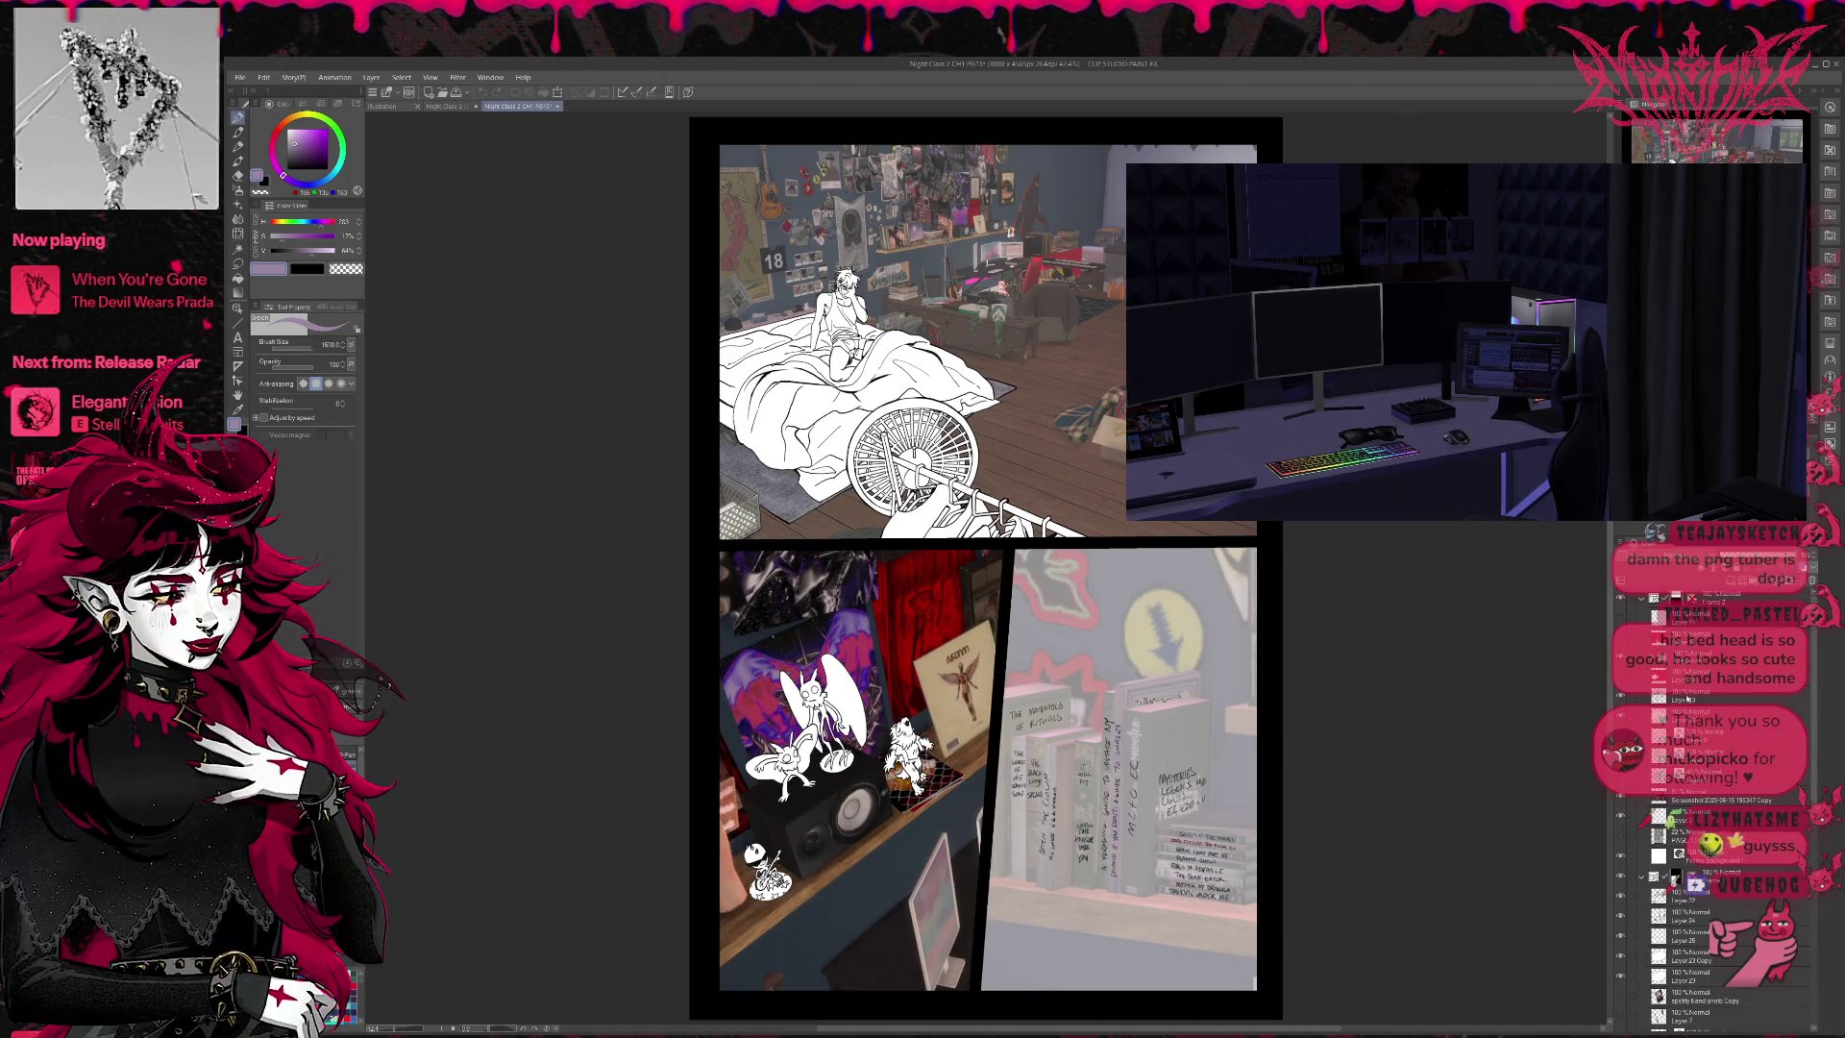
pyautogui.hotkey('ctrl', 'v')
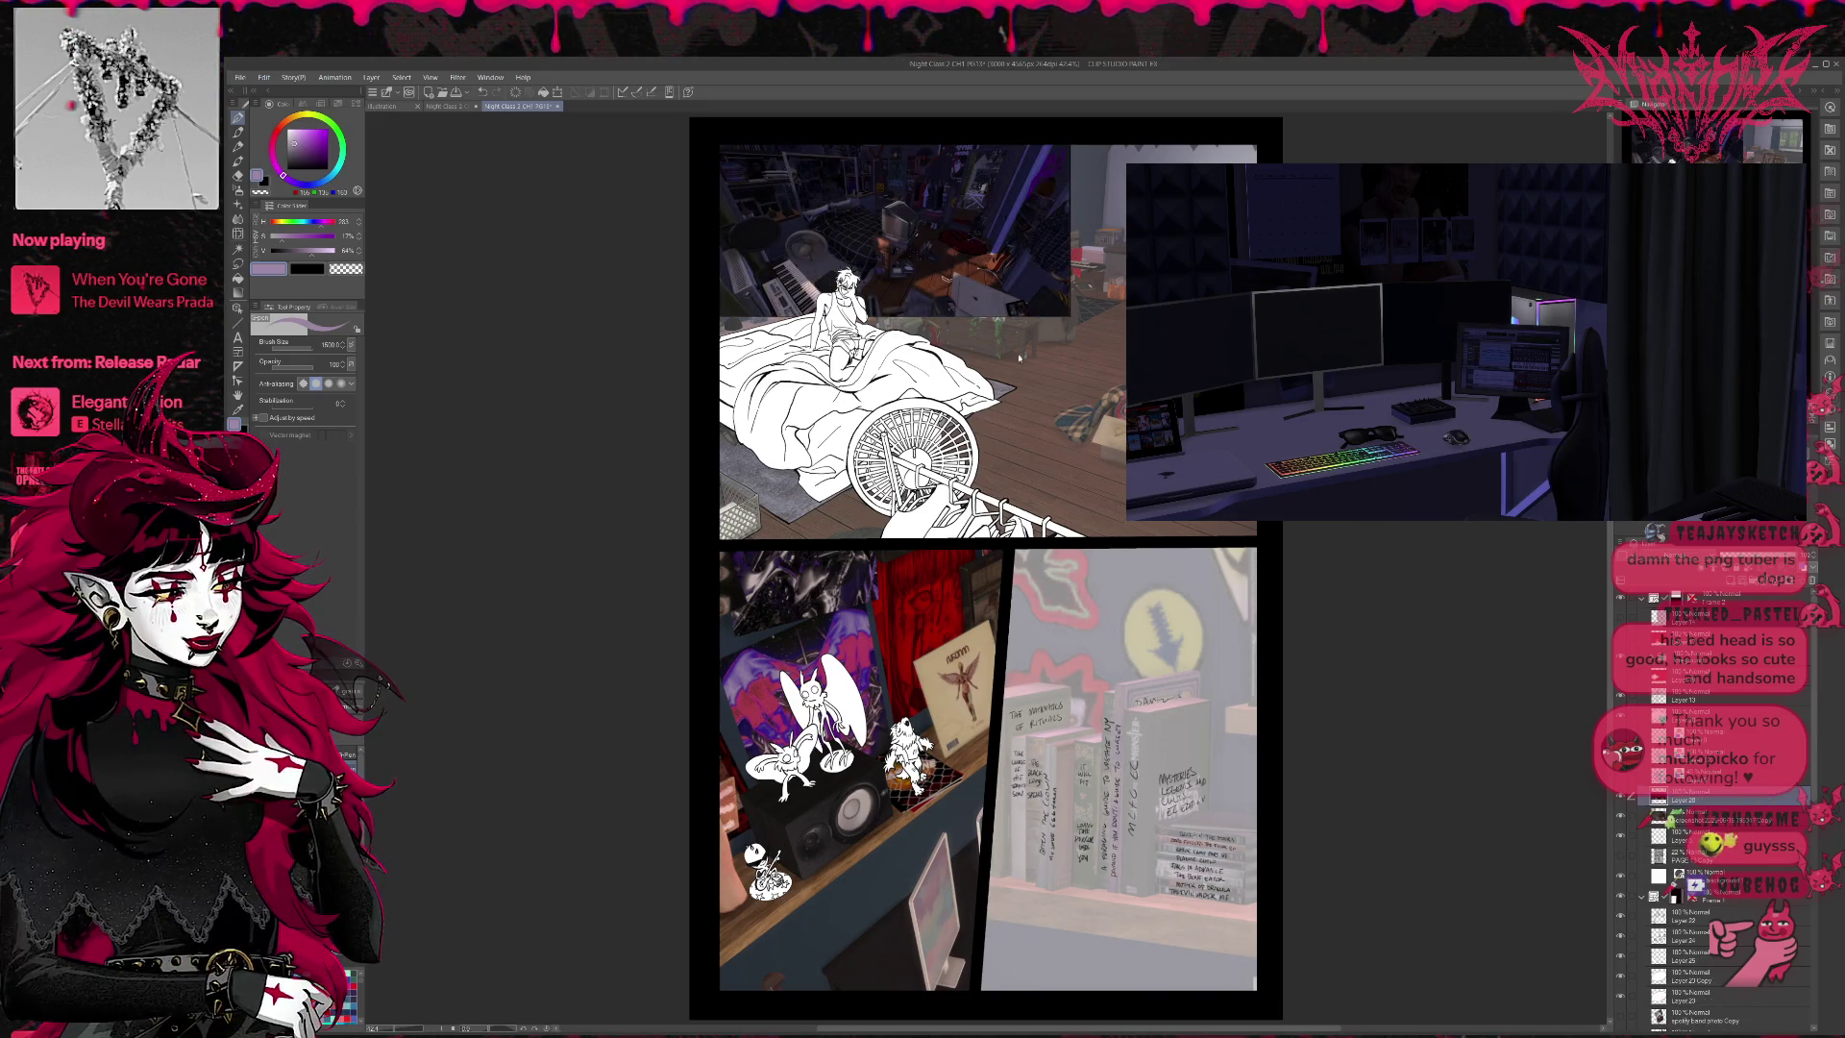
# - Enlarge the room screenshot to about 252% and slide it behind the bed drawing
pyautogui.hotkey('ctrl', 't')
pyautogui.moveTo(1069, 316); pyautogui.dragTo(1272, 423)
pyautogui.moveTo(961, 288); pyautogui.dragTo(1134, 404)
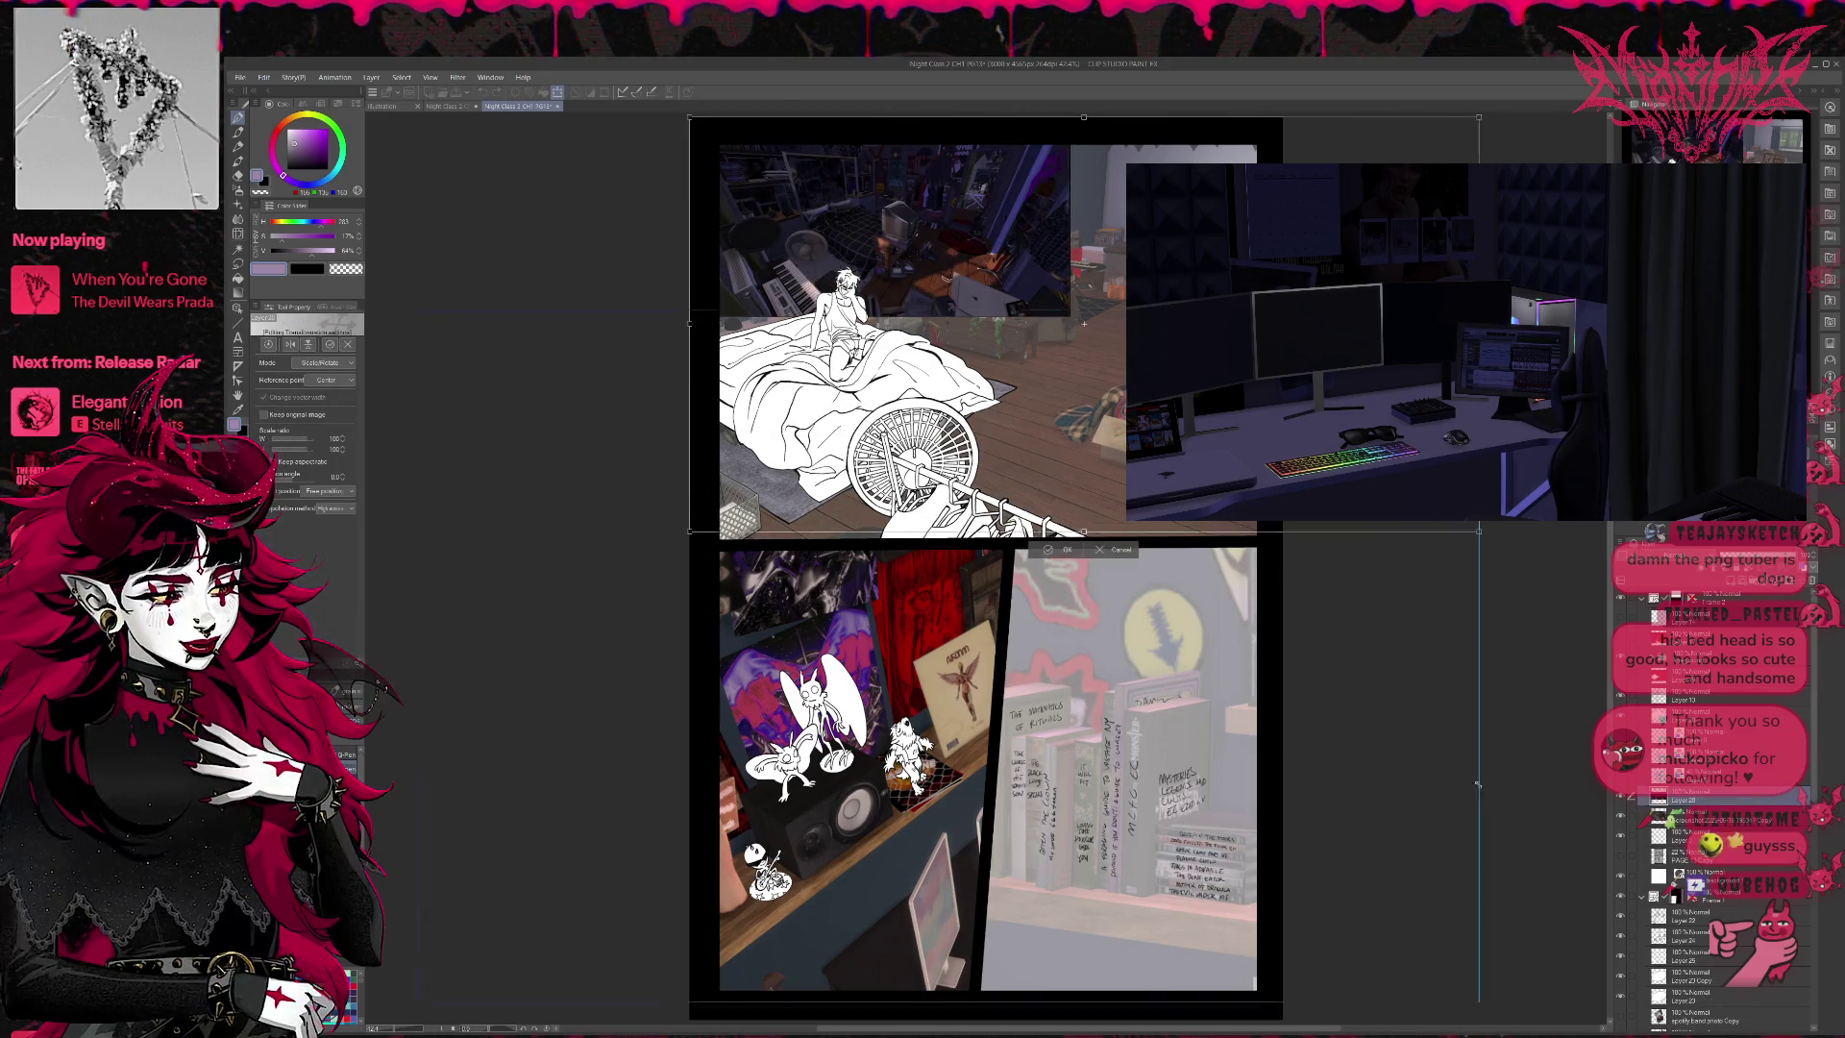
pyautogui.moveTo(1053, 332); pyautogui.dragTo(869, 324)
pyautogui.moveTo(941, 388); pyautogui.dragTo(934, 415)
pyautogui.moveTo(1259, 559); pyautogui.dragTo(1429, 649)
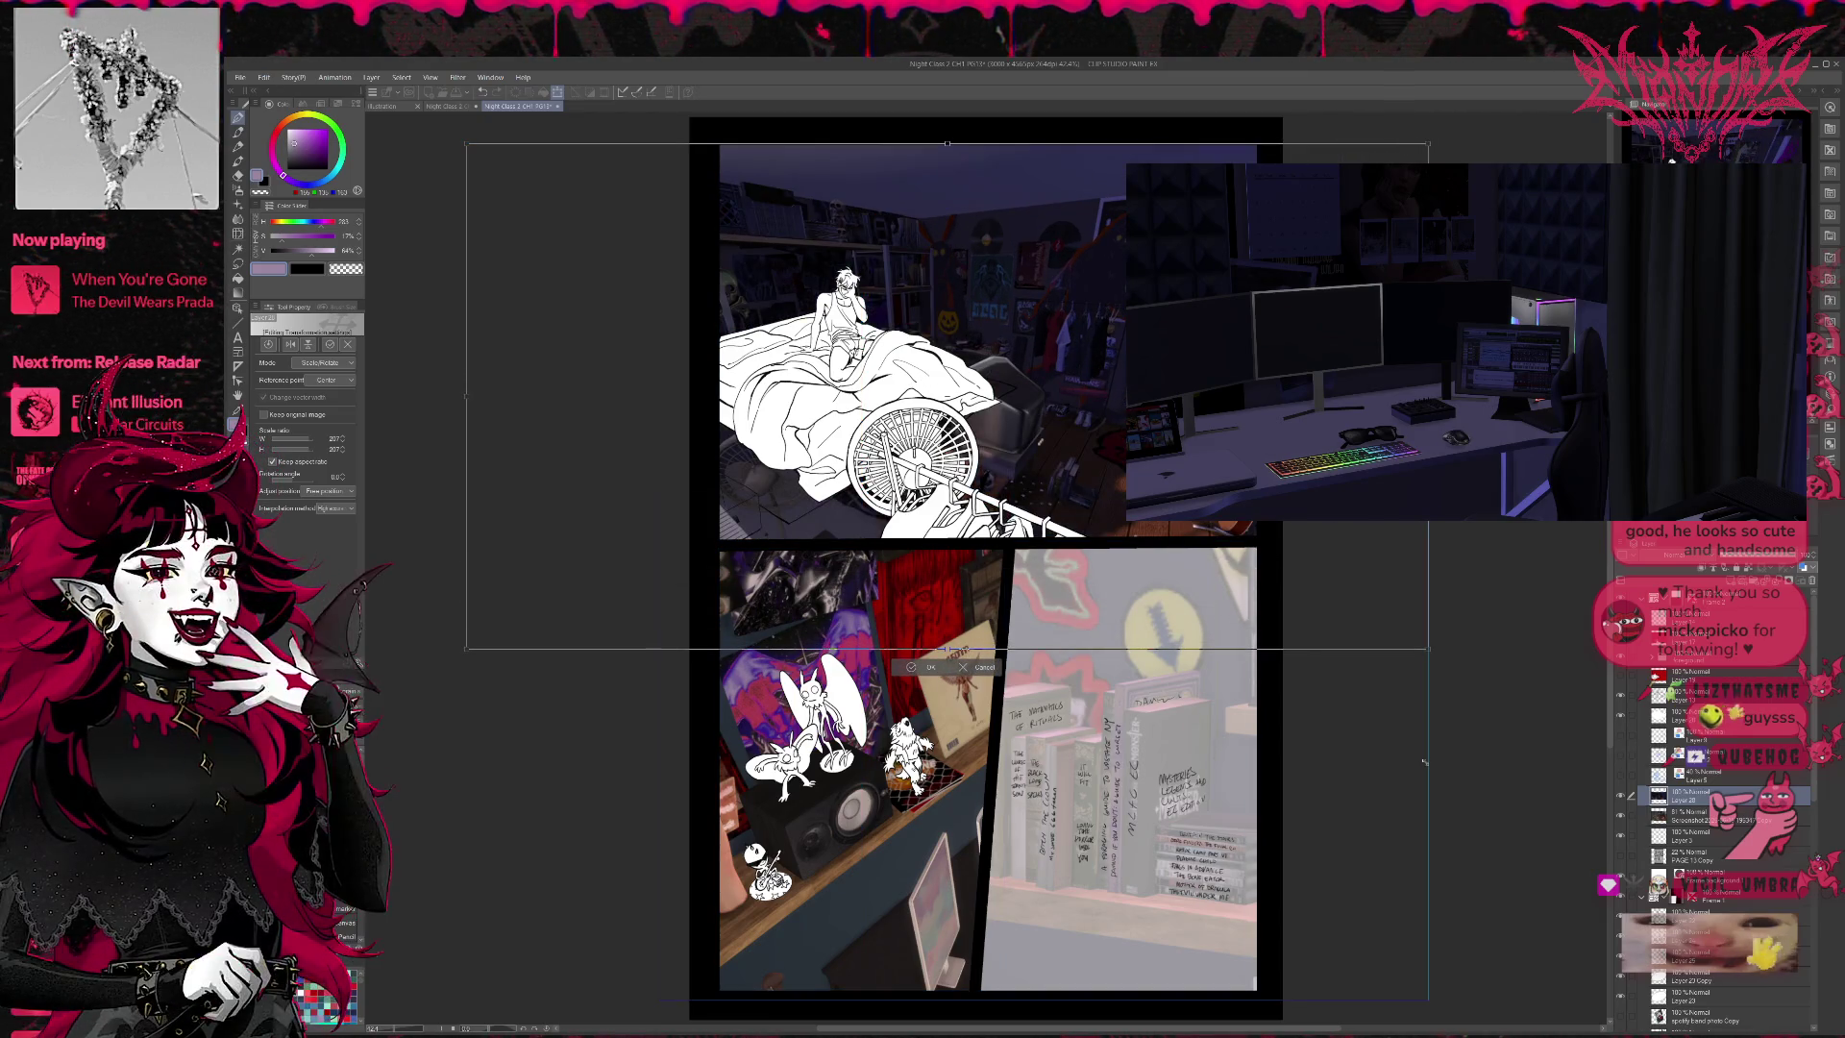
pyautogui.moveTo(1156, 480)
pyautogui.mouseDown()
pyautogui.moveTo(1119, 464)
pyautogui.moveTo(1114, 426)
pyautogui.moveTo(1123, 439)
pyautogui.mouseUp()
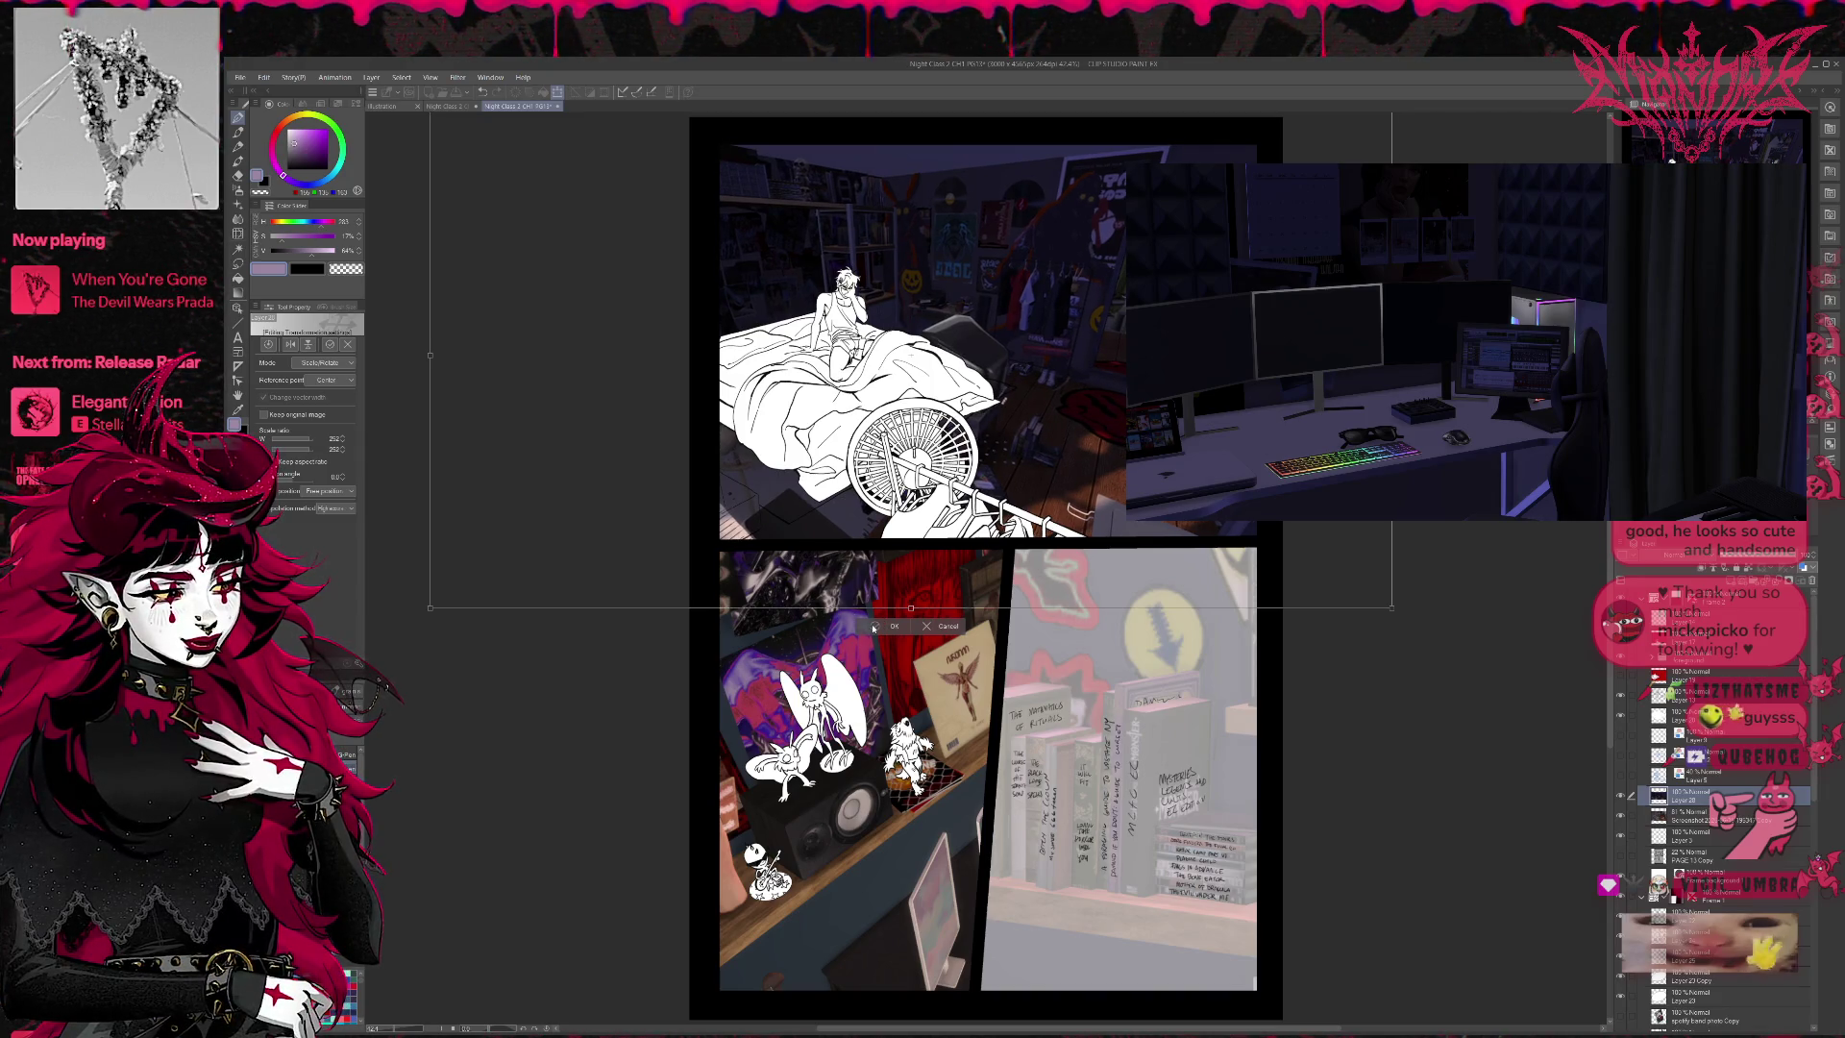
pyautogui.click(874, 626)
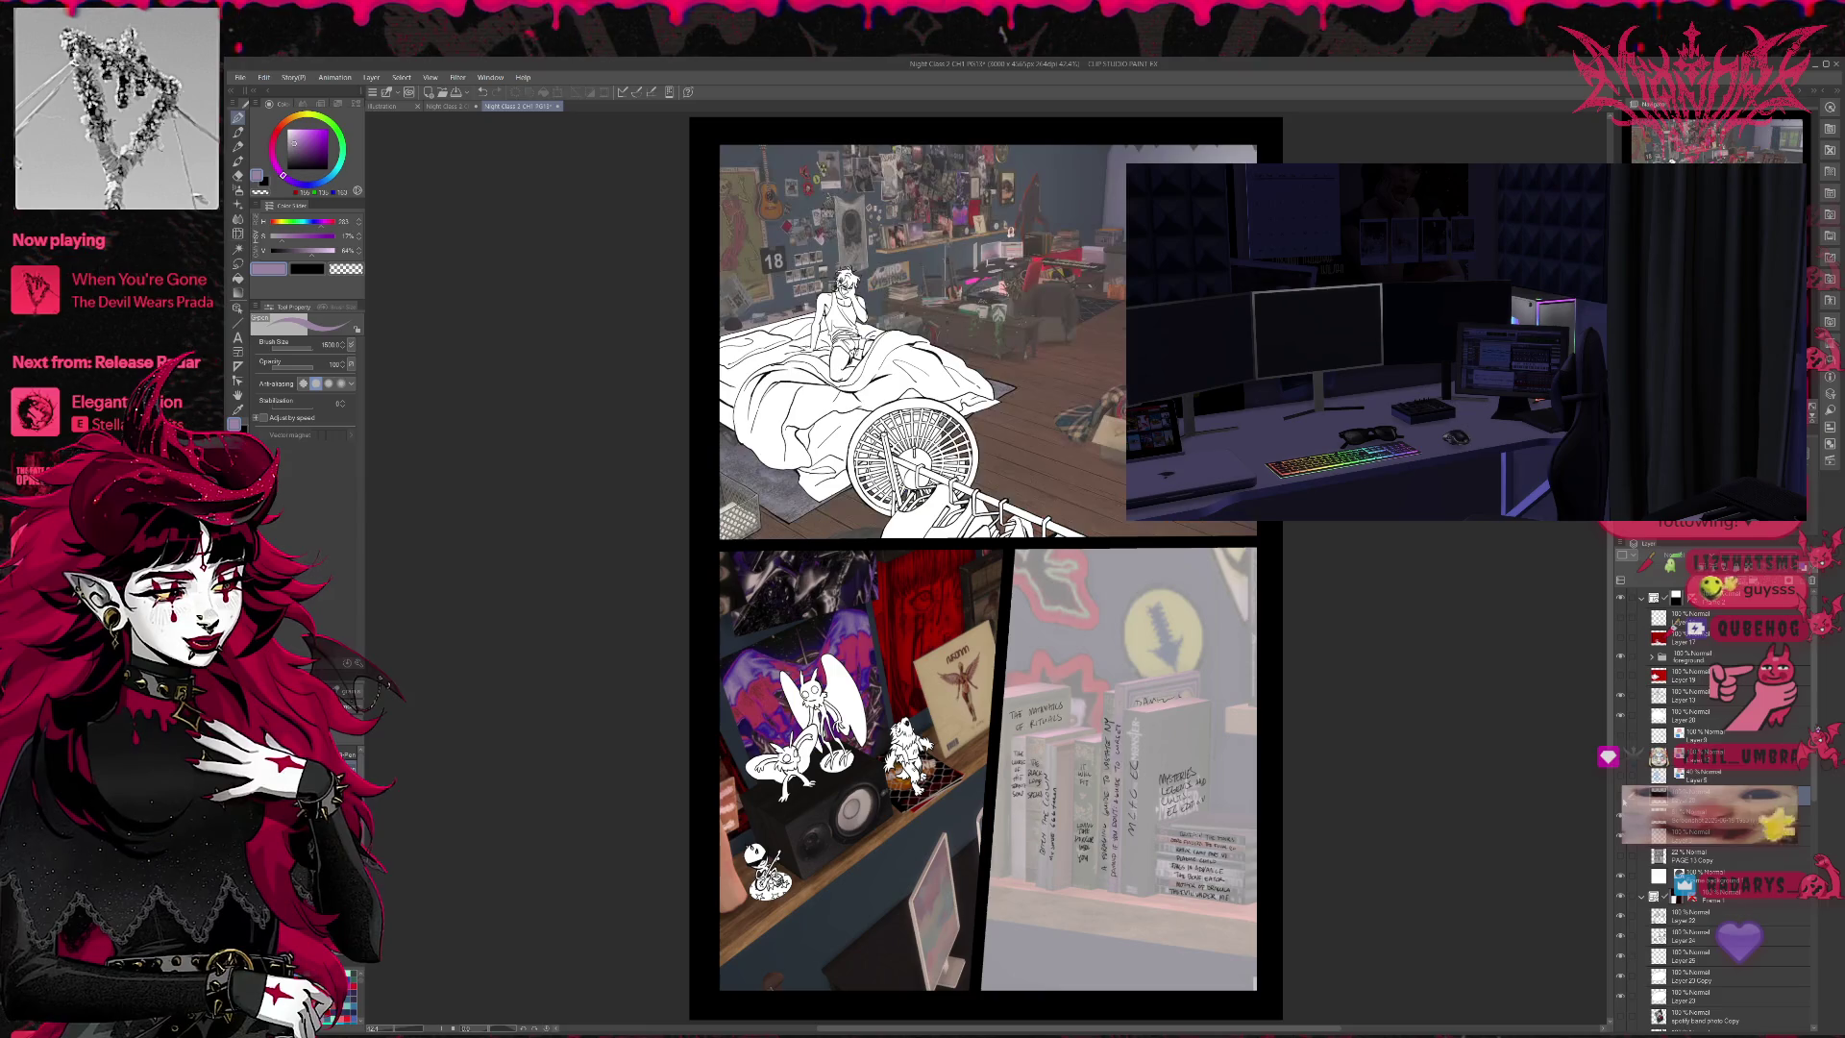
# - Rescale the dark room screenshot to about 112% and shift it up-left behind the bed
pyautogui.hotkey('ctrl', 't')
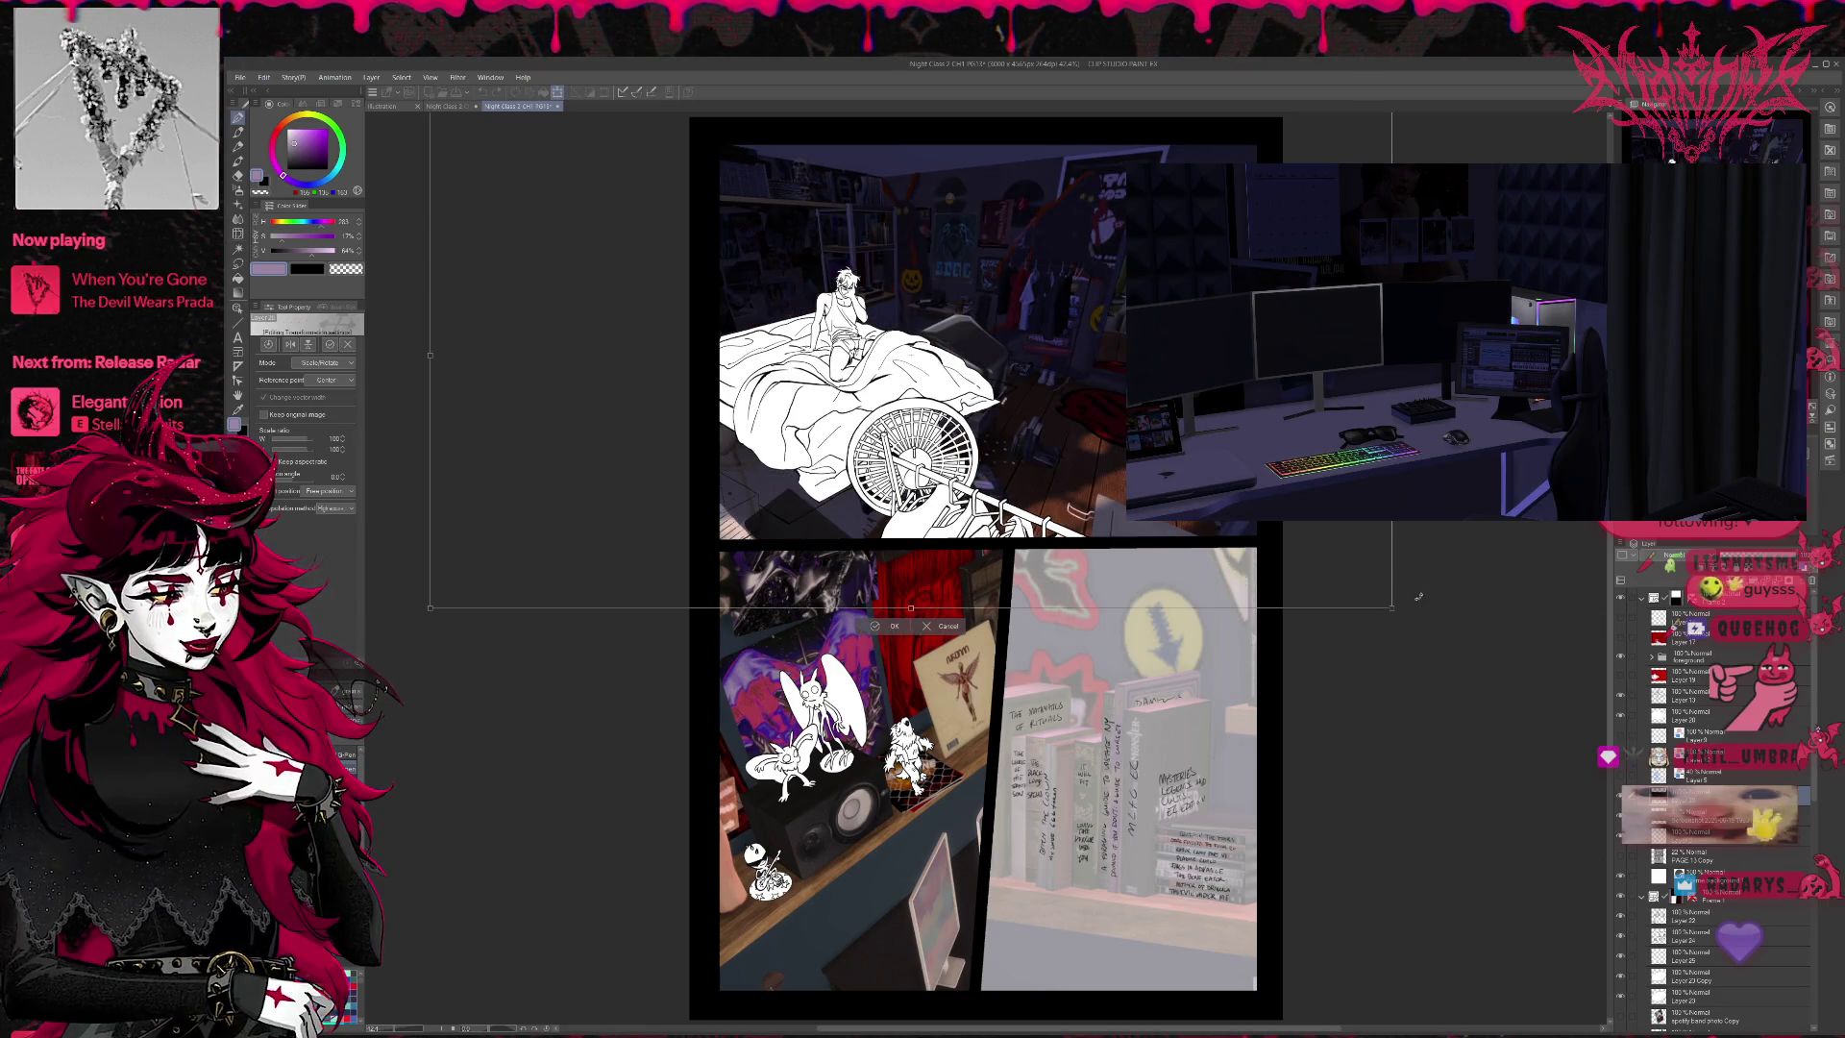
pyautogui.moveTo(1432, 661); pyautogui.dragTo(1525, 768)
pyautogui.moveTo(1308, 594)
pyautogui.mouseDown()
pyautogui.moveTo(1273, 574)
pyautogui.moveTo(1256, 524)
pyautogui.moveTo(1246, 551)
pyautogui.moveTo(1265, 564)
pyautogui.mouseUp()
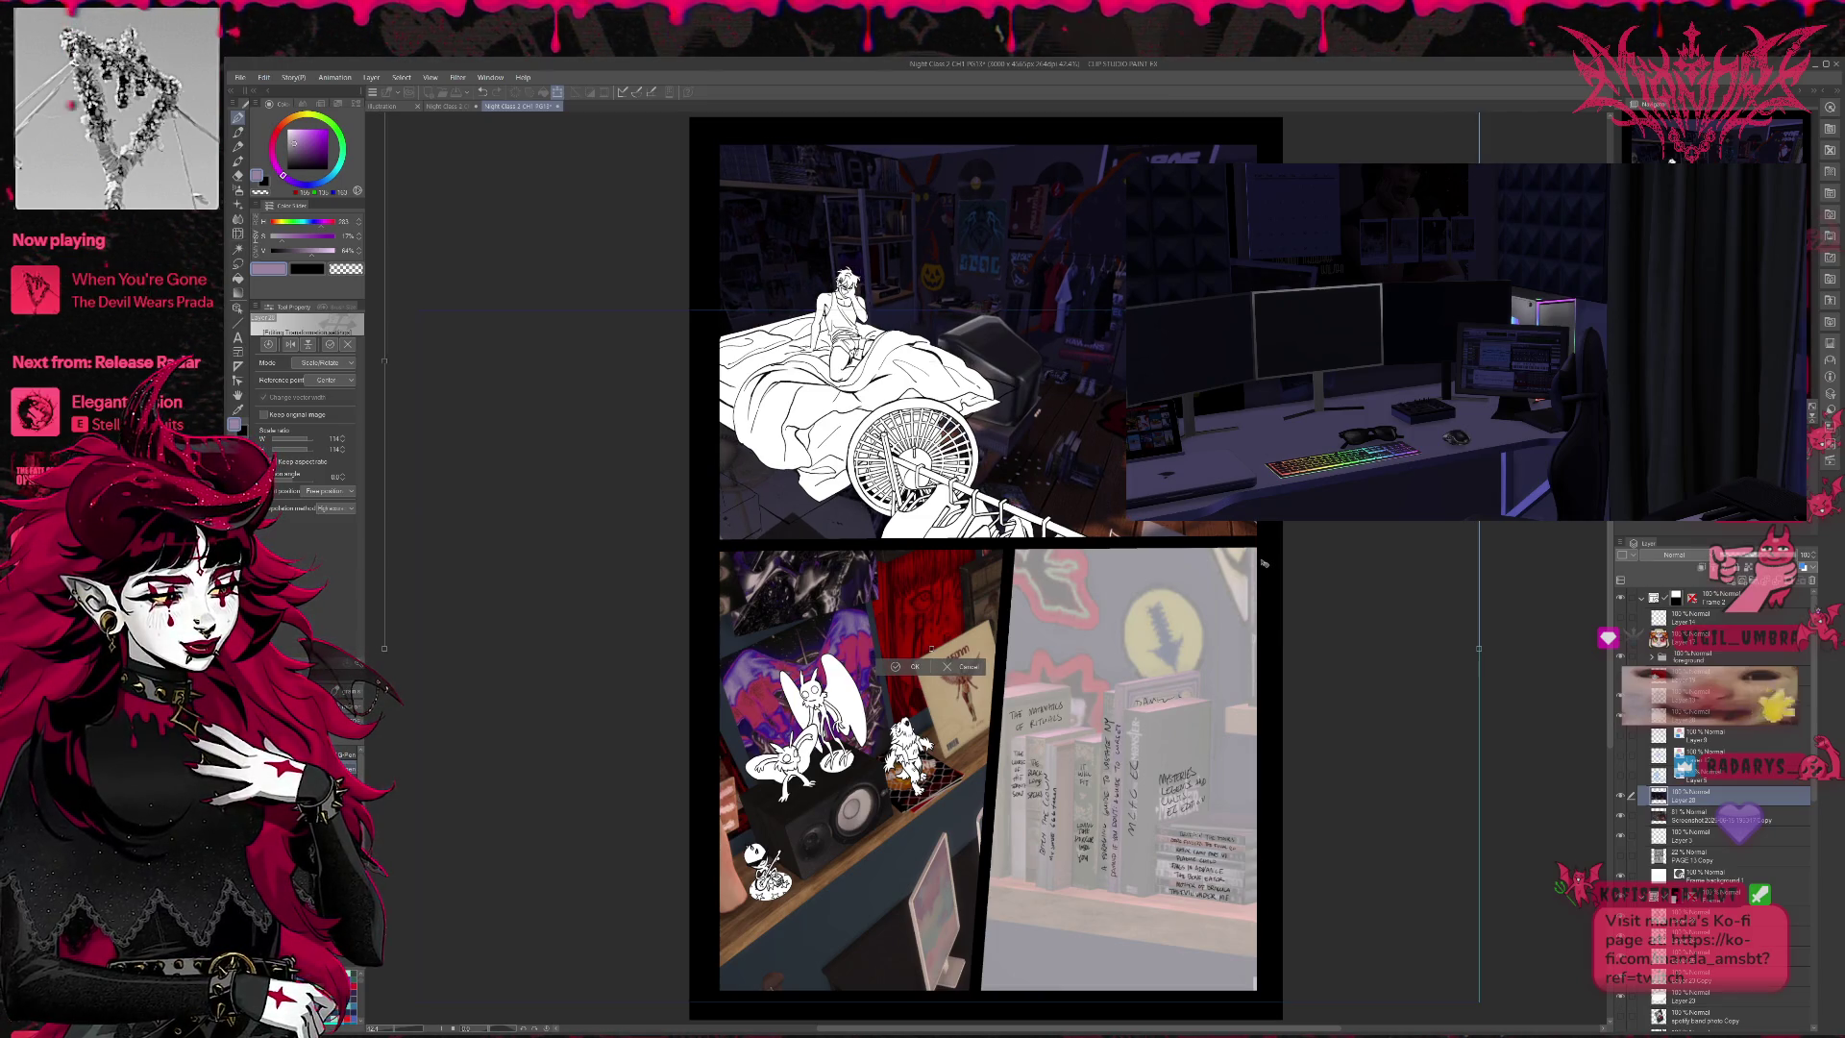
pyautogui.moveTo(1266, 559); pyautogui.dragTo(1266, 554)
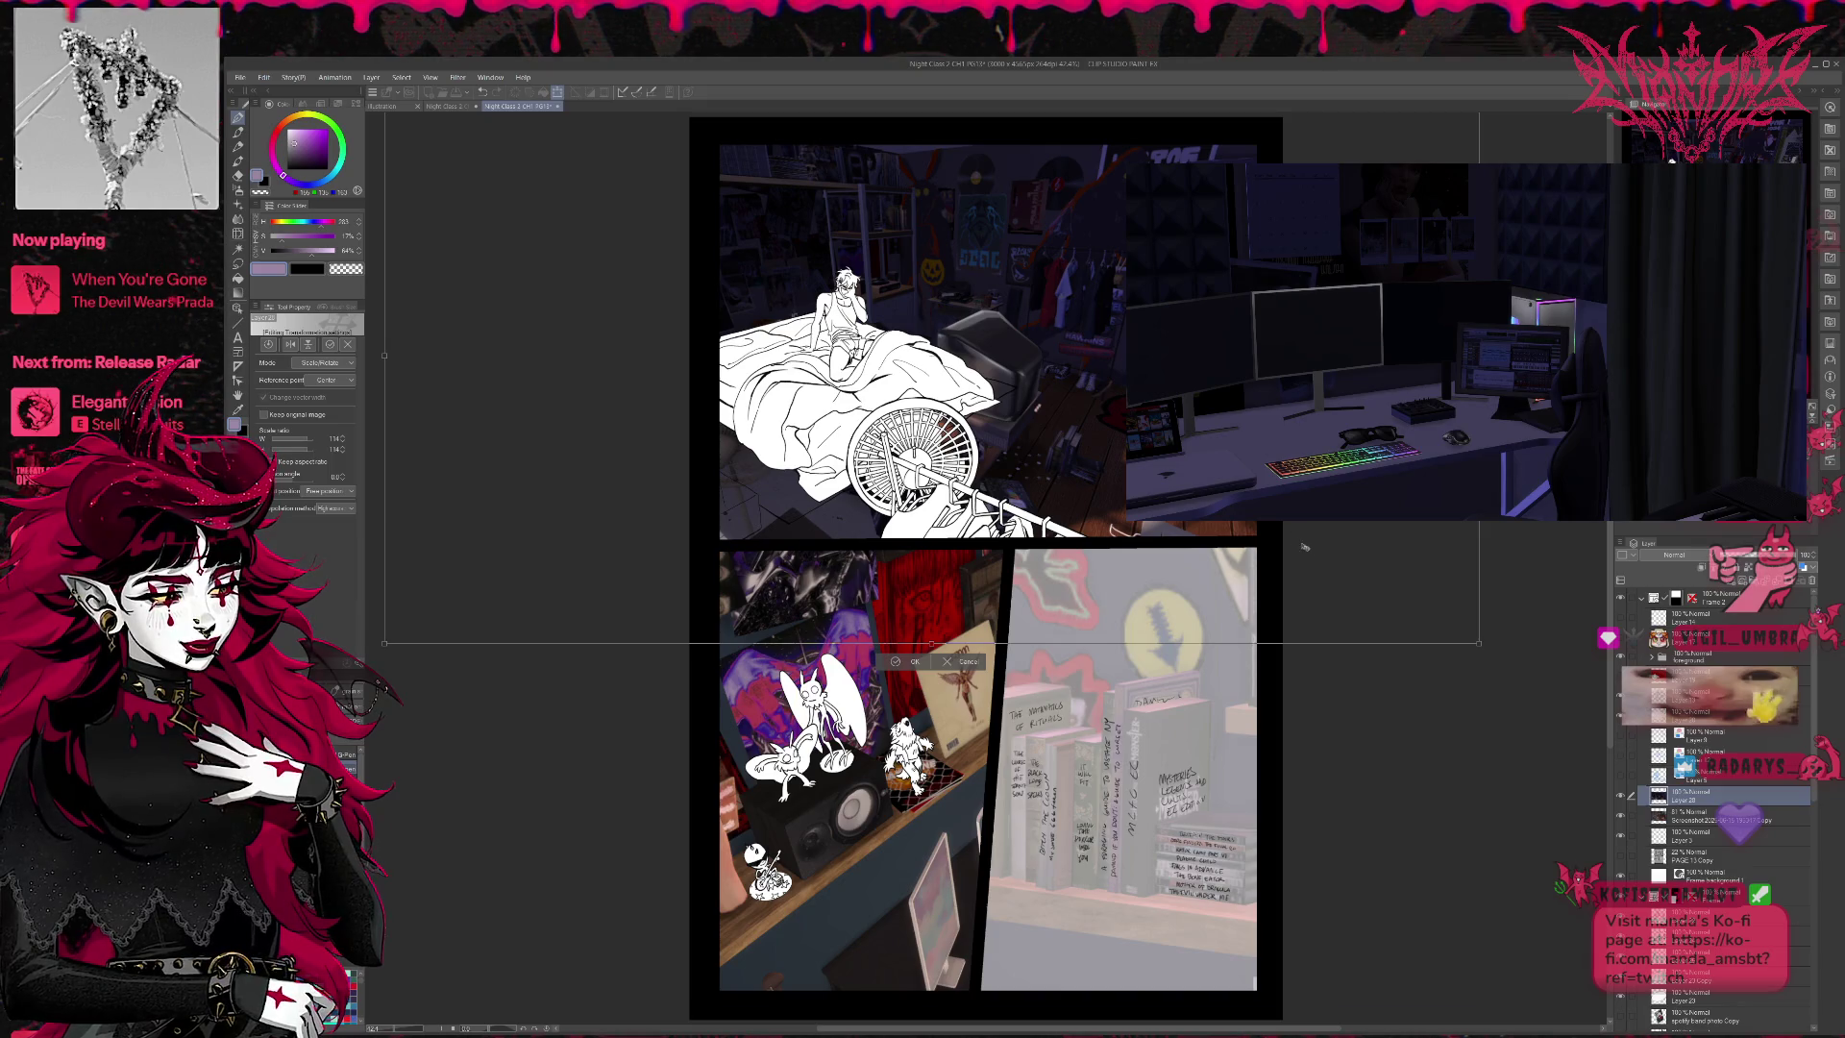
pyautogui.moveTo(1478, 644)
pyautogui.mouseDown()
pyautogui.moveTo(1521, 665)
pyautogui.moveTo(1411, 628)
pyautogui.mouseUp()
pyautogui.moveTo(1271, 570); pyautogui.dragTo(1275, 564)
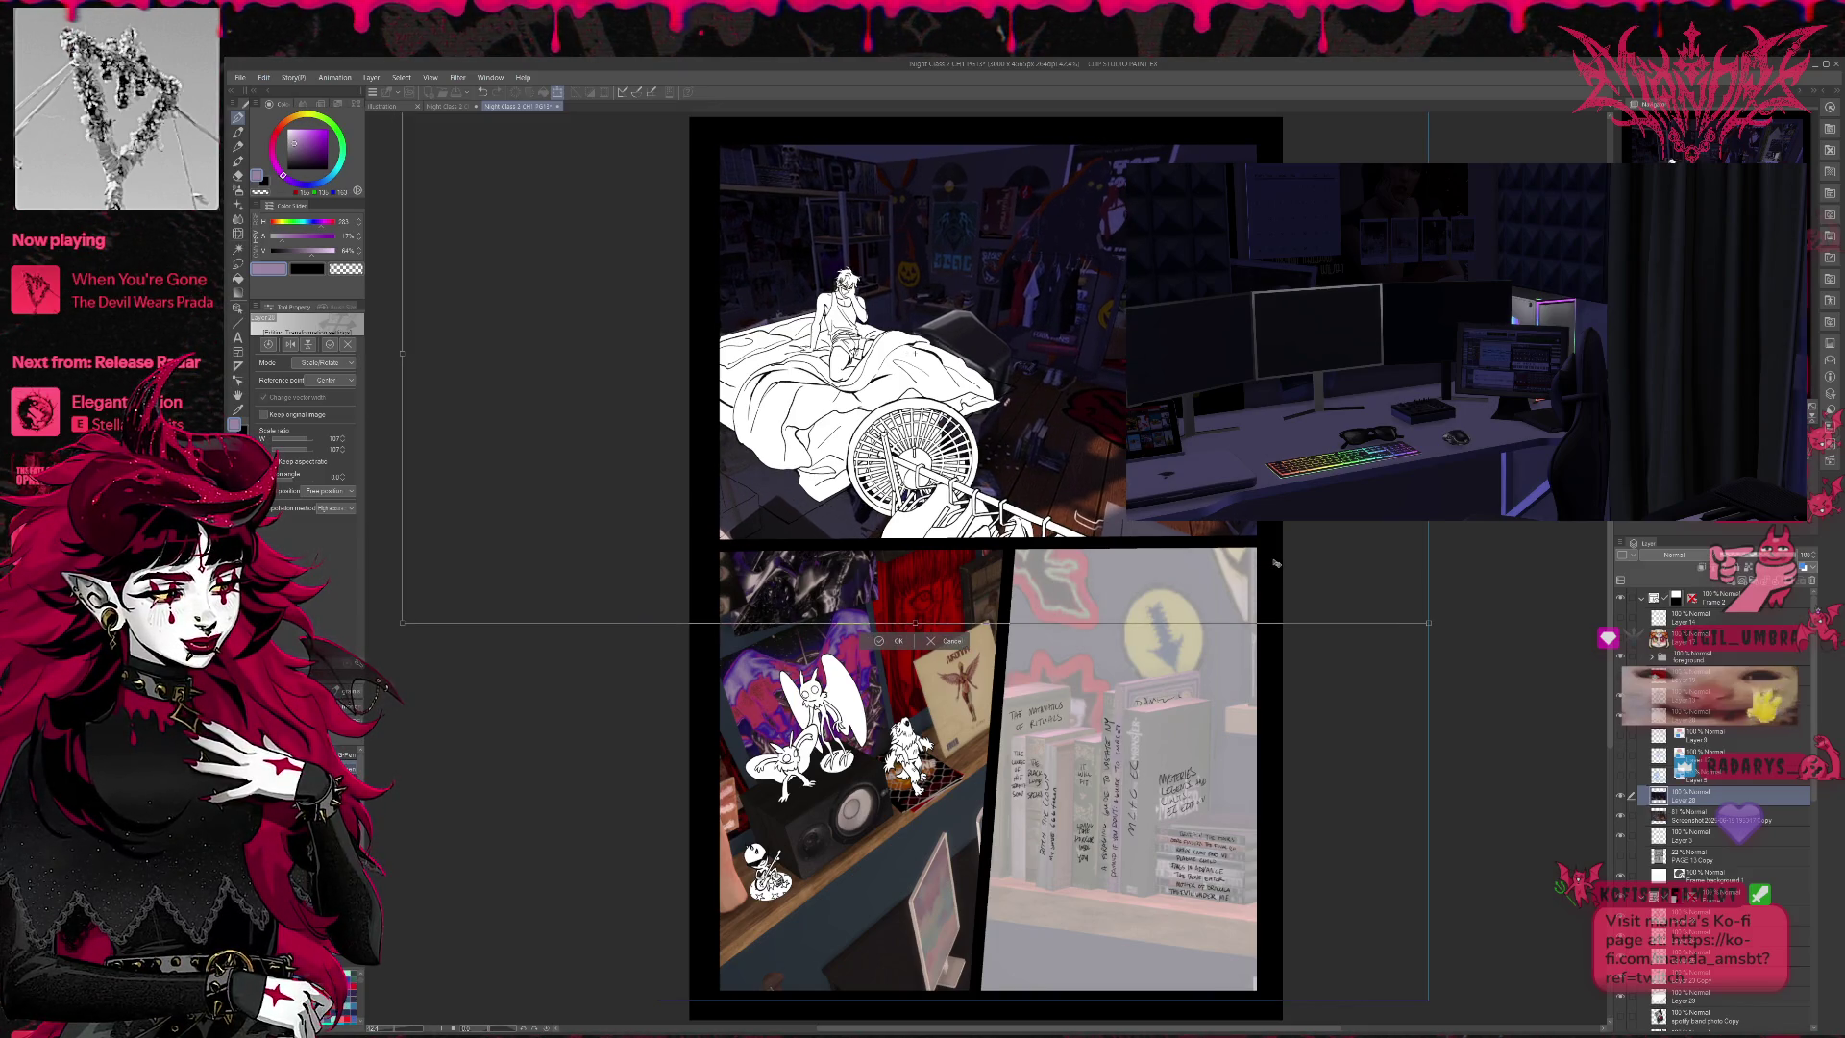
pyautogui.moveTo(1423, 626); pyautogui.dragTo(1480, 674)
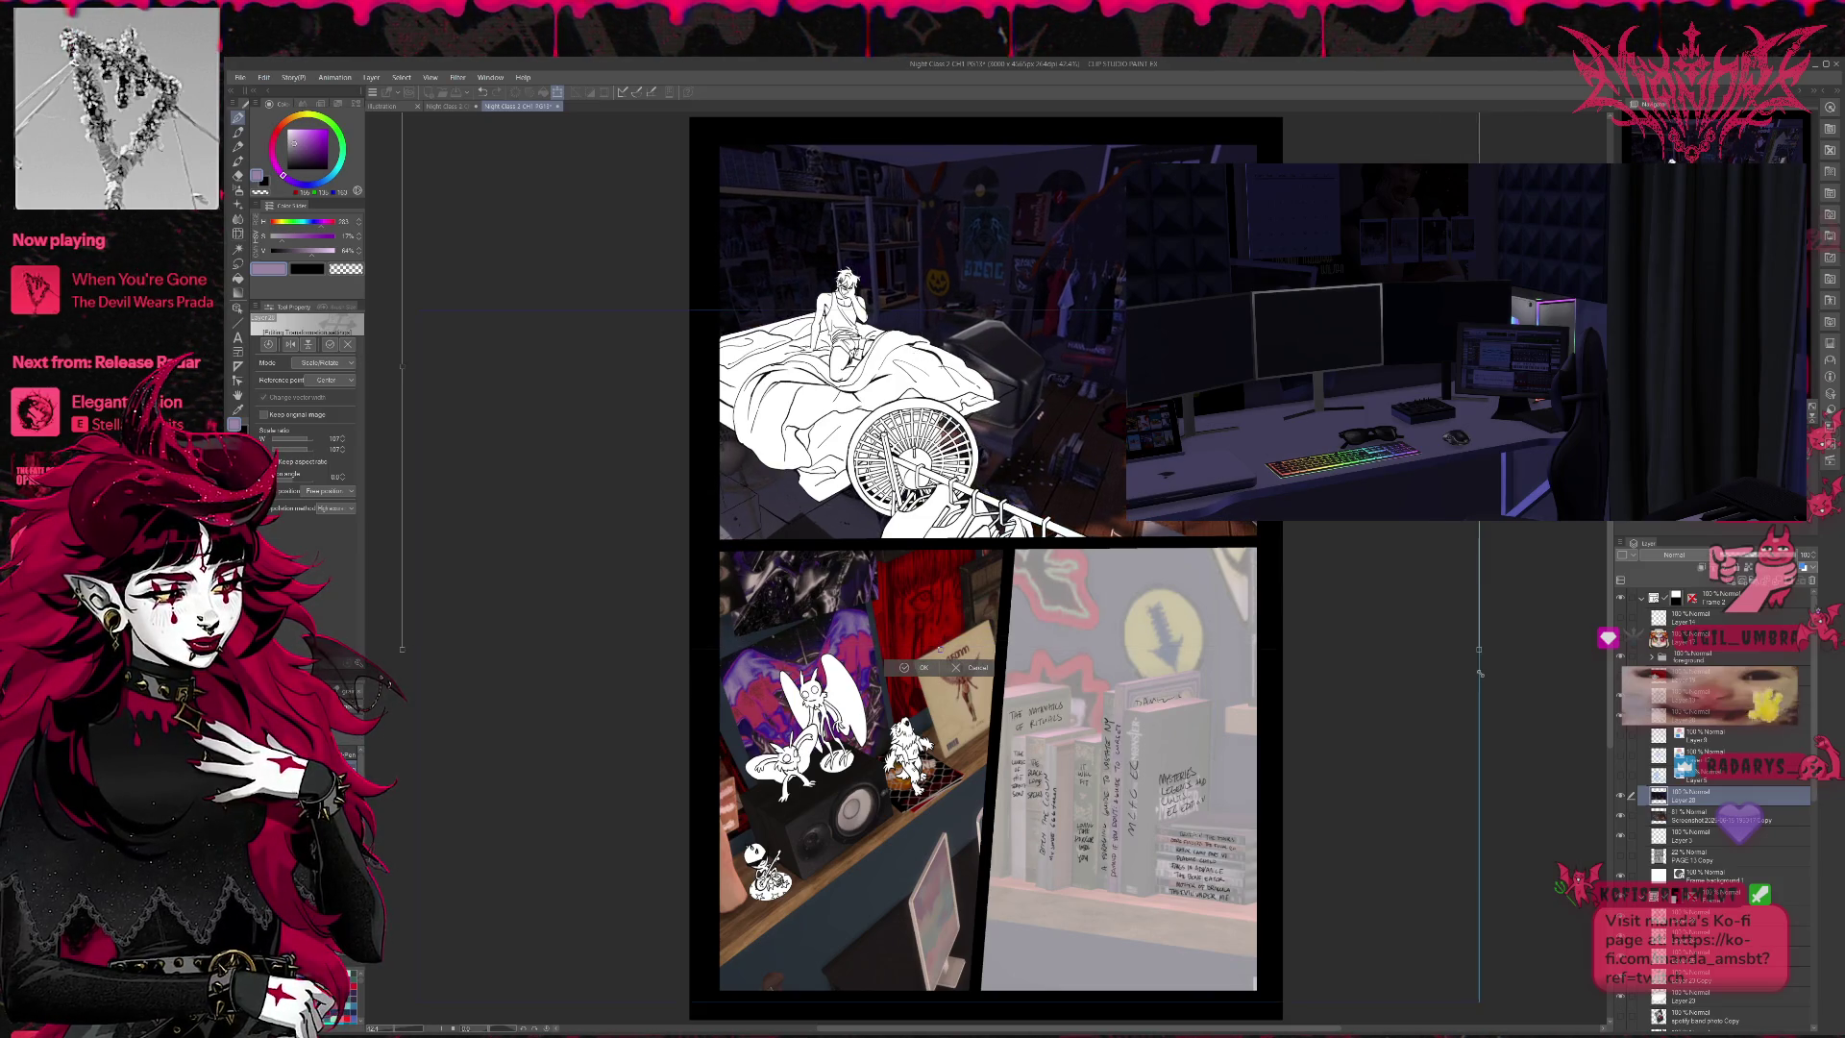
pyautogui.moveTo(1407, 602)
pyautogui.mouseDown()
pyautogui.moveTo(1393, 577)
pyautogui.moveTo(1384, 602)
pyautogui.moveTo(1536, 684)
pyautogui.mouseUp()
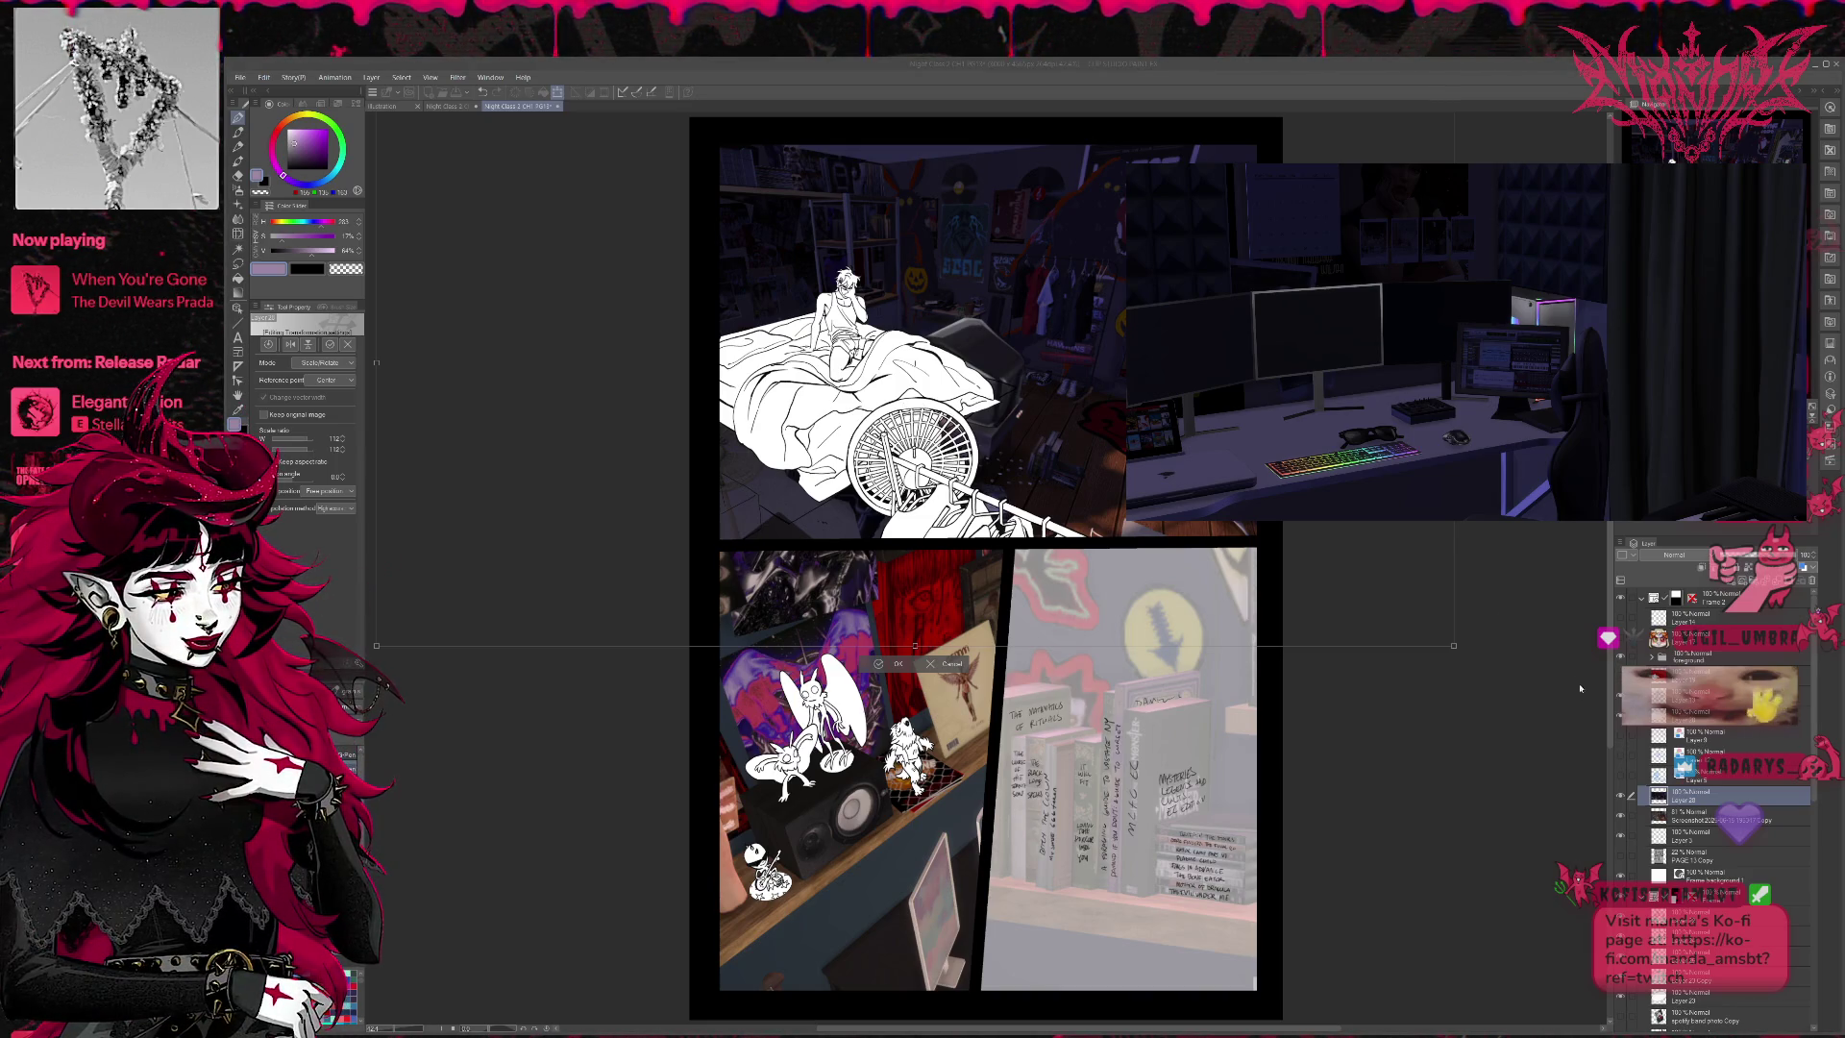
pyautogui.press('Return')
pyautogui.press('Delete')
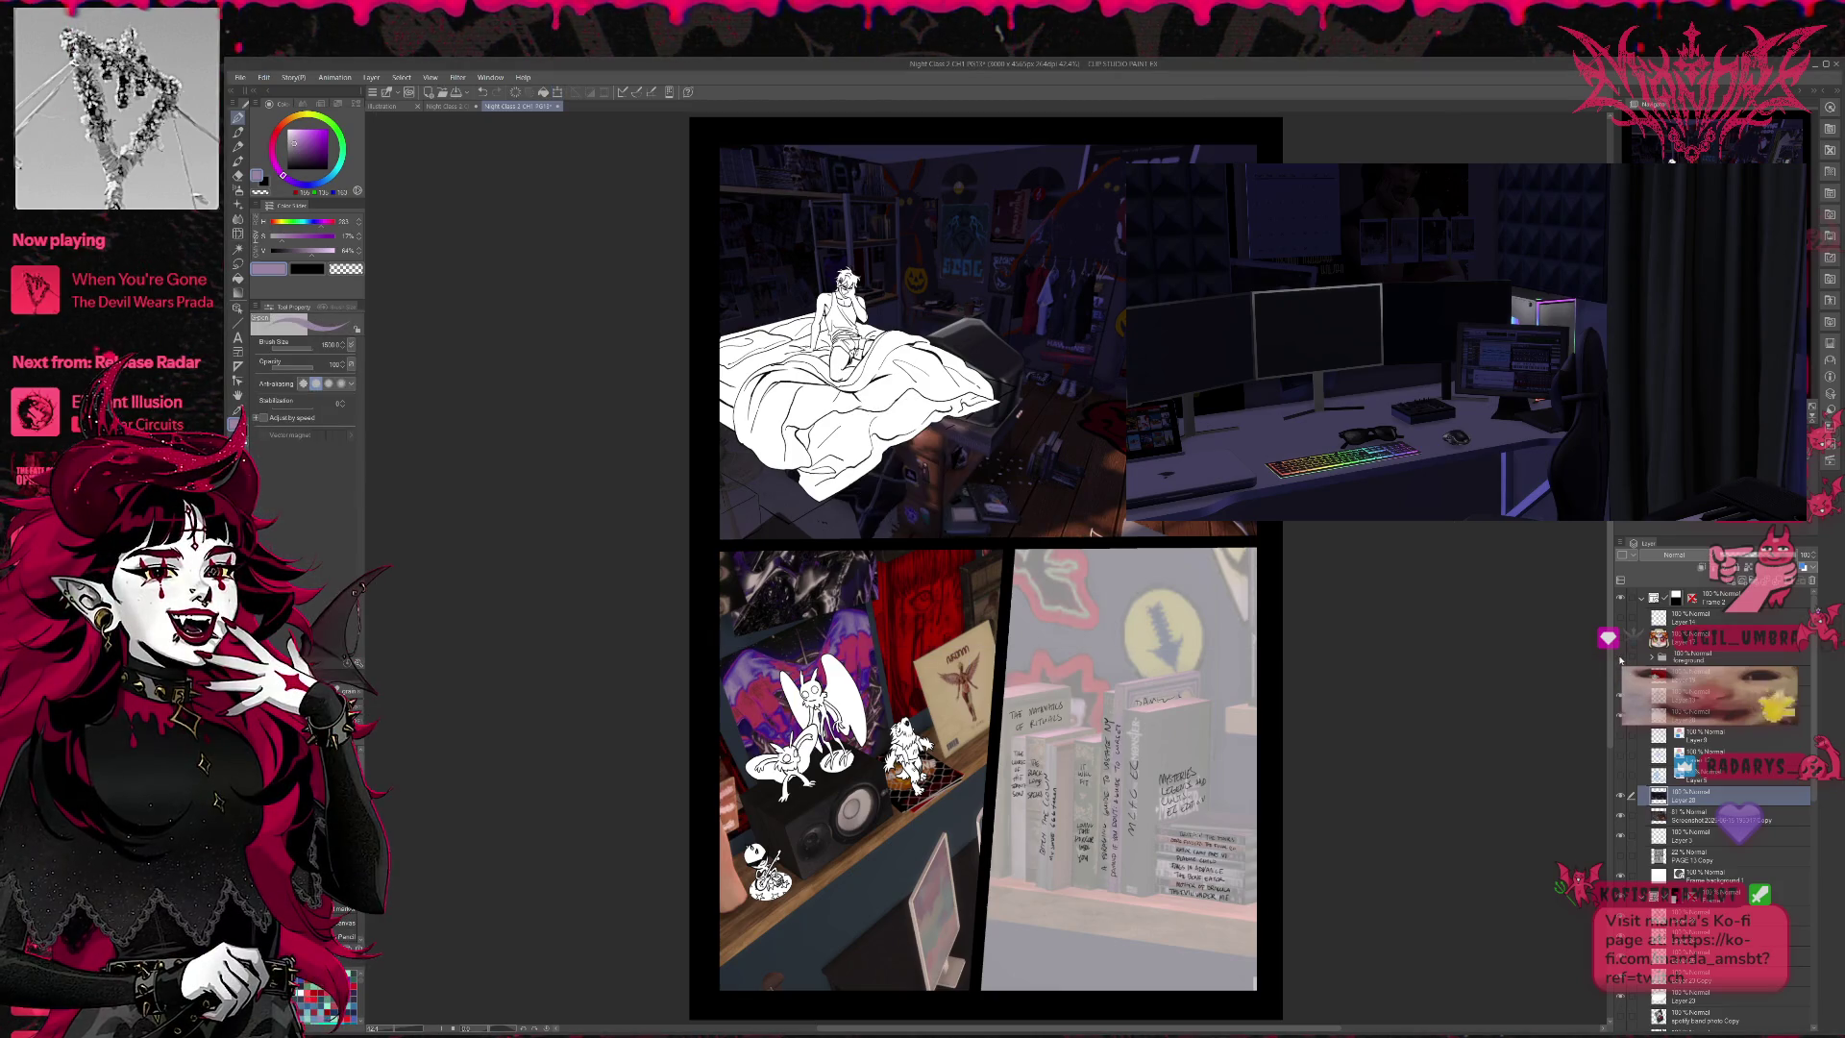
# - Toggle the bed line art layer off and on to compare, leaving it hidden
pyautogui.click(1620, 699)
pyautogui.click(1621, 699)
pyautogui.click(1620, 719)
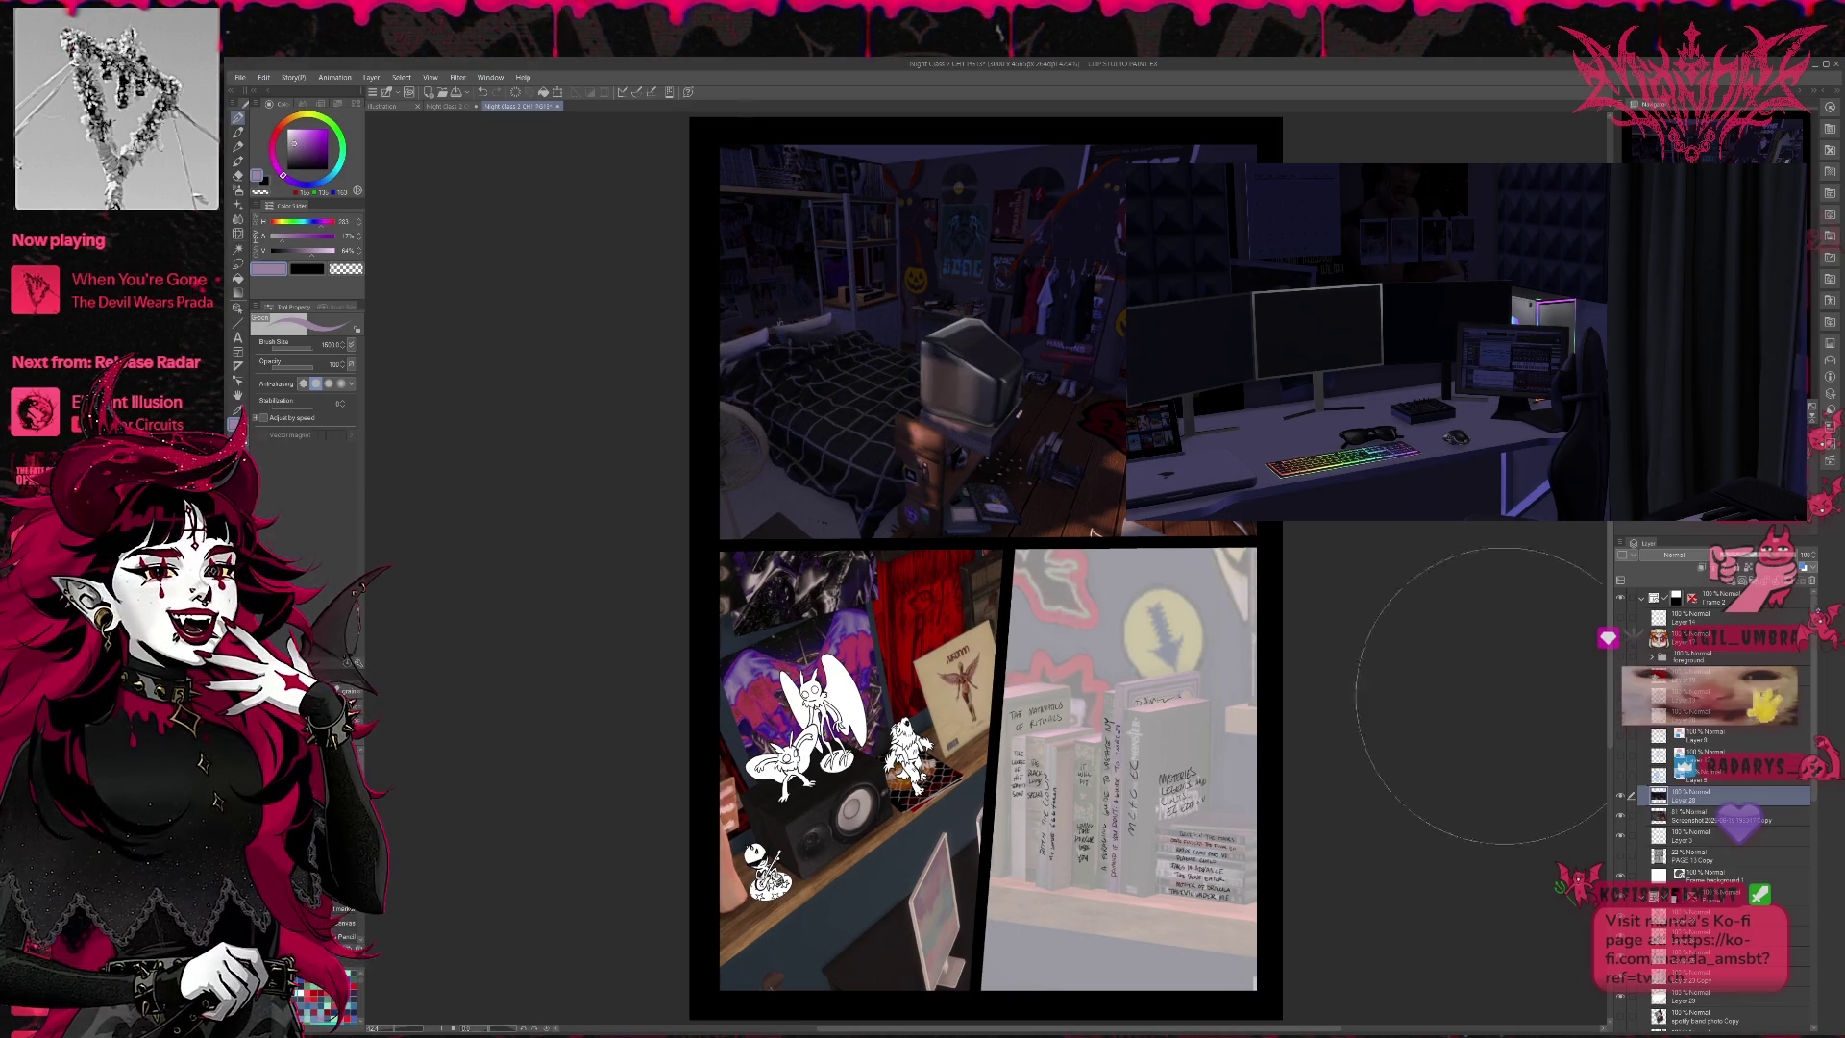
pyautogui.scroll(2, 1326, 538)
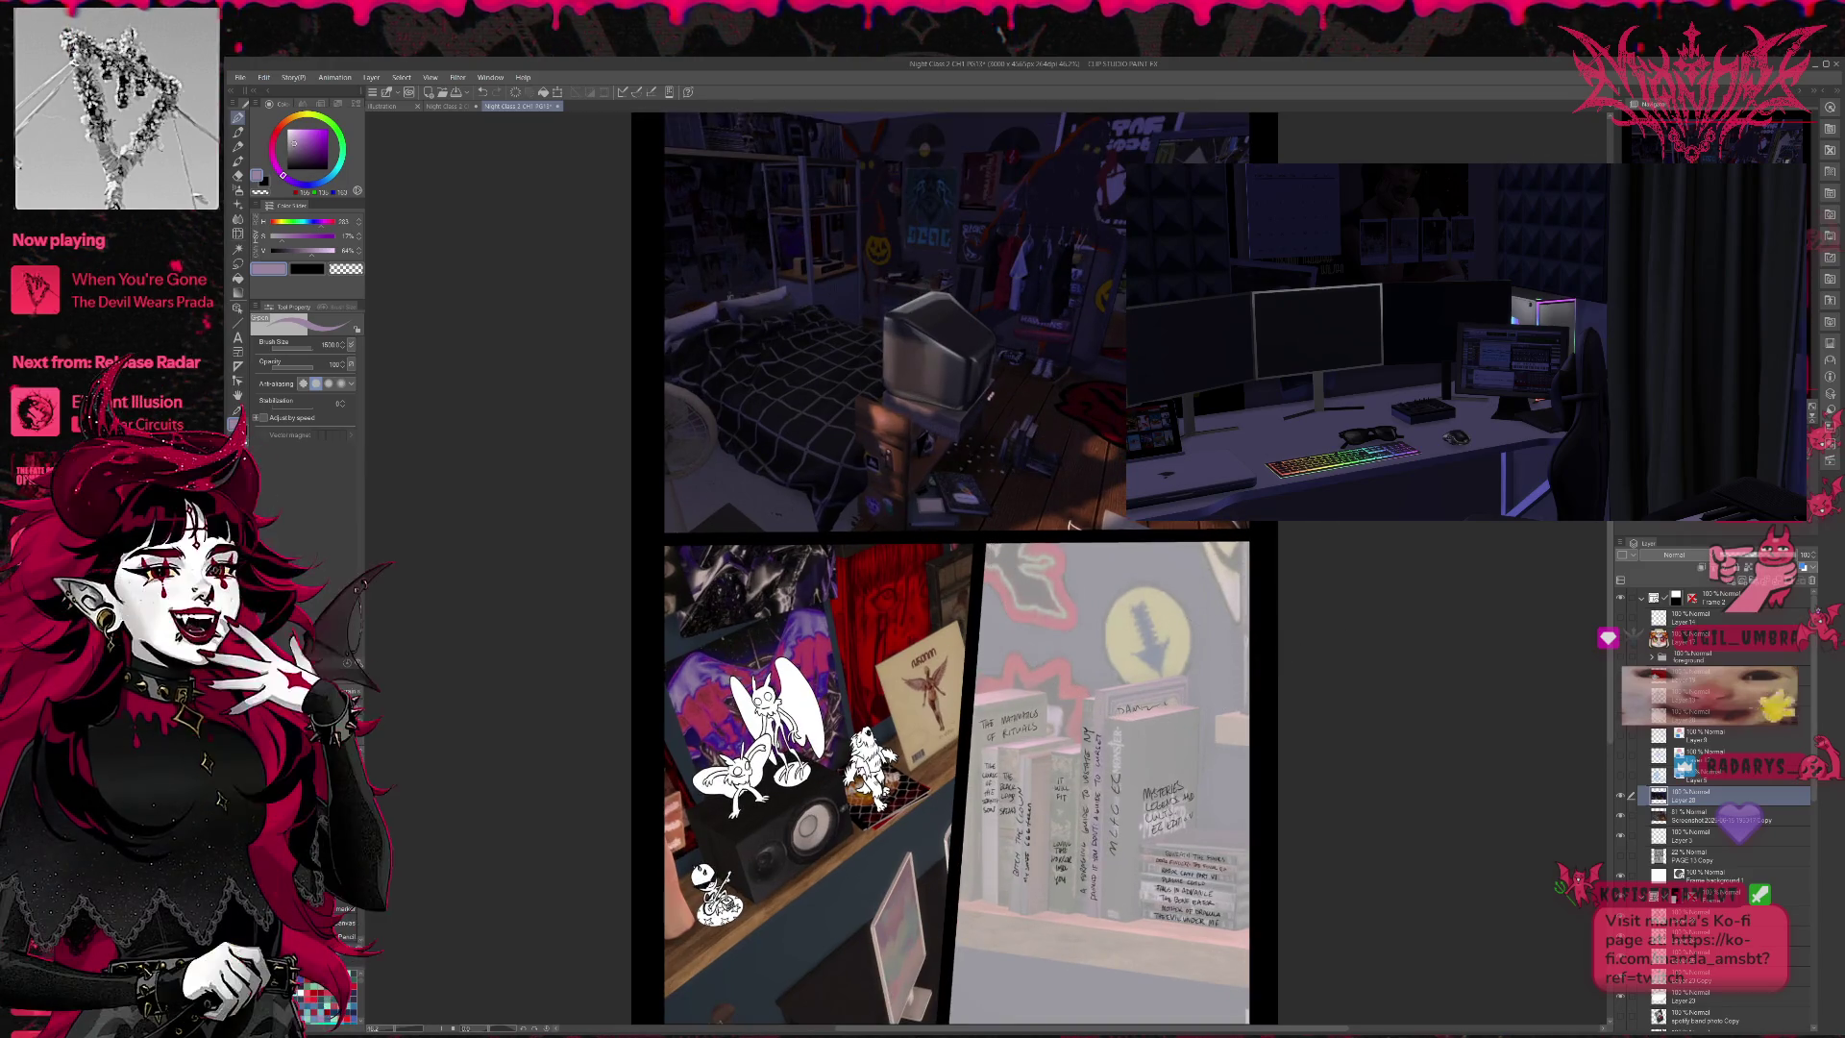
pyautogui.scroll(2, 1283, 495)
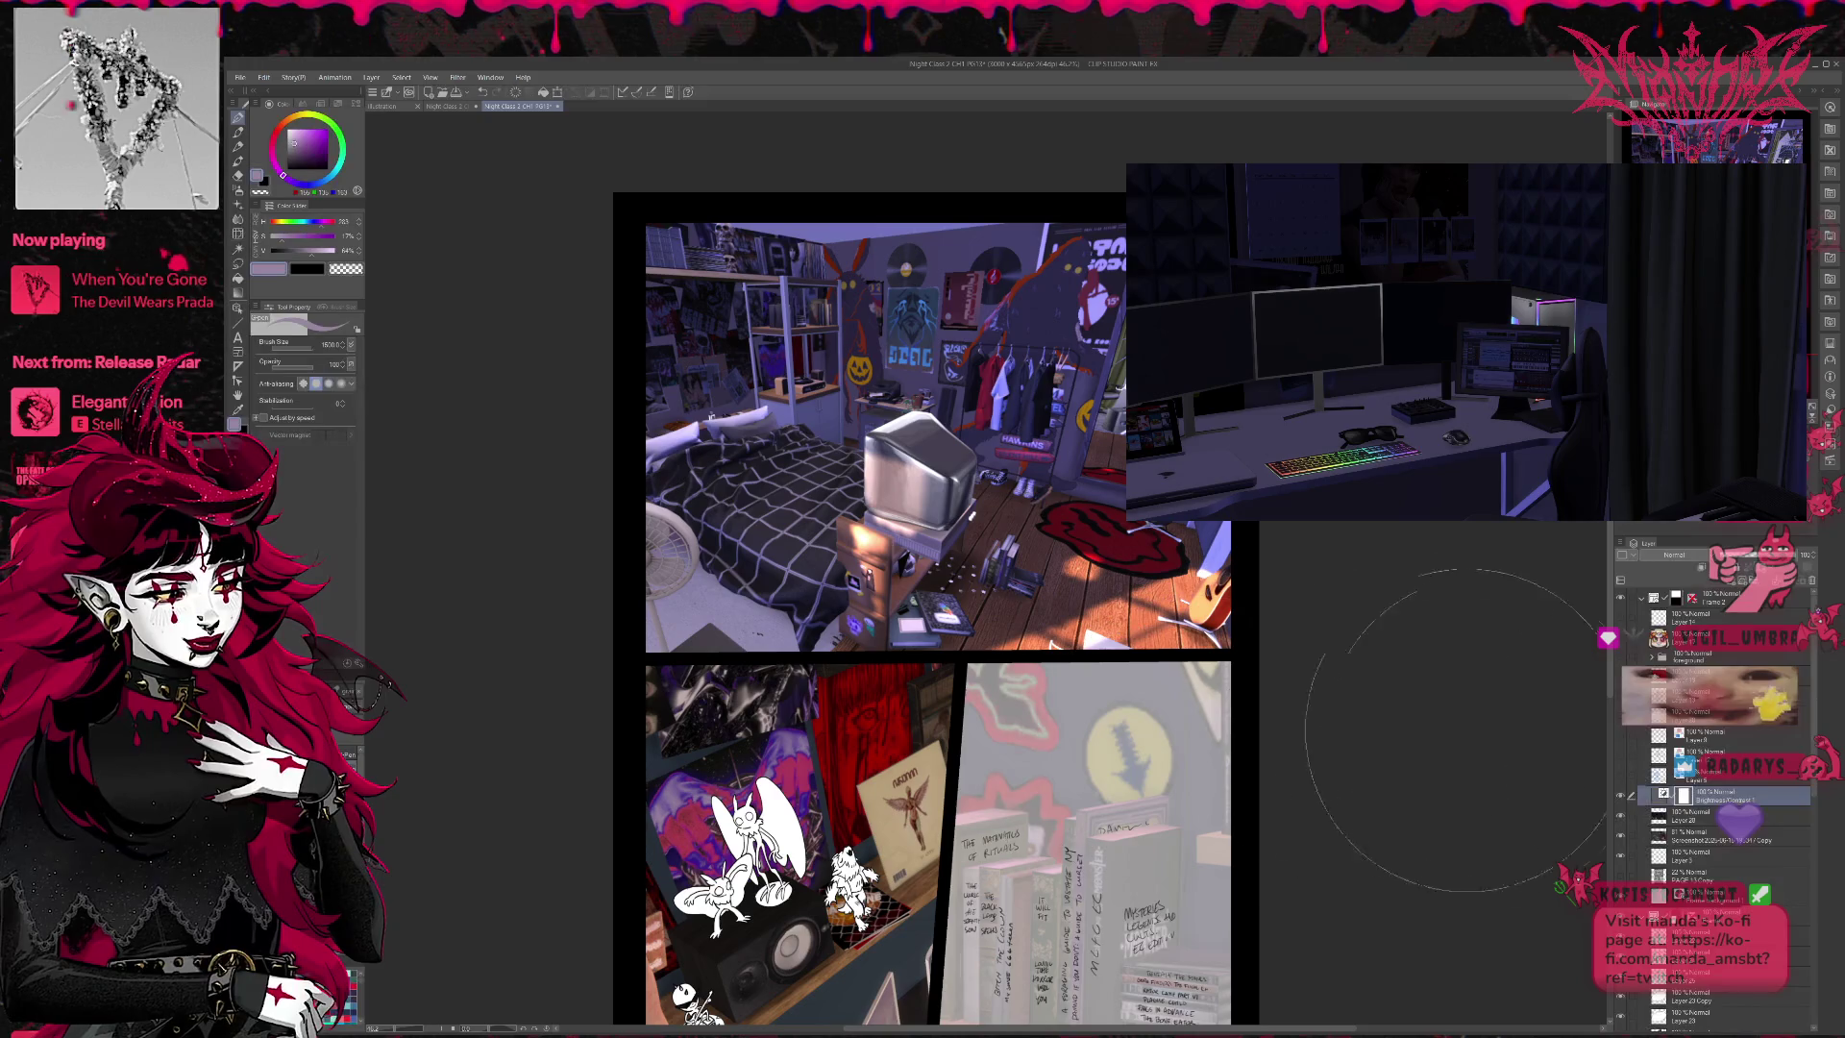
pyautogui.scroll(-1, 1126, 571)
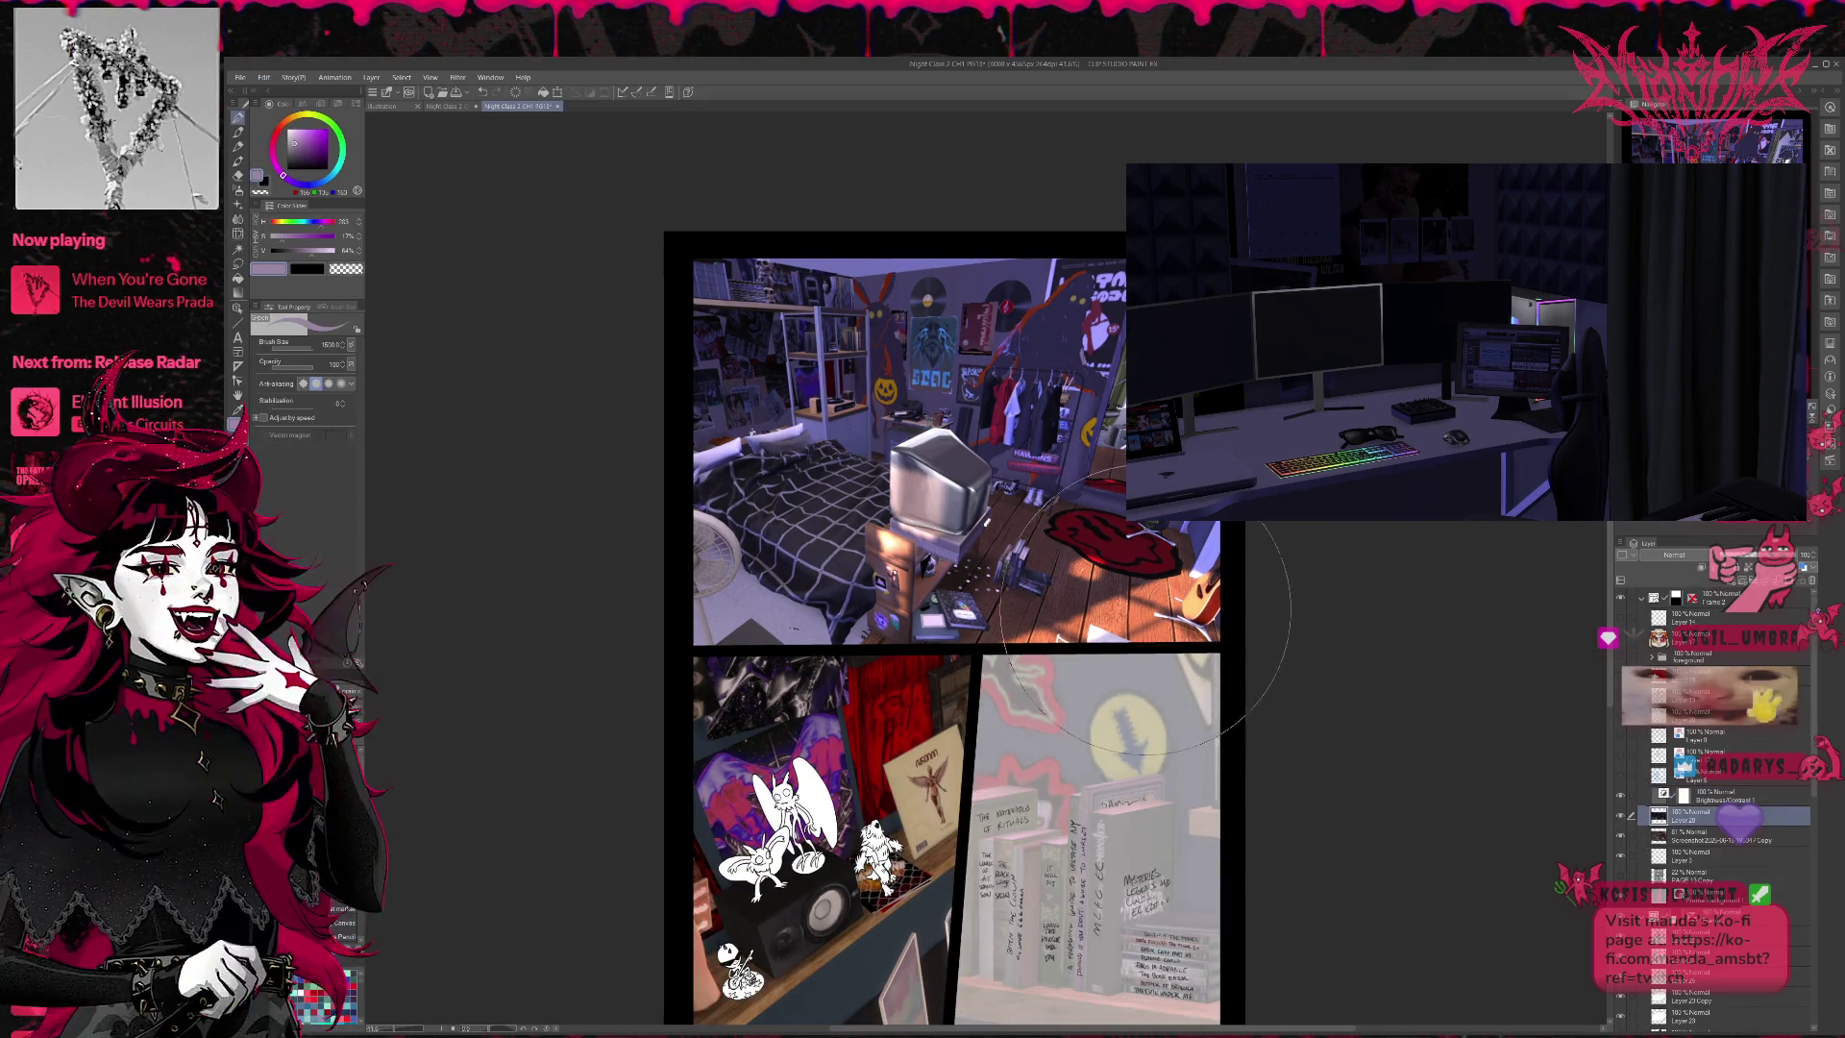
pyautogui.hotkey('ctrl', 't')
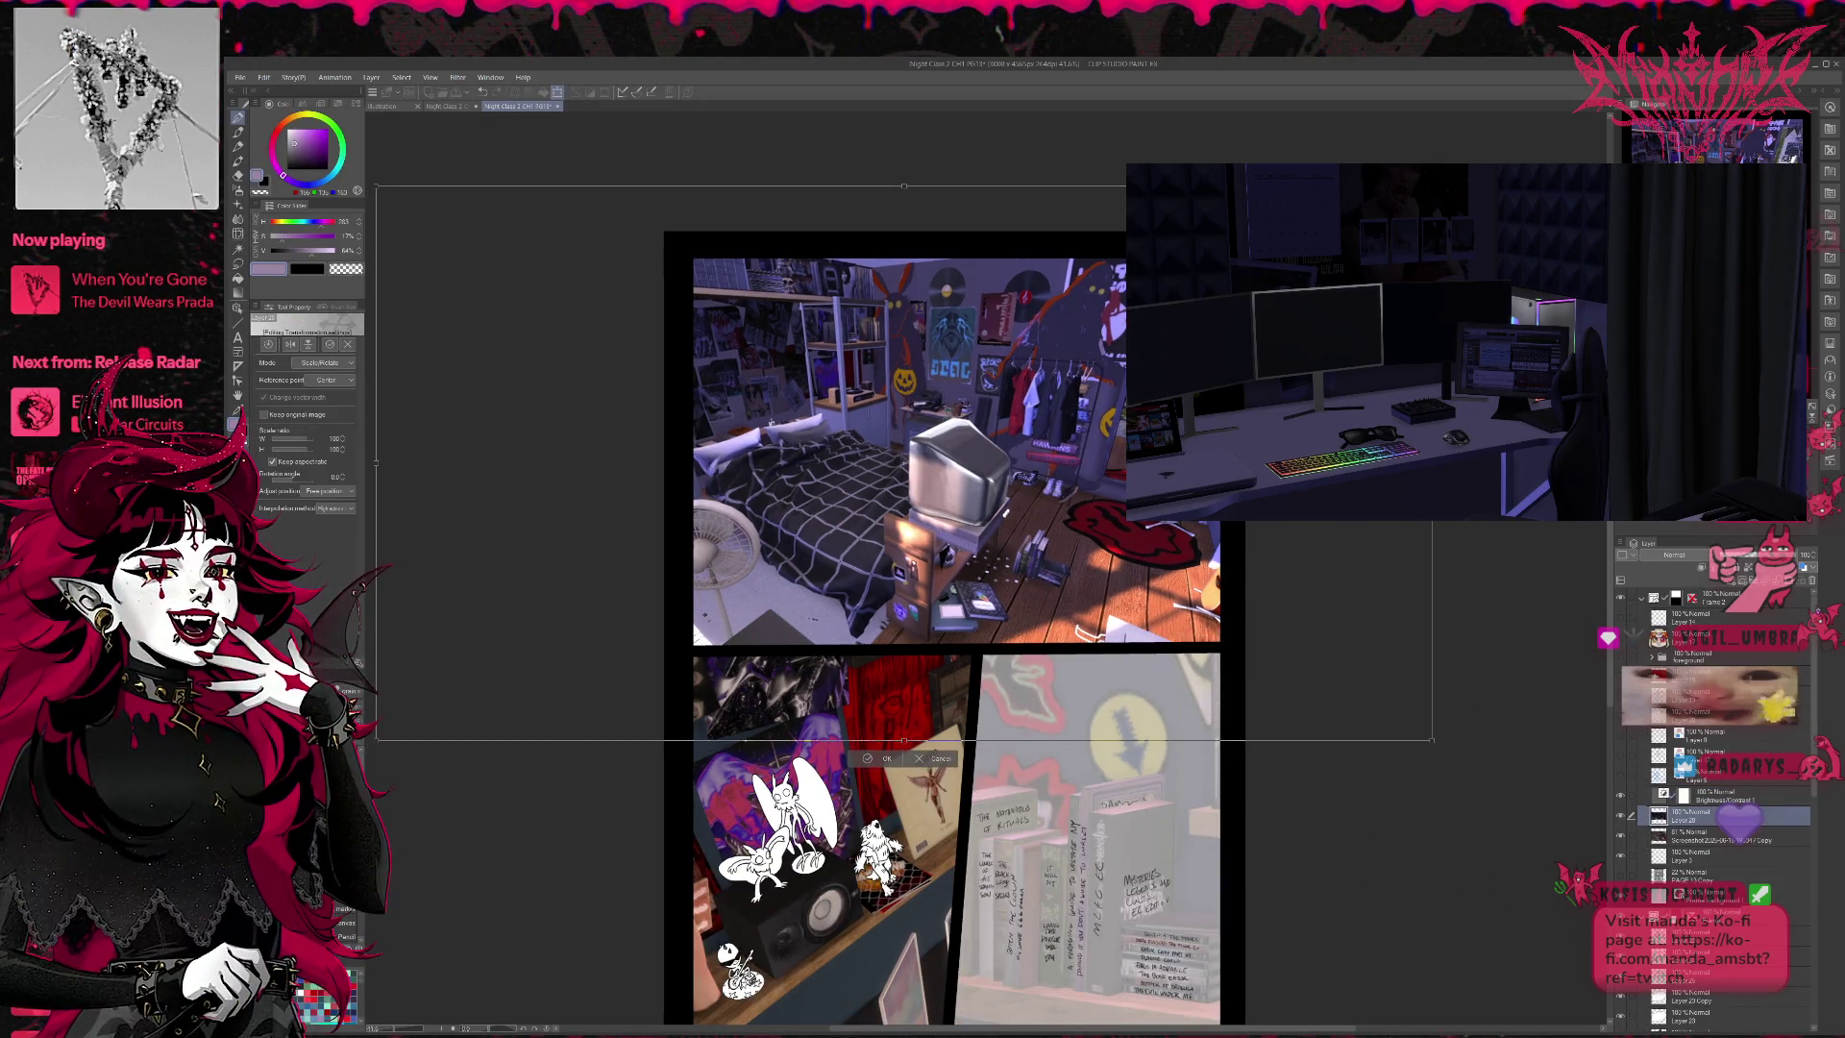
# - Shrink the room screenshot to about 90% and move it up-left to frame bed, fan and floor
pyautogui.moveTo(1430, 187); pyautogui.dragTo(1338, 234)
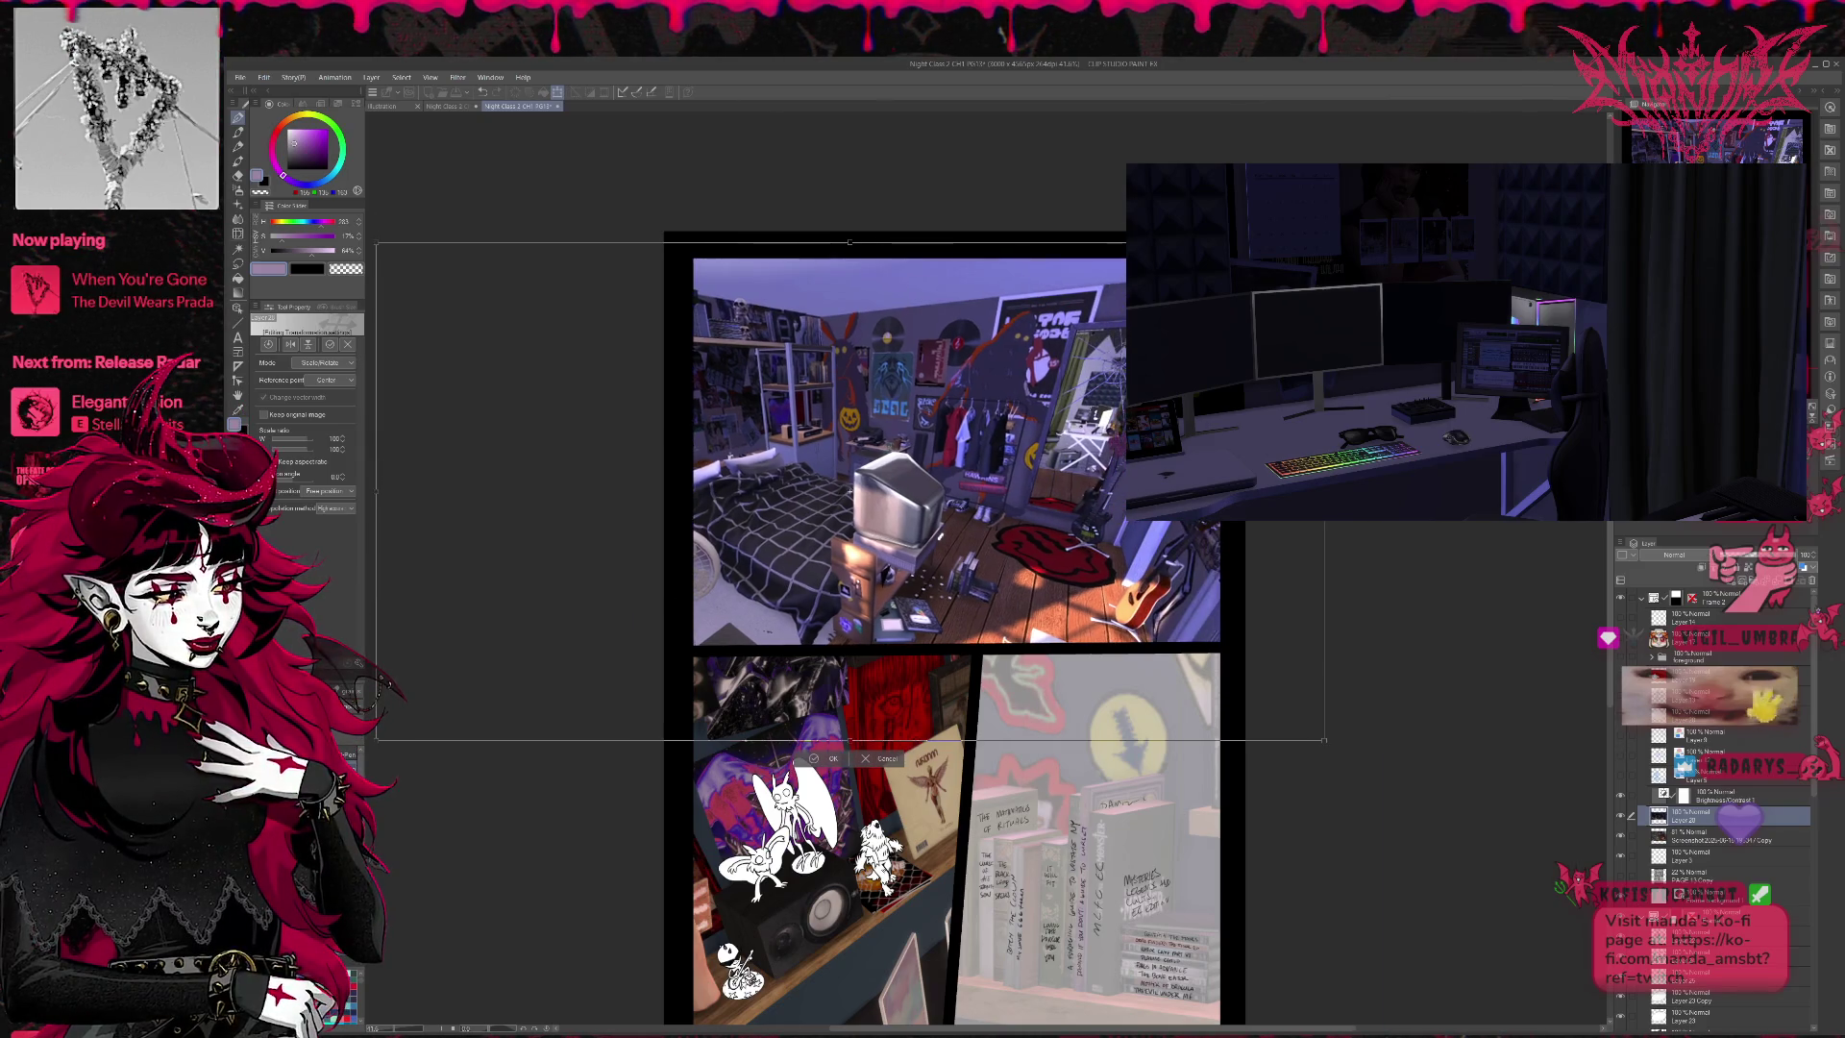
pyautogui.moveTo(376, 740); pyautogui.dragTo(416, 702)
pyautogui.moveTo(865, 461)
pyautogui.mouseDown()
pyautogui.moveTo(836, 406)
pyautogui.moveTo(977, 455)
pyautogui.moveTo(904, 445)
pyautogui.moveTo(920, 445)
pyautogui.moveTo(905, 423)
pyautogui.moveTo(928, 438)
pyautogui.mouseUp()
pyautogui.moveTo(1387, 680); pyautogui.dragTo(1403, 699)
pyautogui.moveTo(925, 447); pyautogui.dragTo(927, 431)
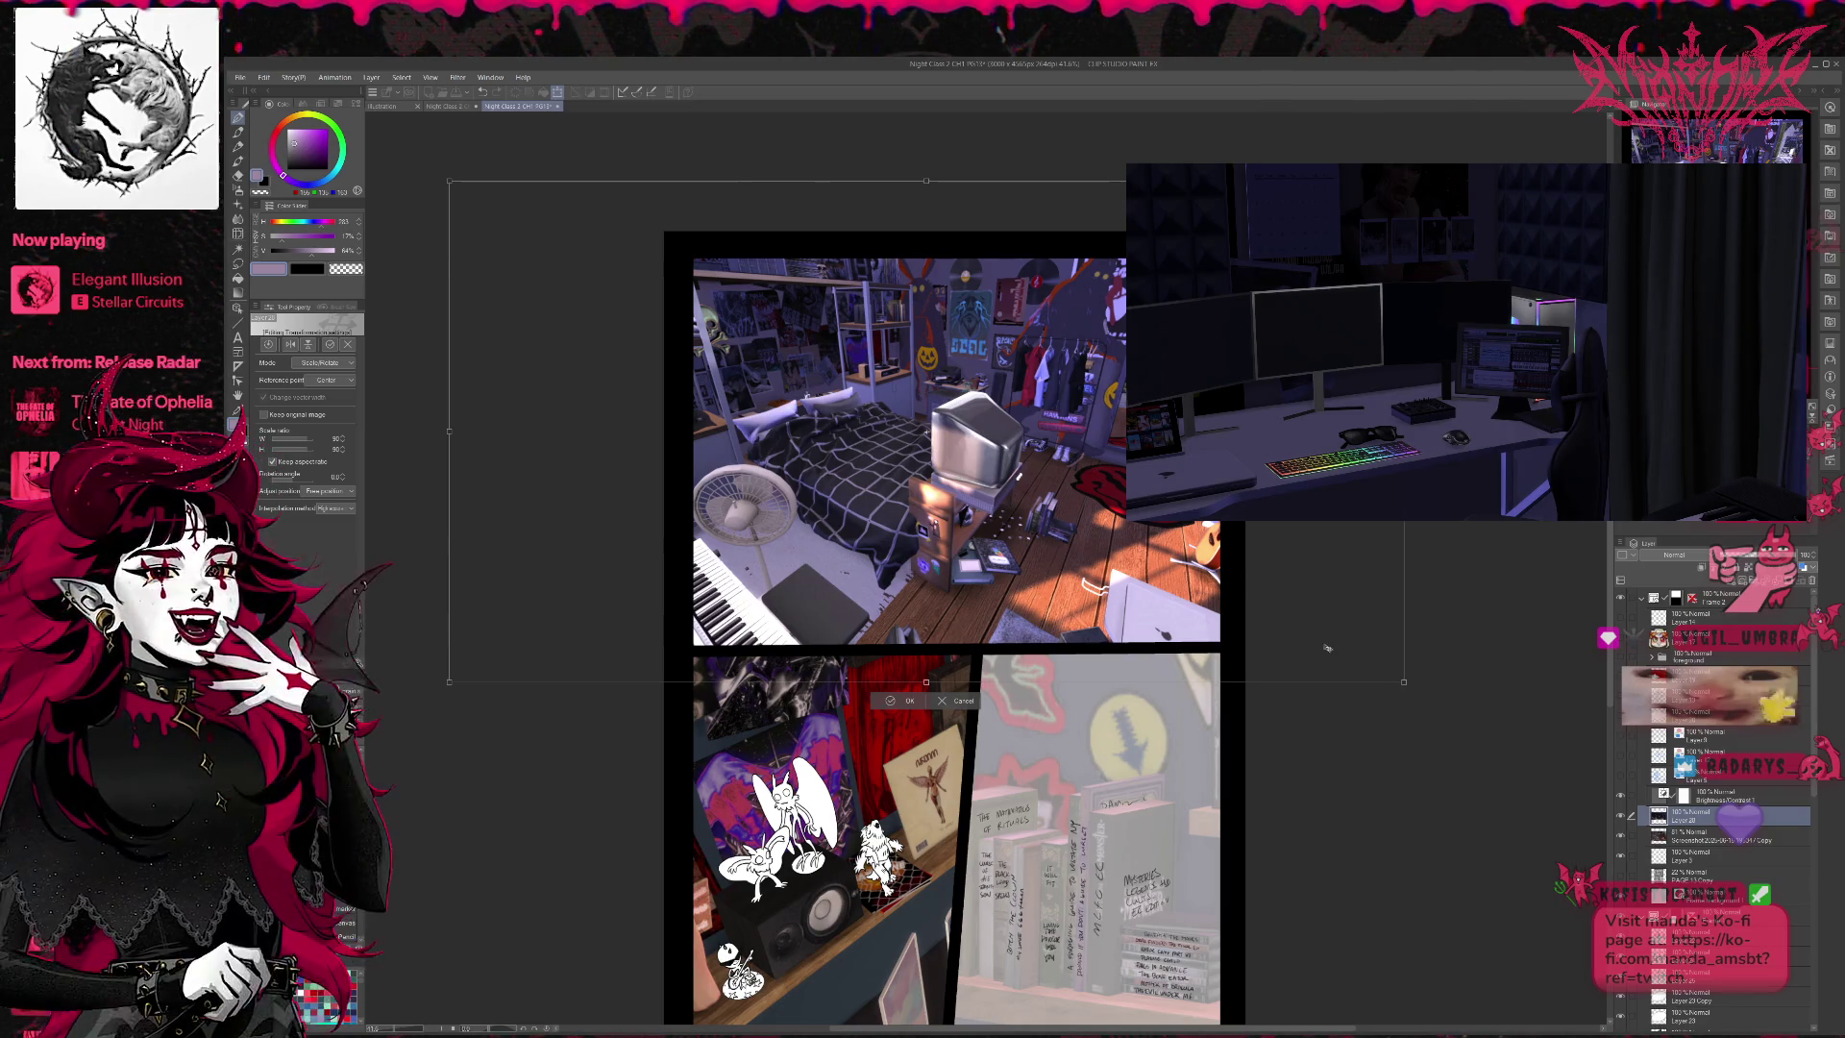
pyautogui.click(894, 700)
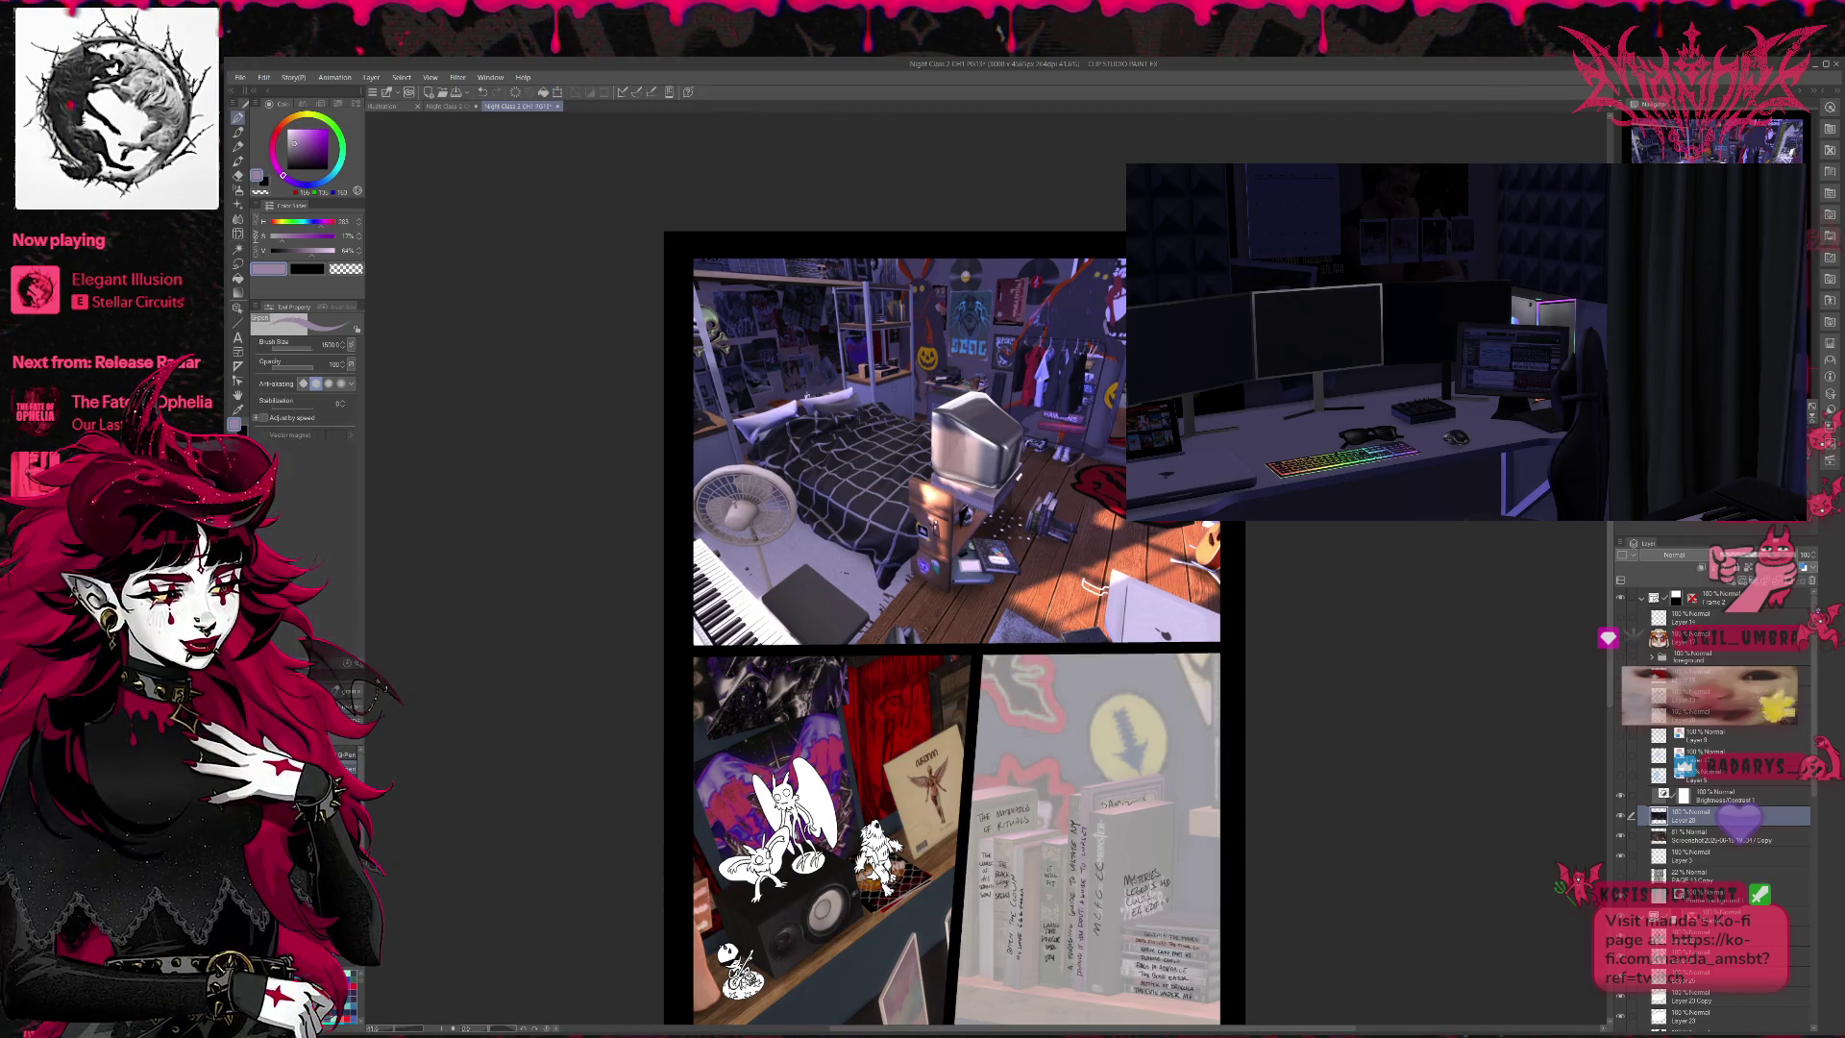
# - Save page 13 and hide the bottom-right panel's sketch lines in the Frame folders
pyautogui.hotkey('ctrl', 's')
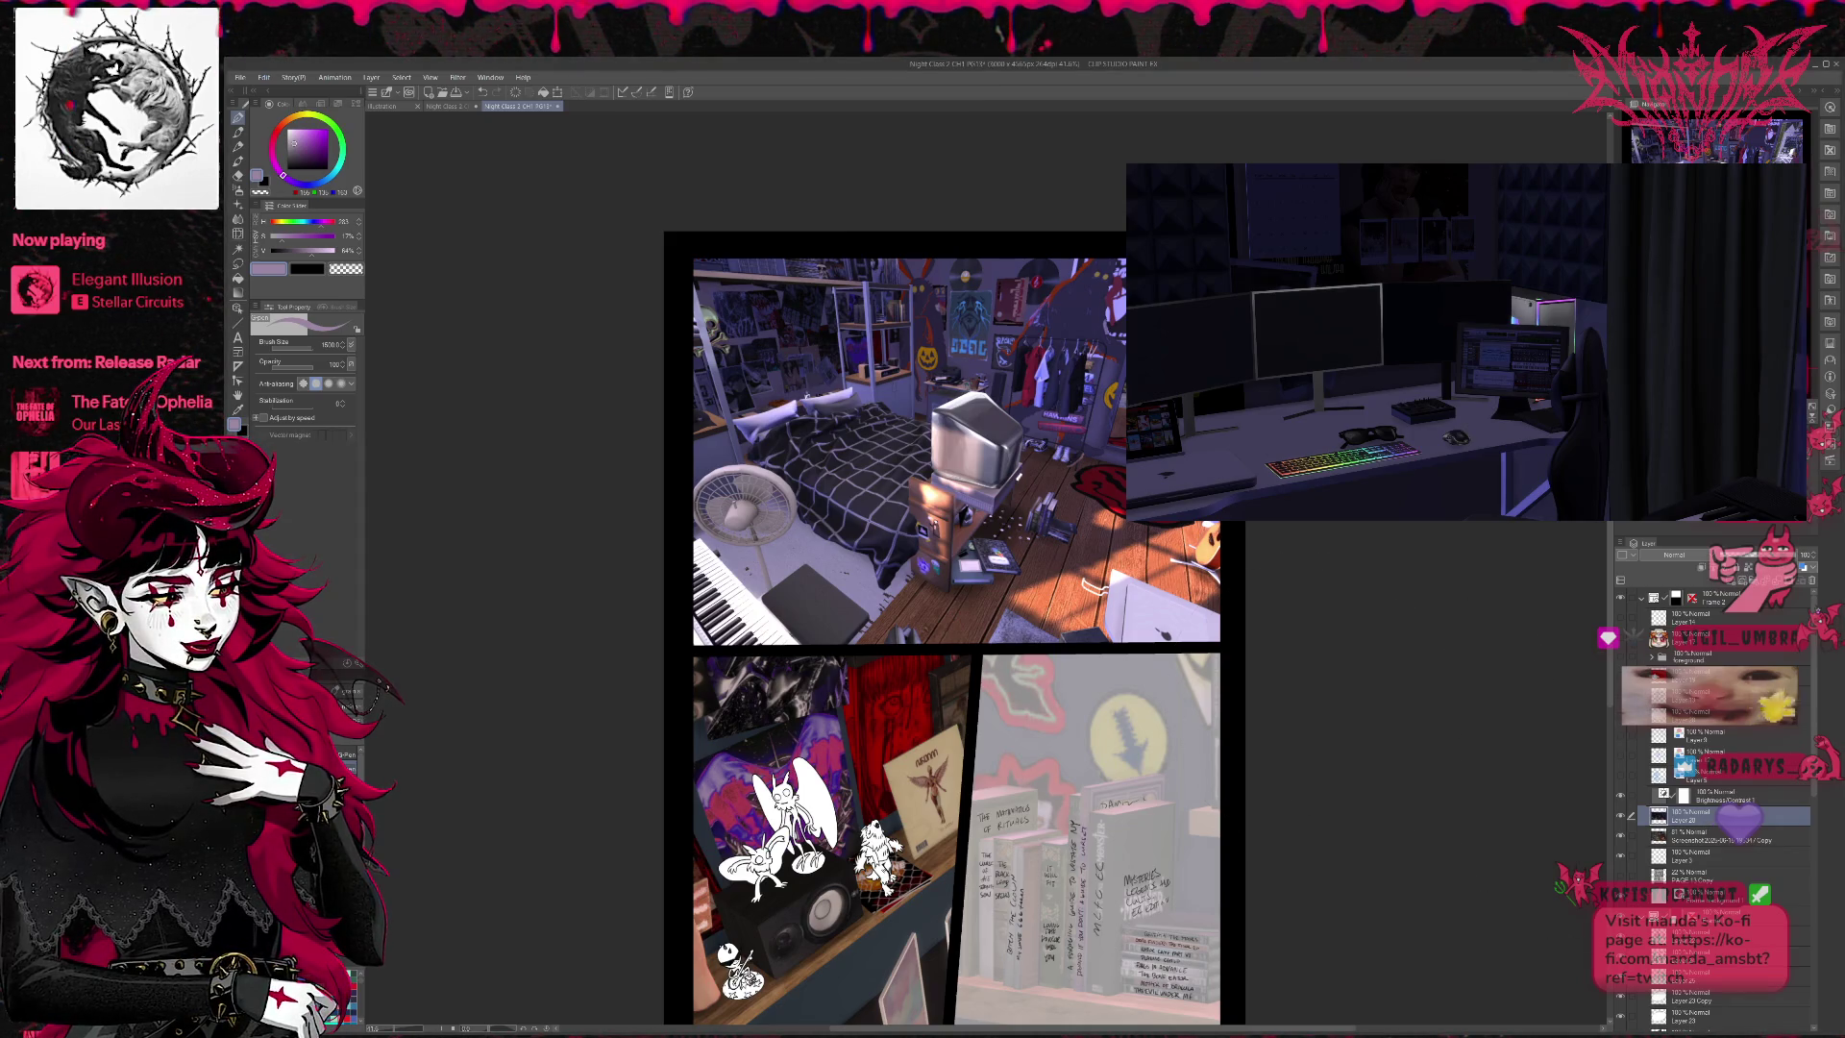
pyautogui.click(1640, 600)
pyautogui.click(1644, 618)
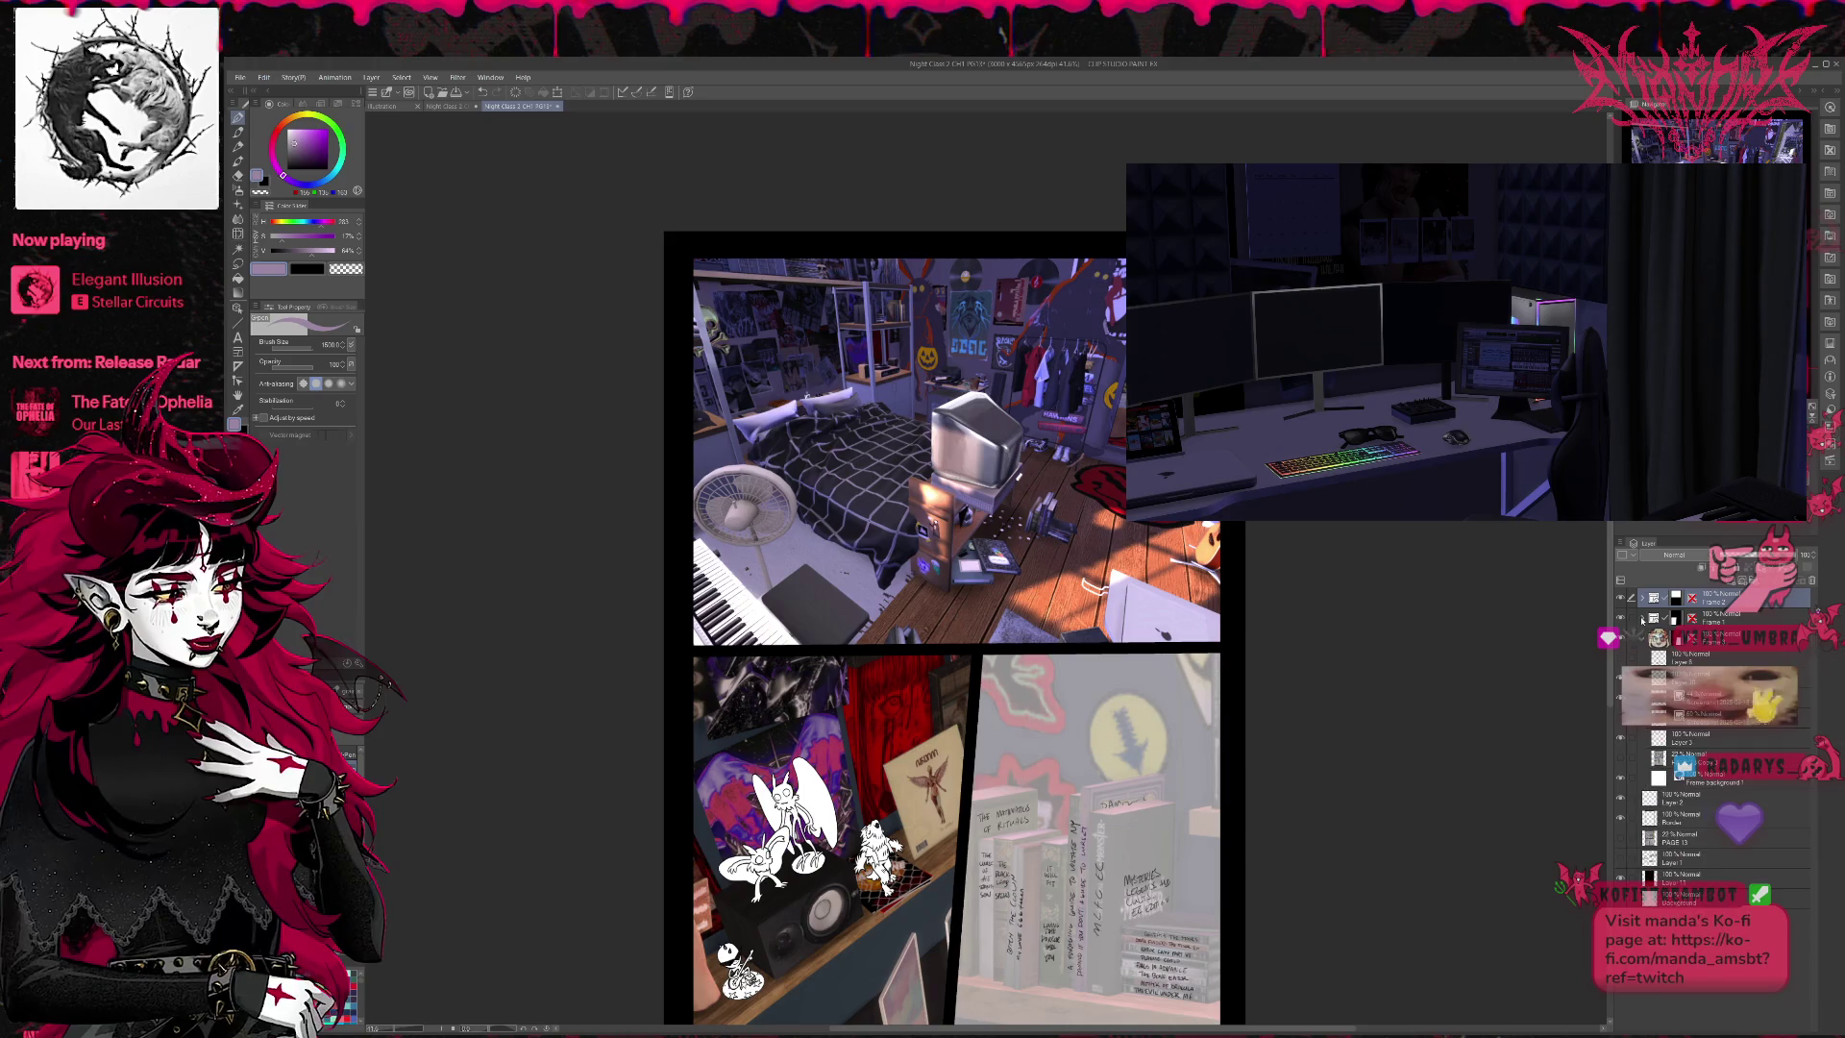
pyautogui.click(1627, 684)
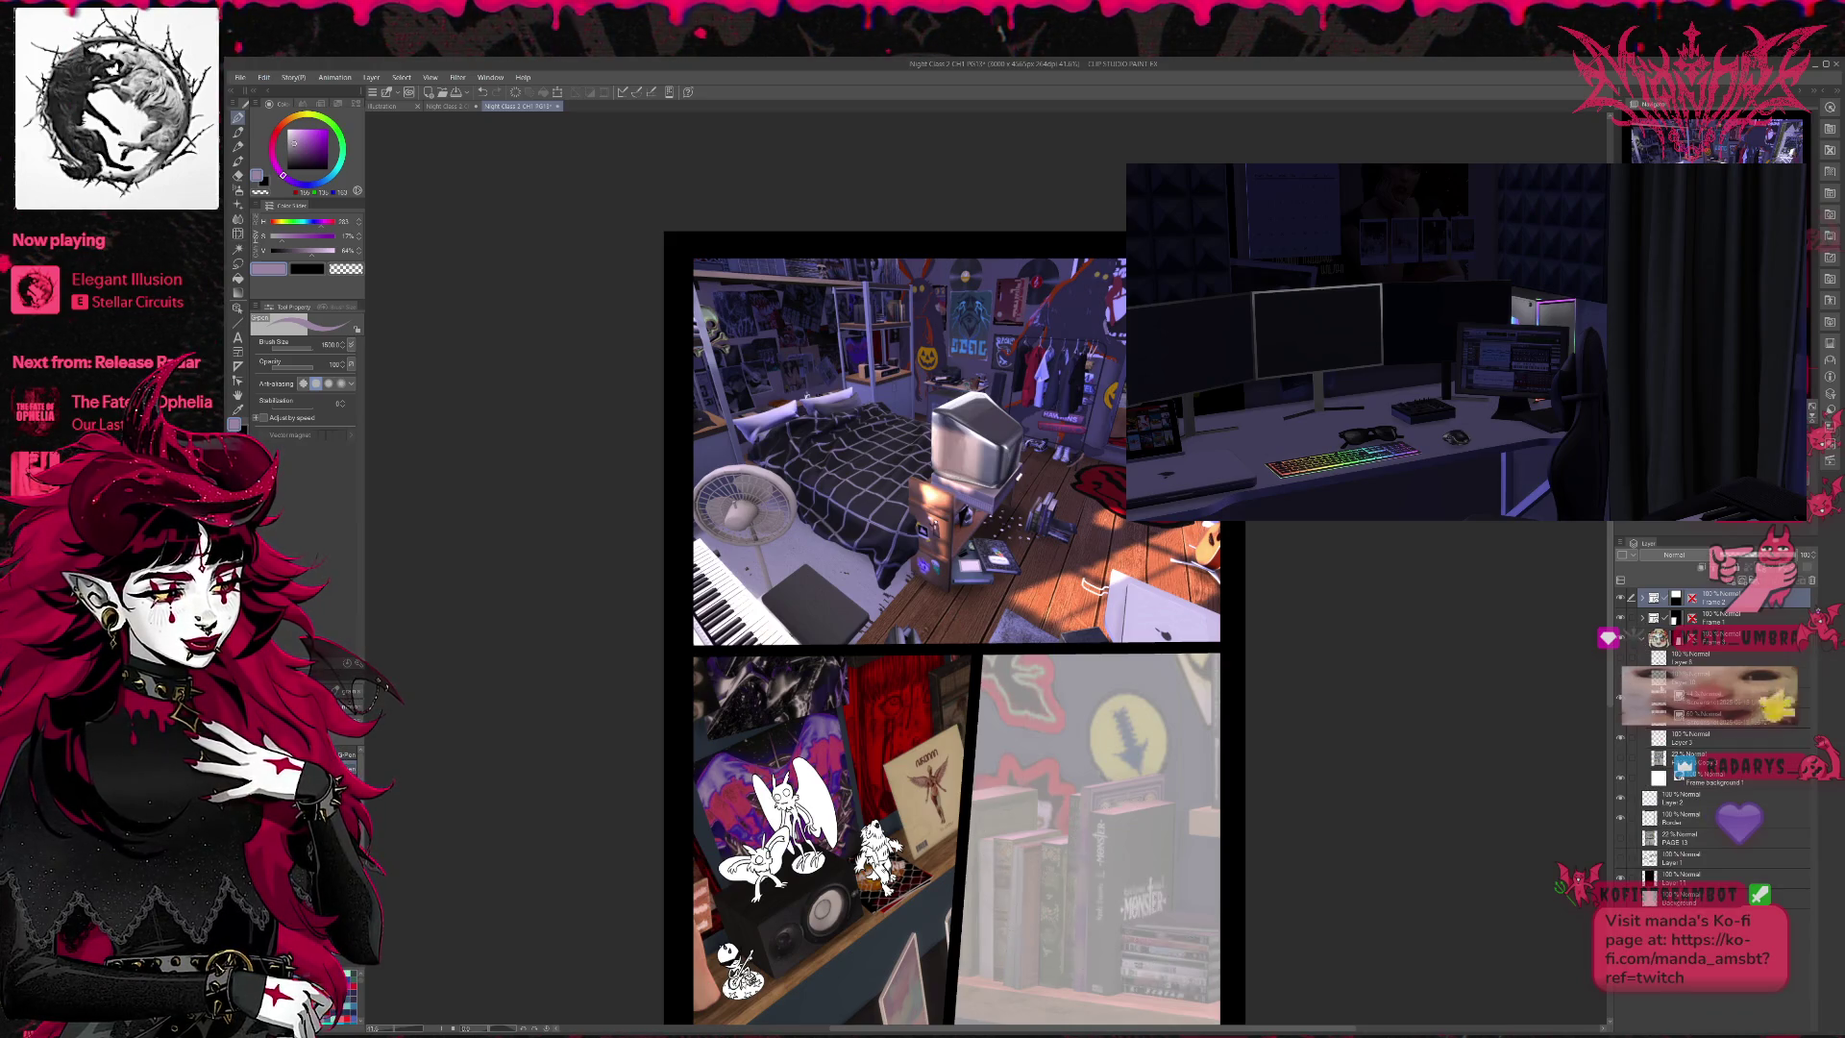
pyautogui.click(1708, 699)
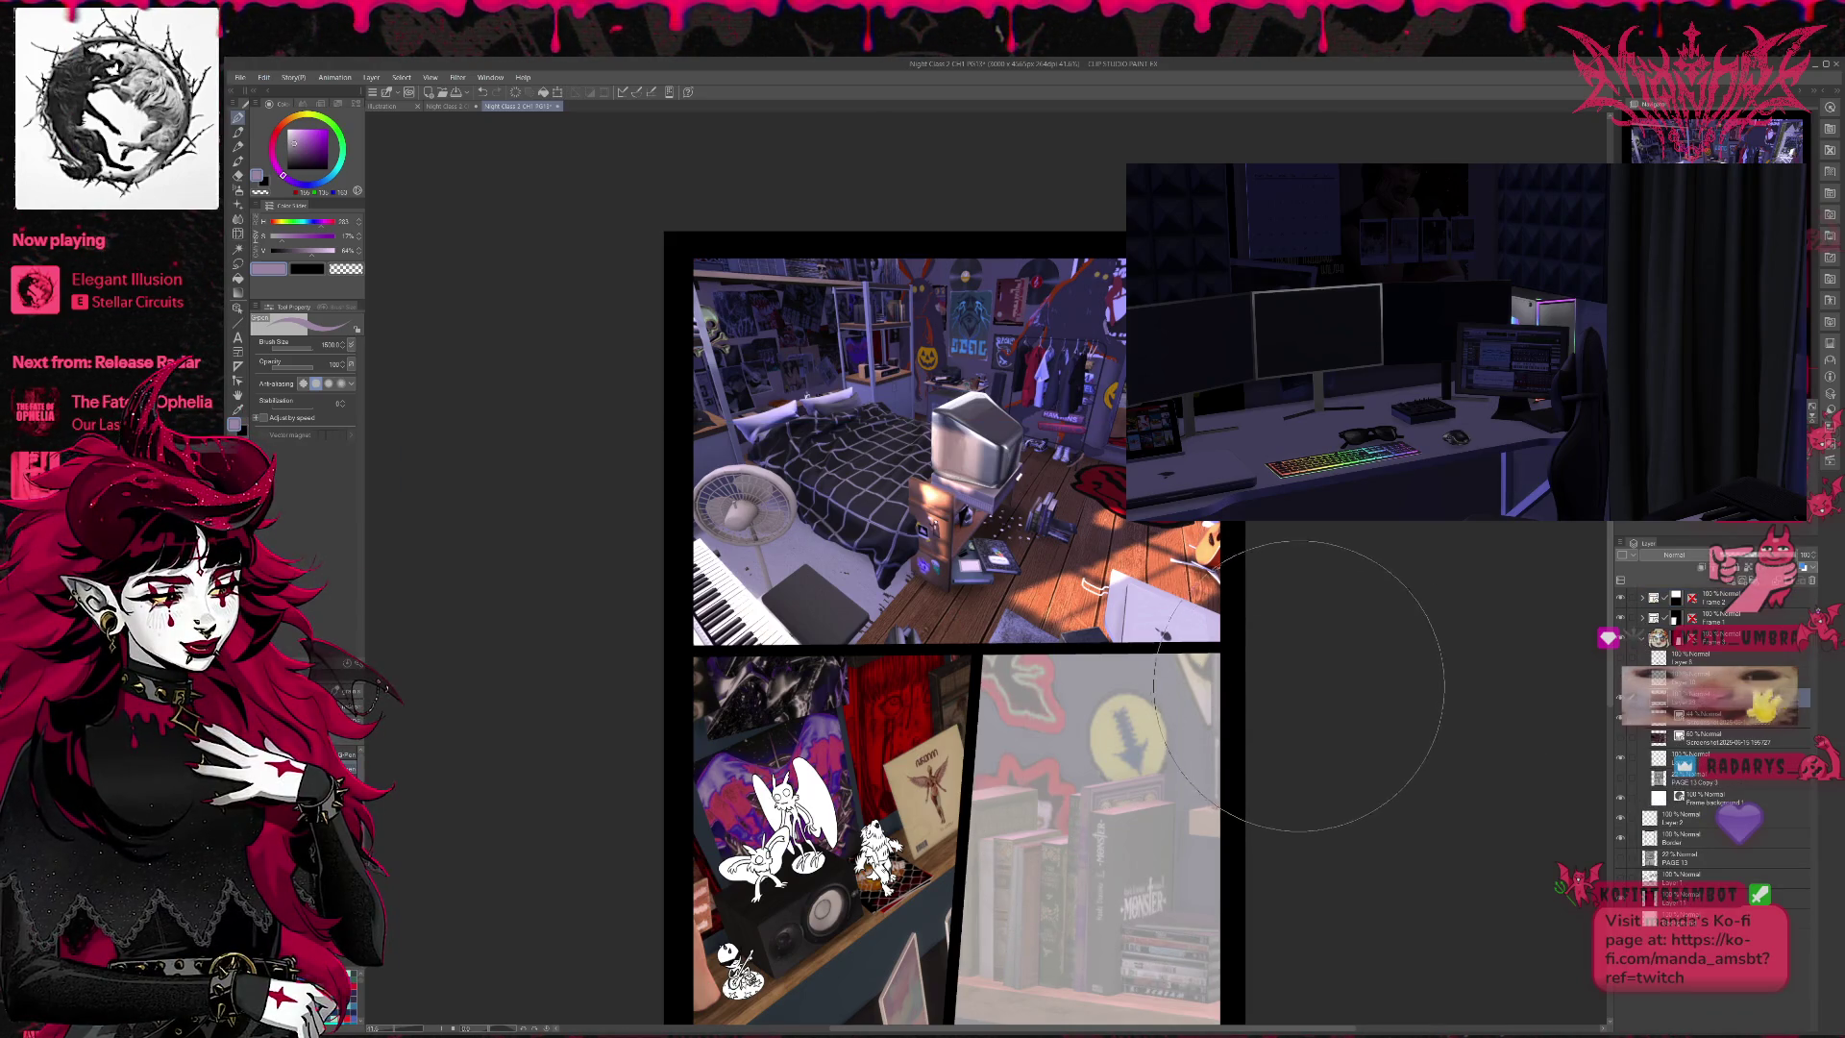
# - Scale the bookshelf screenshot to about 202% and fit it into the lower-right panel
pyautogui.hotkey('ctrl', 't')
pyautogui.moveTo(1039, 232)
pyautogui.mouseDown()
pyautogui.moveTo(1153, 596)
pyautogui.moveTo(1249, 759)
pyautogui.moveTo(1262, 772)
pyautogui.moveTo(1486, 659)
pyautogui.mouseUp()
pyautogui.moveTo(1324, 720)
pyautogui.mouseDown()
pyautogui.moveTo(1252, 762)
pyautogui.moveTo(1223, 756)
pyautogui.mouseUp()
pyautogui.scroll(-2, 1249, 750)
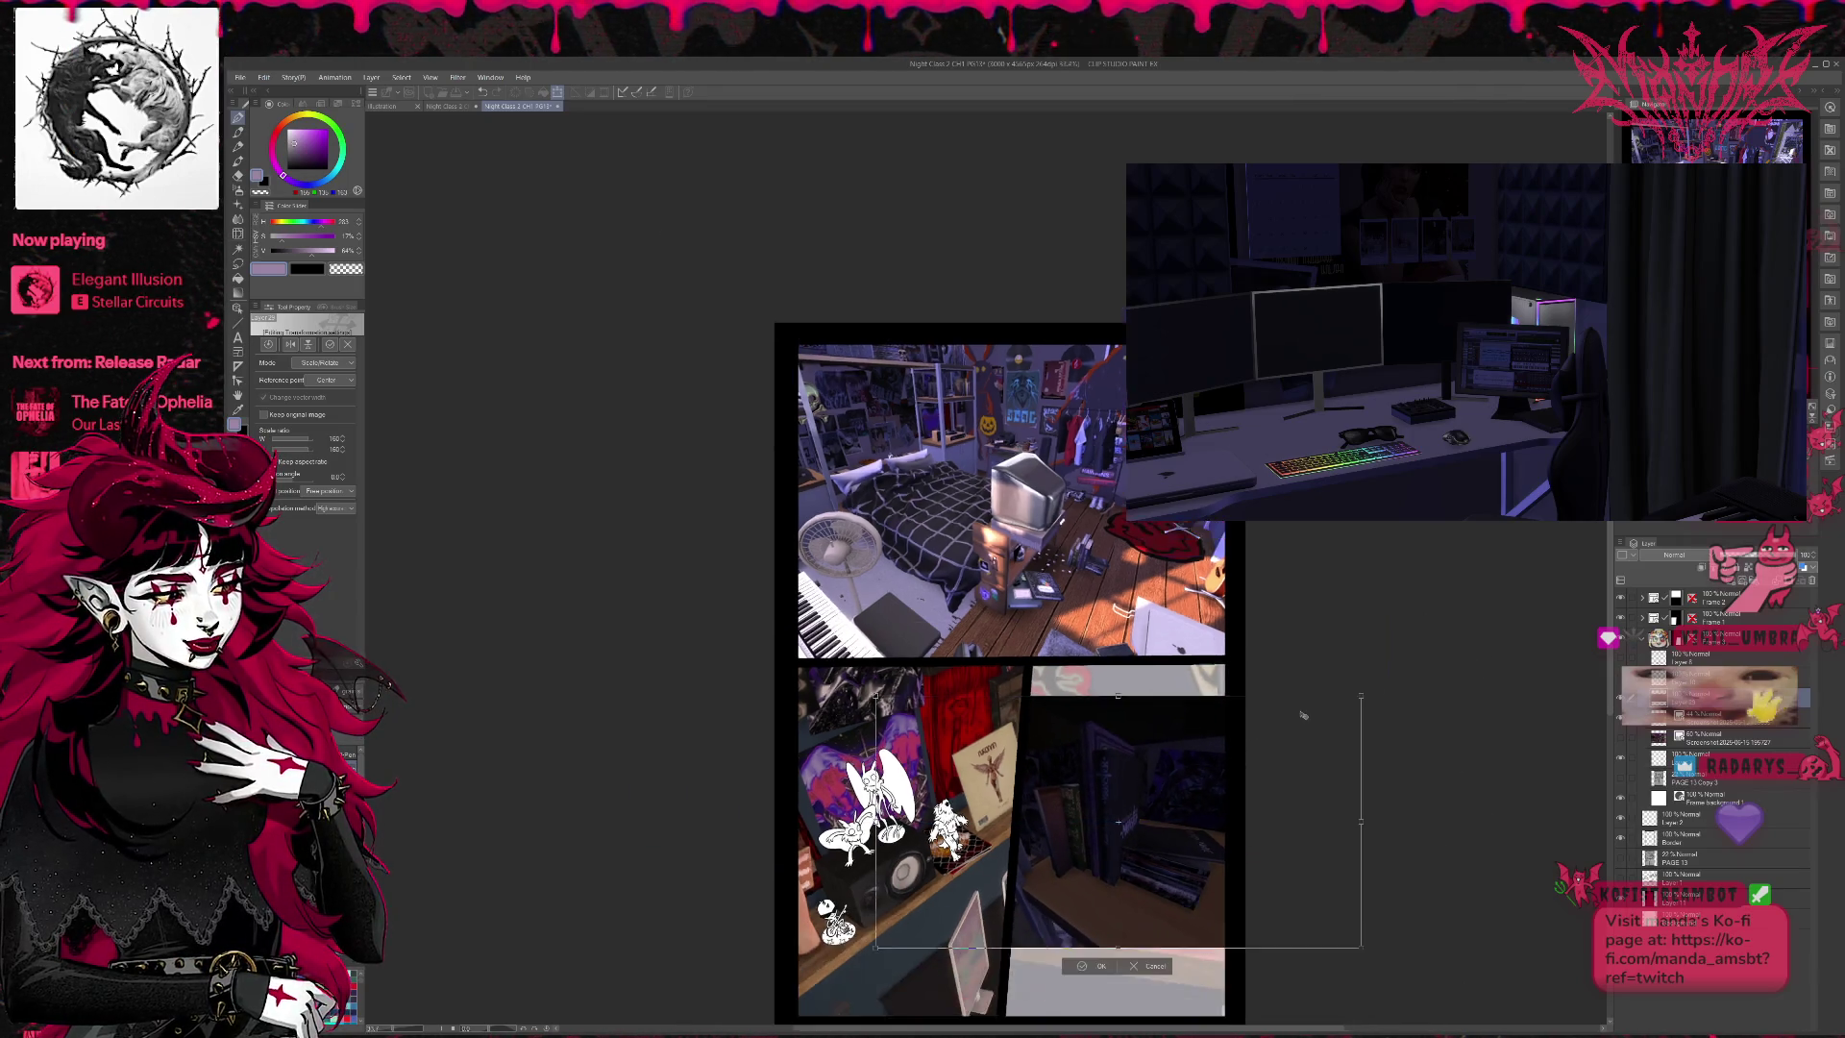
pyautogui.moveTo(1344, 698); pyautogui.dragTo(1450, 642)
pyautogui.moveTo(1298, 734)
pyautogui.mouseDown()
pyautogui.moveTo(1243, 751)
pyautogui.moveTo(1263, 761)
pyautogui.moveTo(1238, 768)
pyautogui.moveTo(1244, 817)
pyautogui.moveTo(1245, 793)
pyautogui.mouseUp()
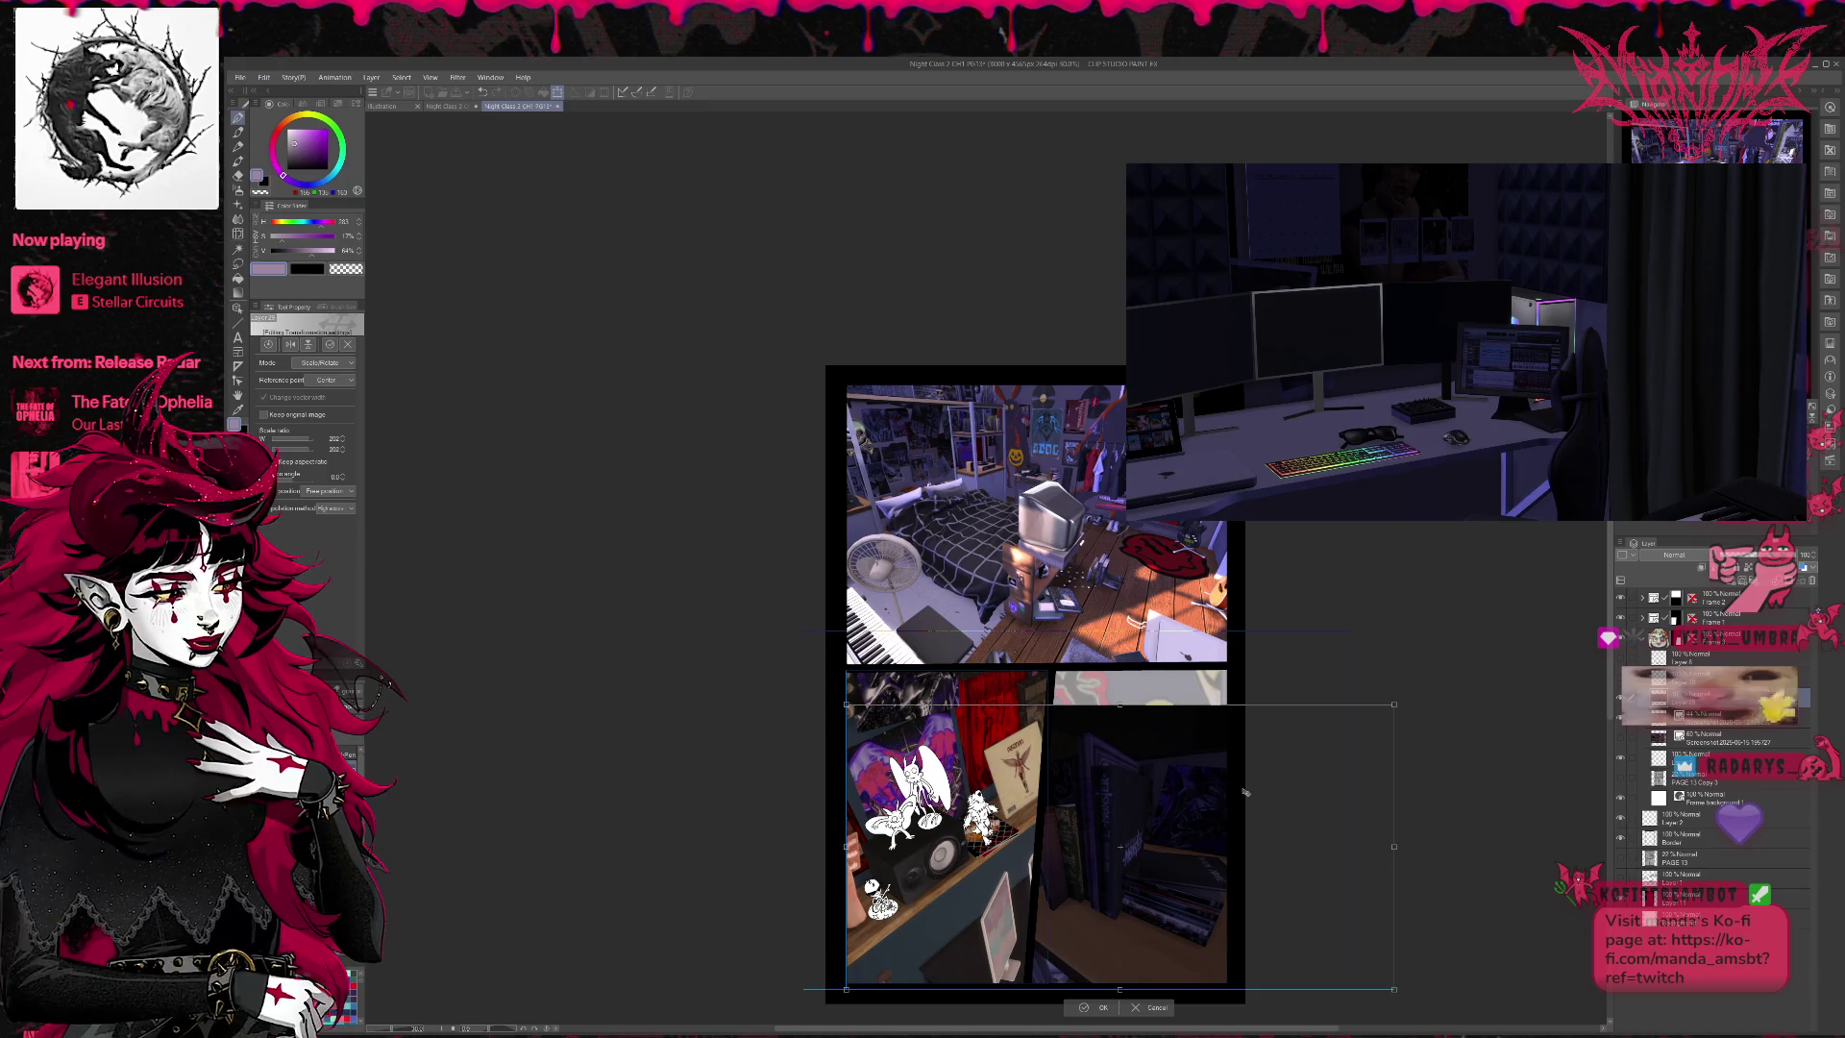
pyautogui.click(1080, 1009)
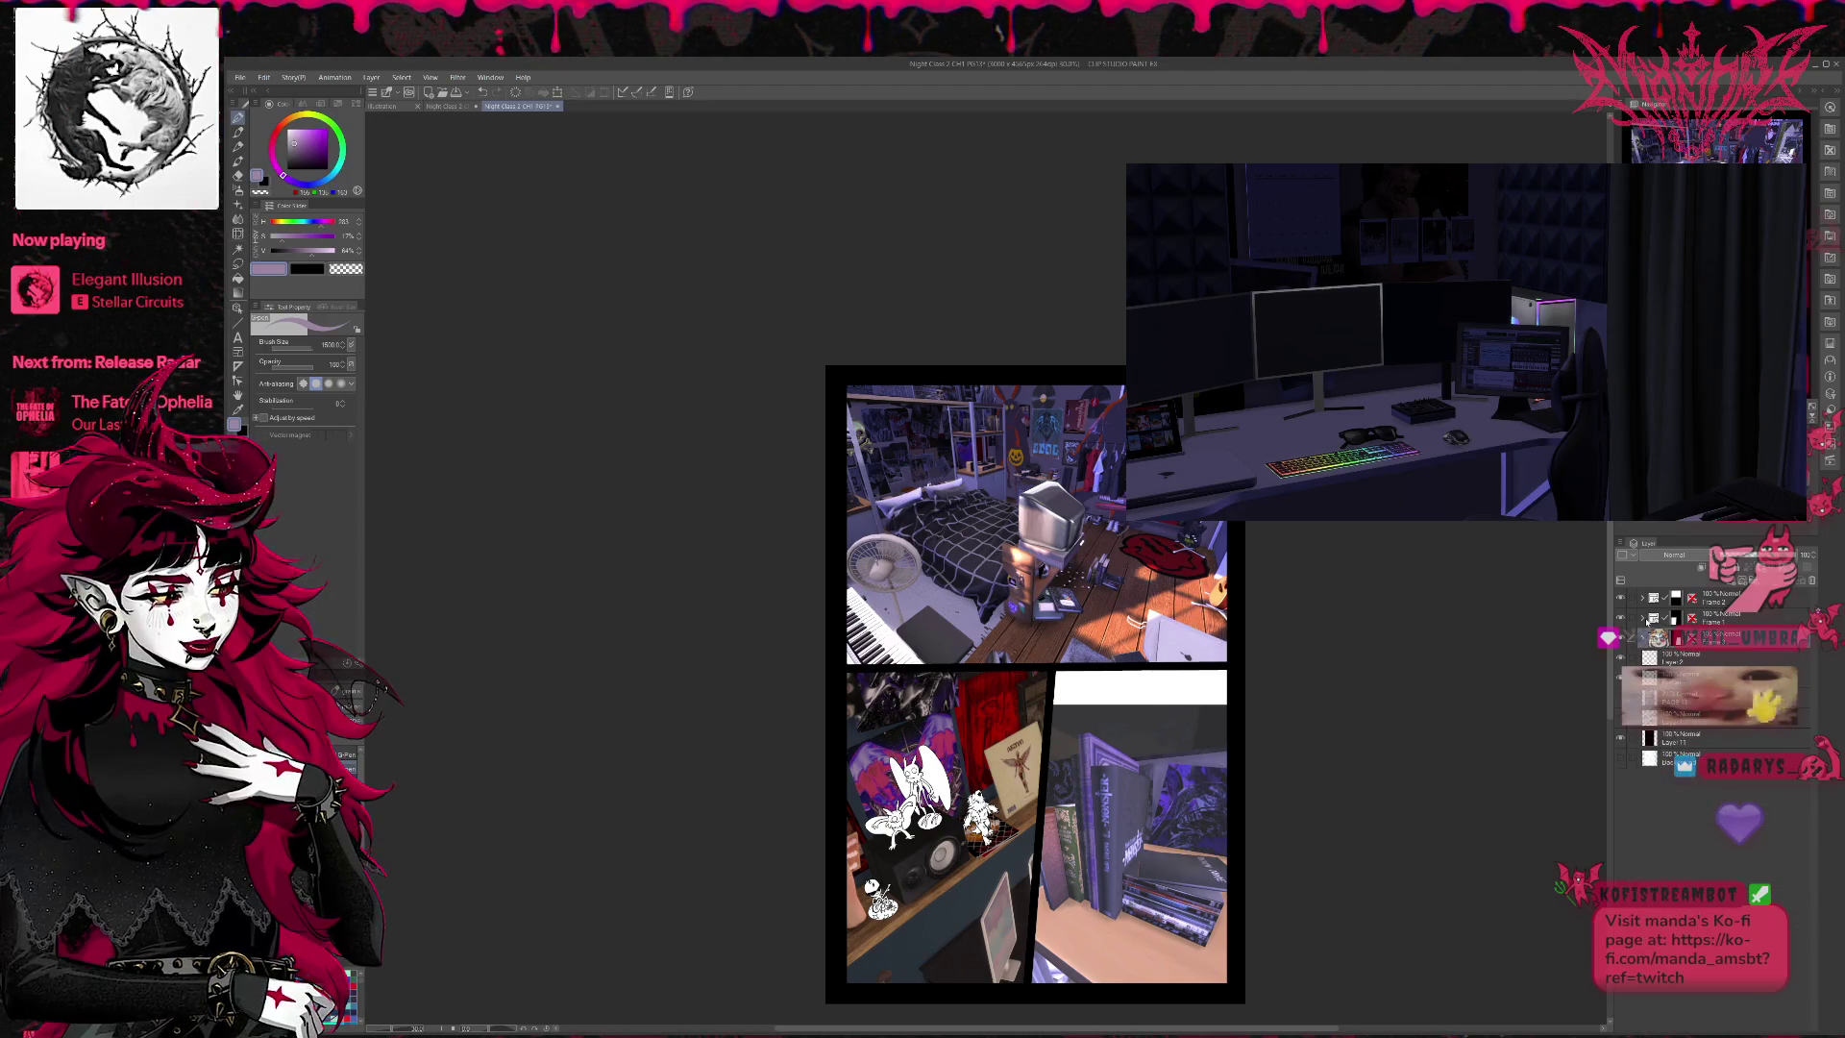
# - Group Frame 1's Layers 24–27 into a folder and paste the desk screenshot as a new layer
pyautogui.click(1643, 620)
pyautogui.click(1649, 877)
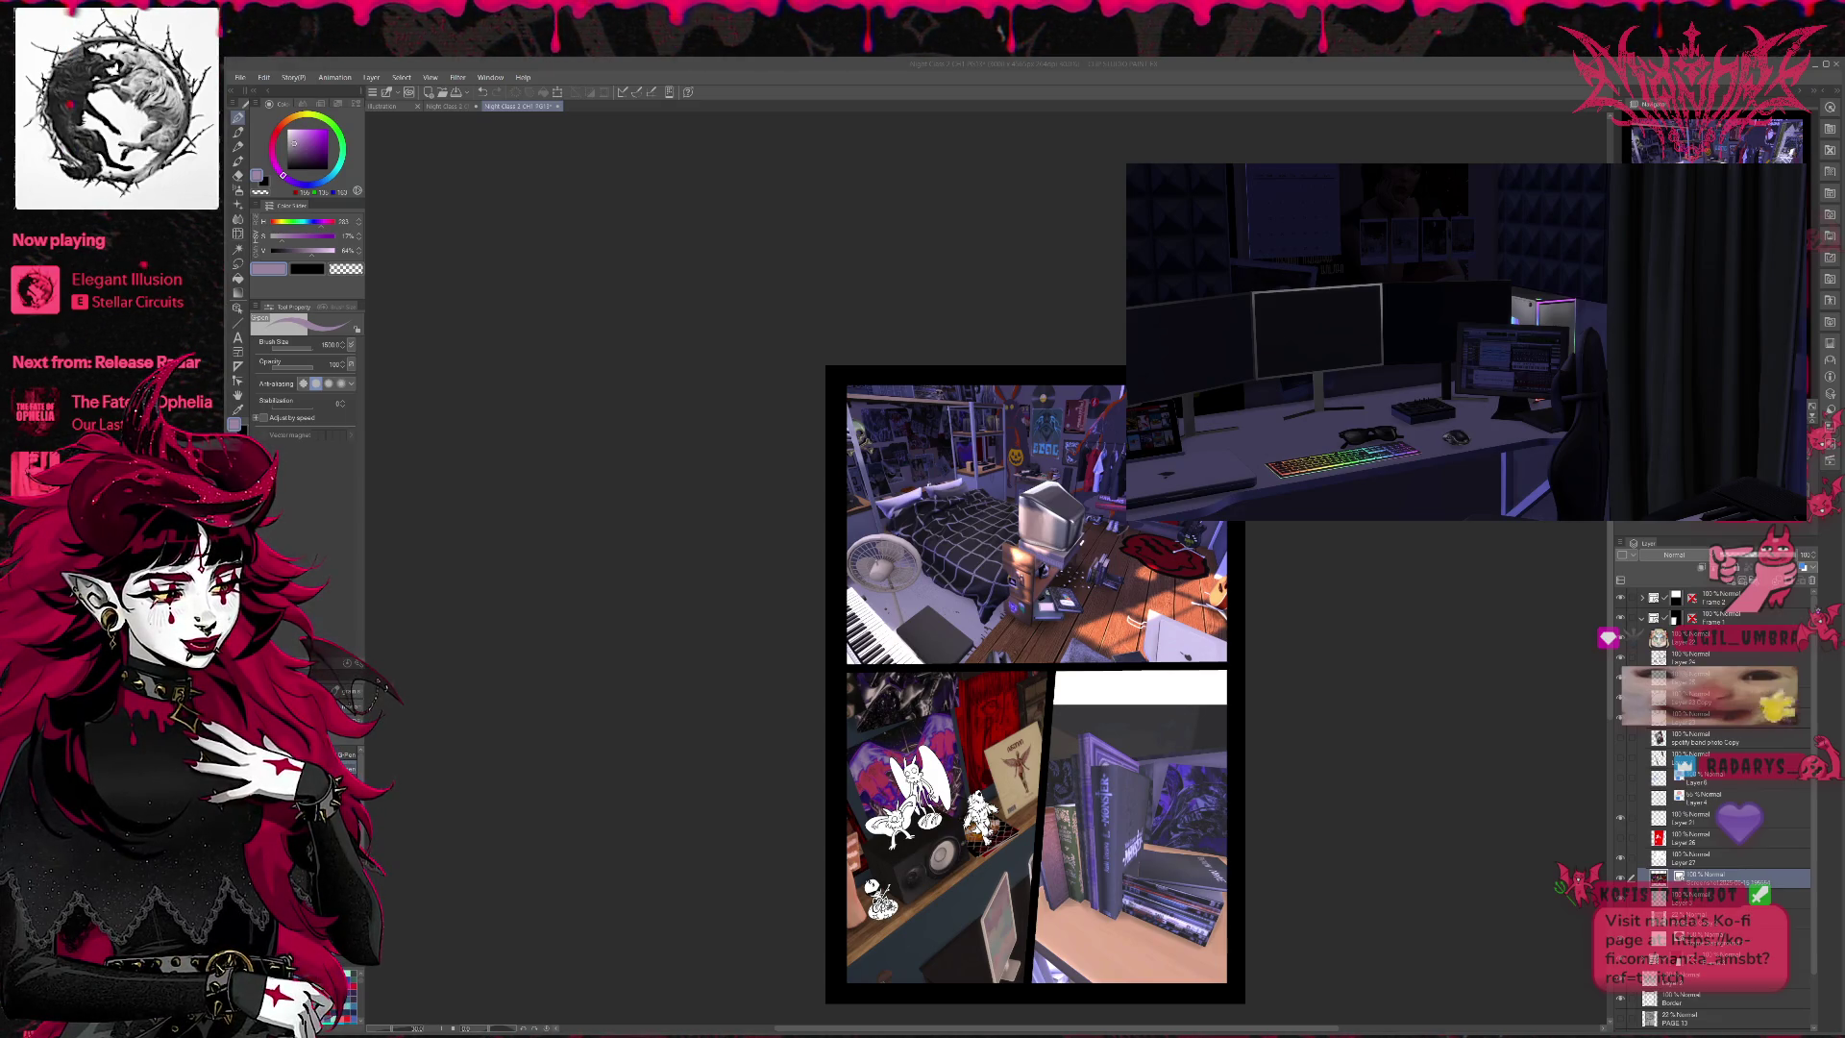
pyautogui.click(1691, 637)
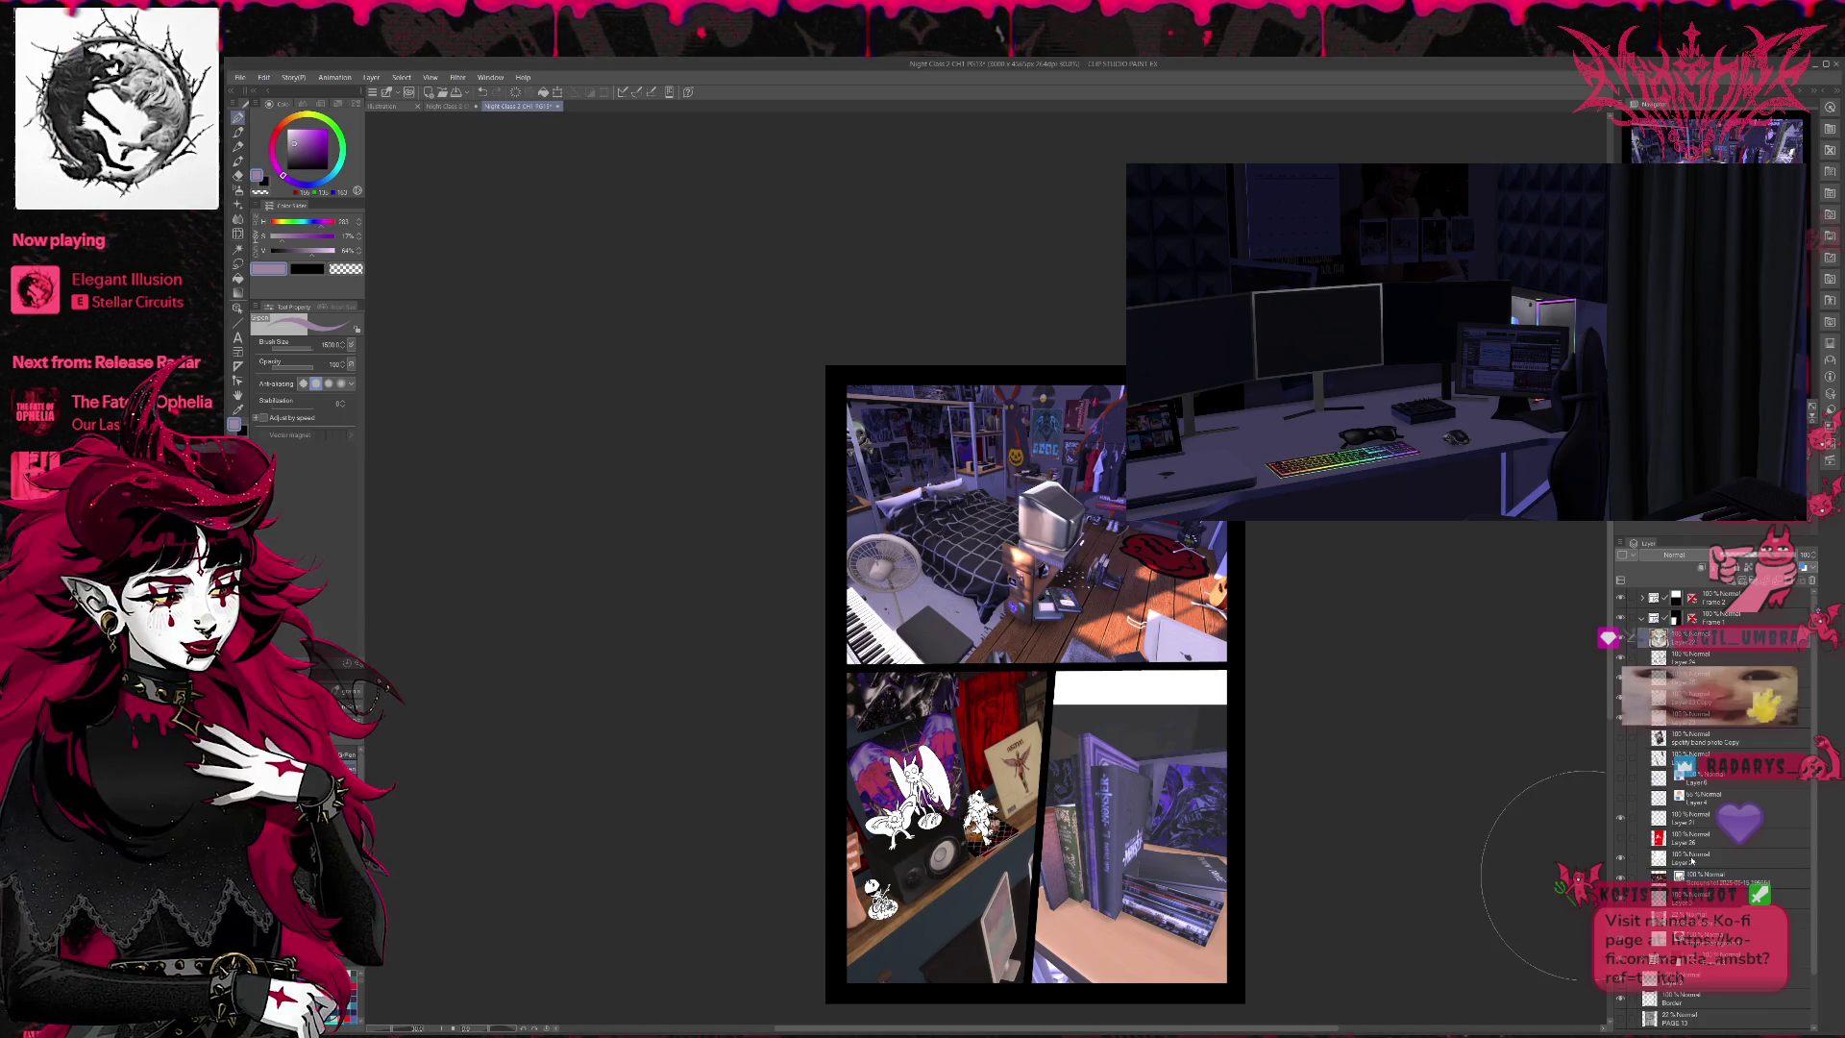
pyautogui.keyDown('shift'); pyautogui.click(1704, 855); pyautogui.keyUp('shift')
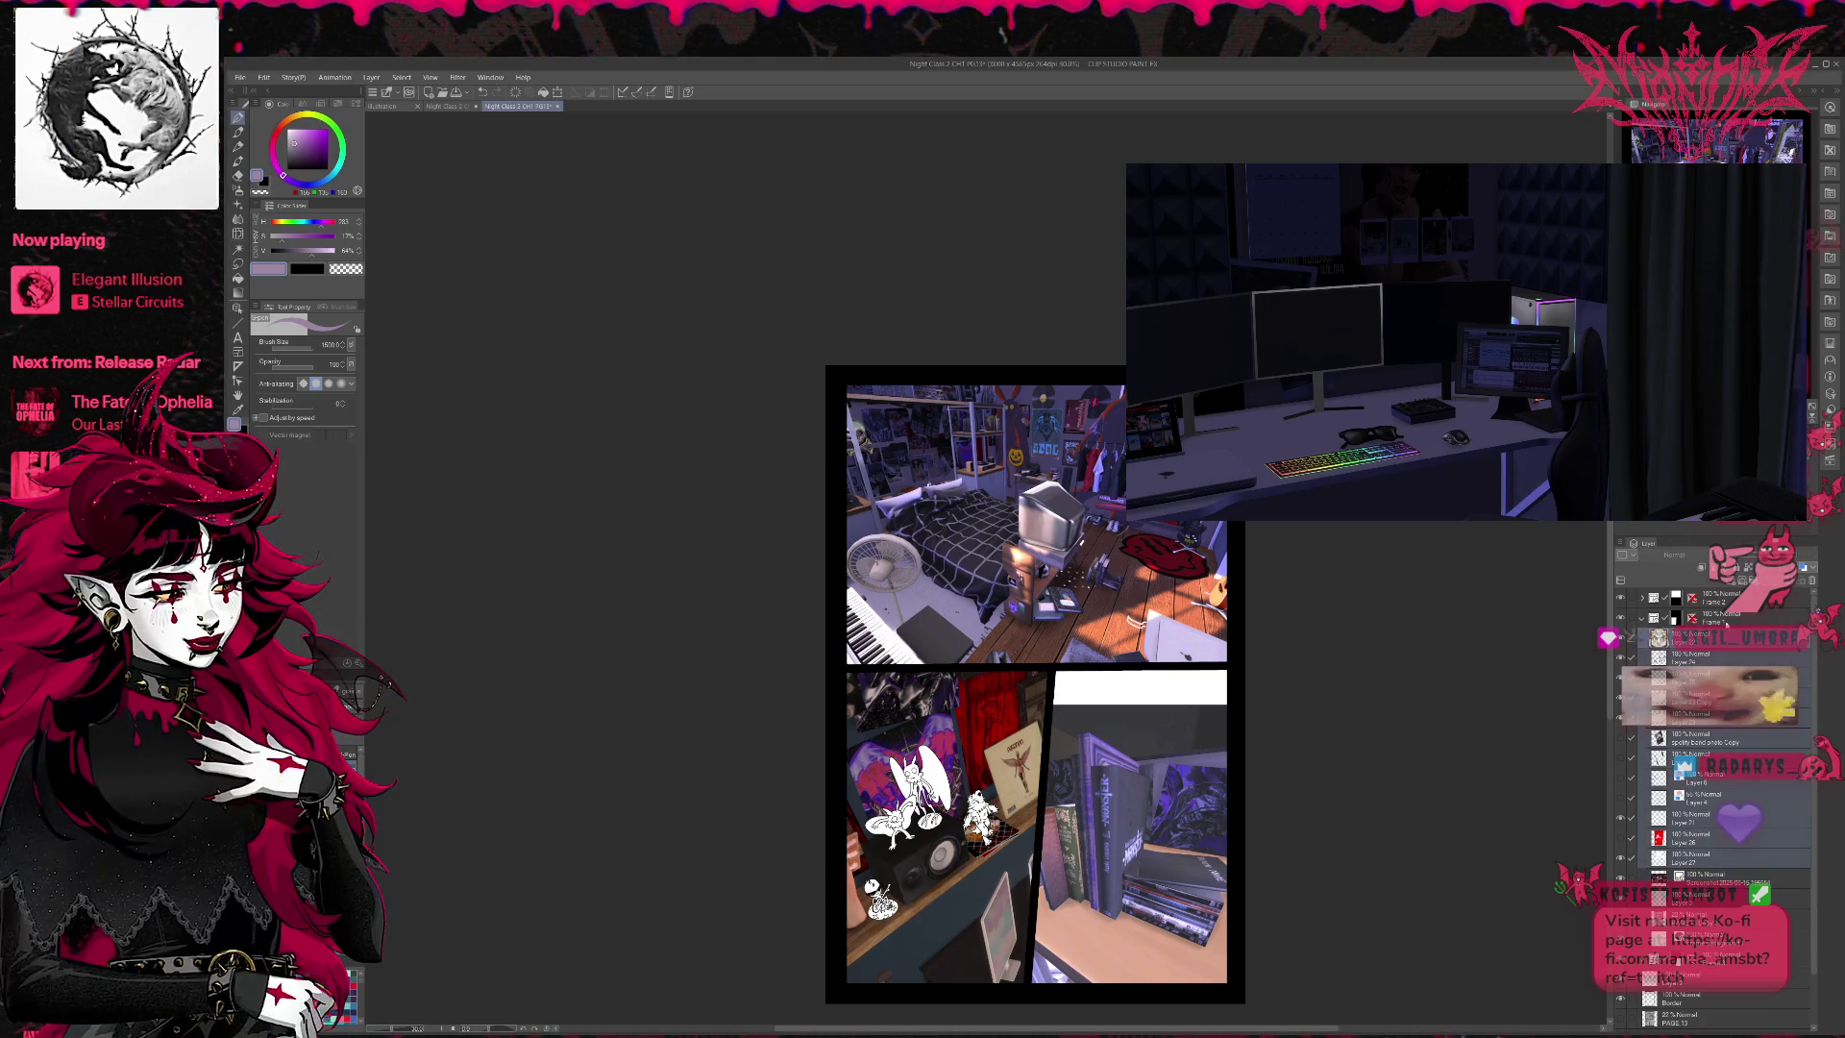
pyautogui.hotkey('ctrl', 'g')
pyautogui.click(1625, 642)
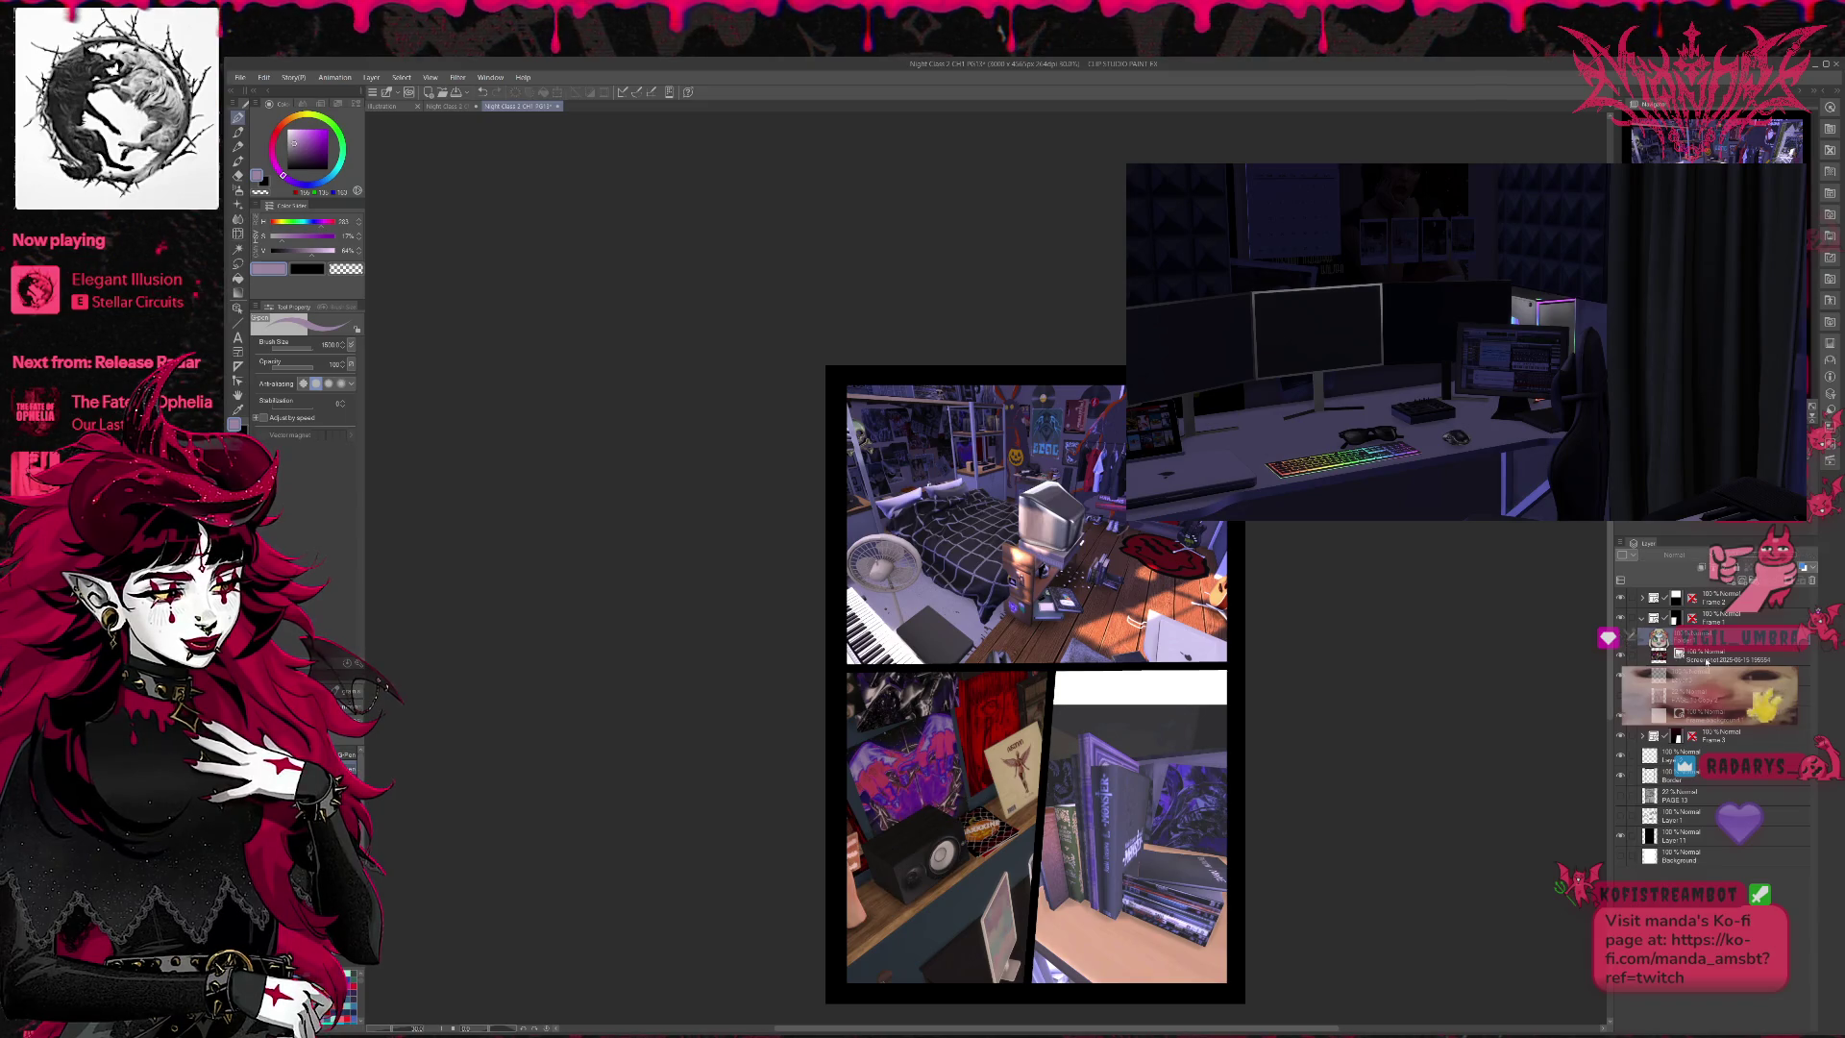
pyautogui.hotkey('ctrl', 'shift', 'n')
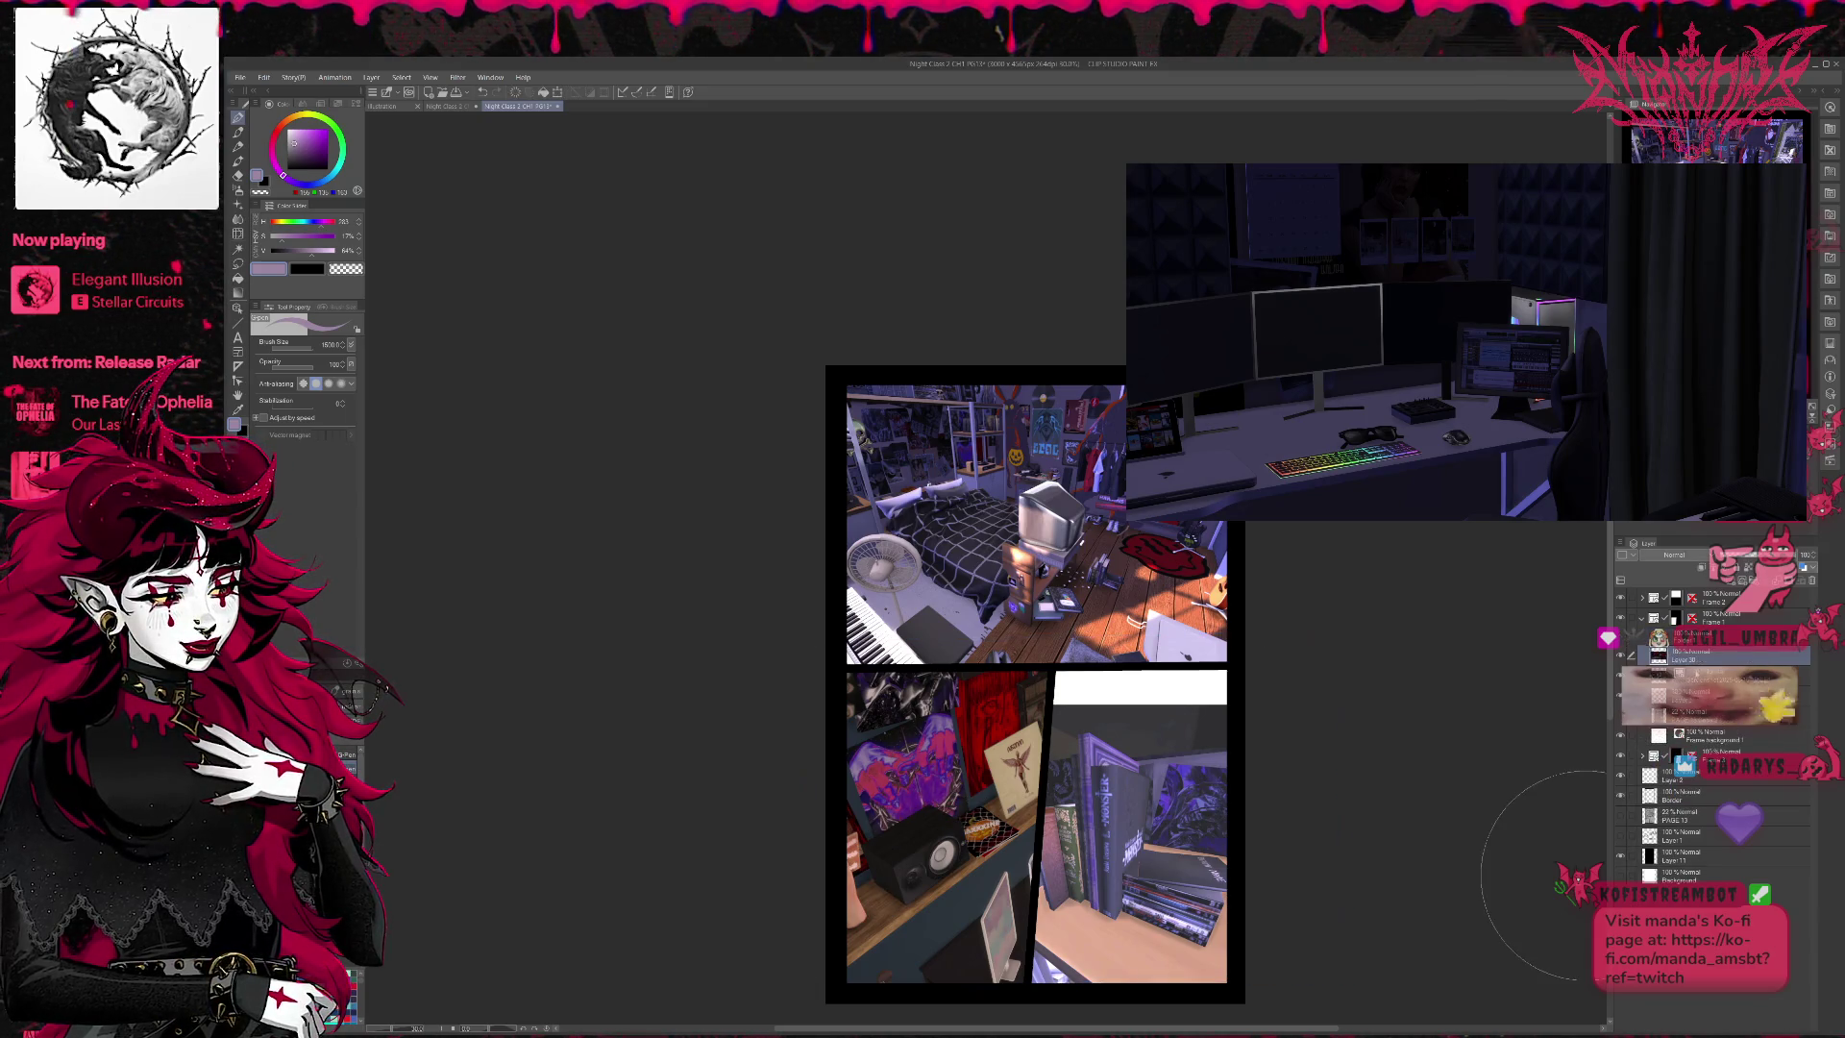
pyautogui.hotkey('ctrl', 't')
# - Scale and position the desk-and-monitors screenshot inside the lower-left panel, then save
pyautogui.moveTo(1095, 504); pyautogui.dragTo(1496, 713)
pyautogui.moveTo(1317, 658)
pyautogui.mouseDown()
pyautogui.moveTo(1089, 934)
pyautogui.moveTo(1049, 932)
pyautogui.moveTo(1137, 930)
pyautogui.mouseUp()
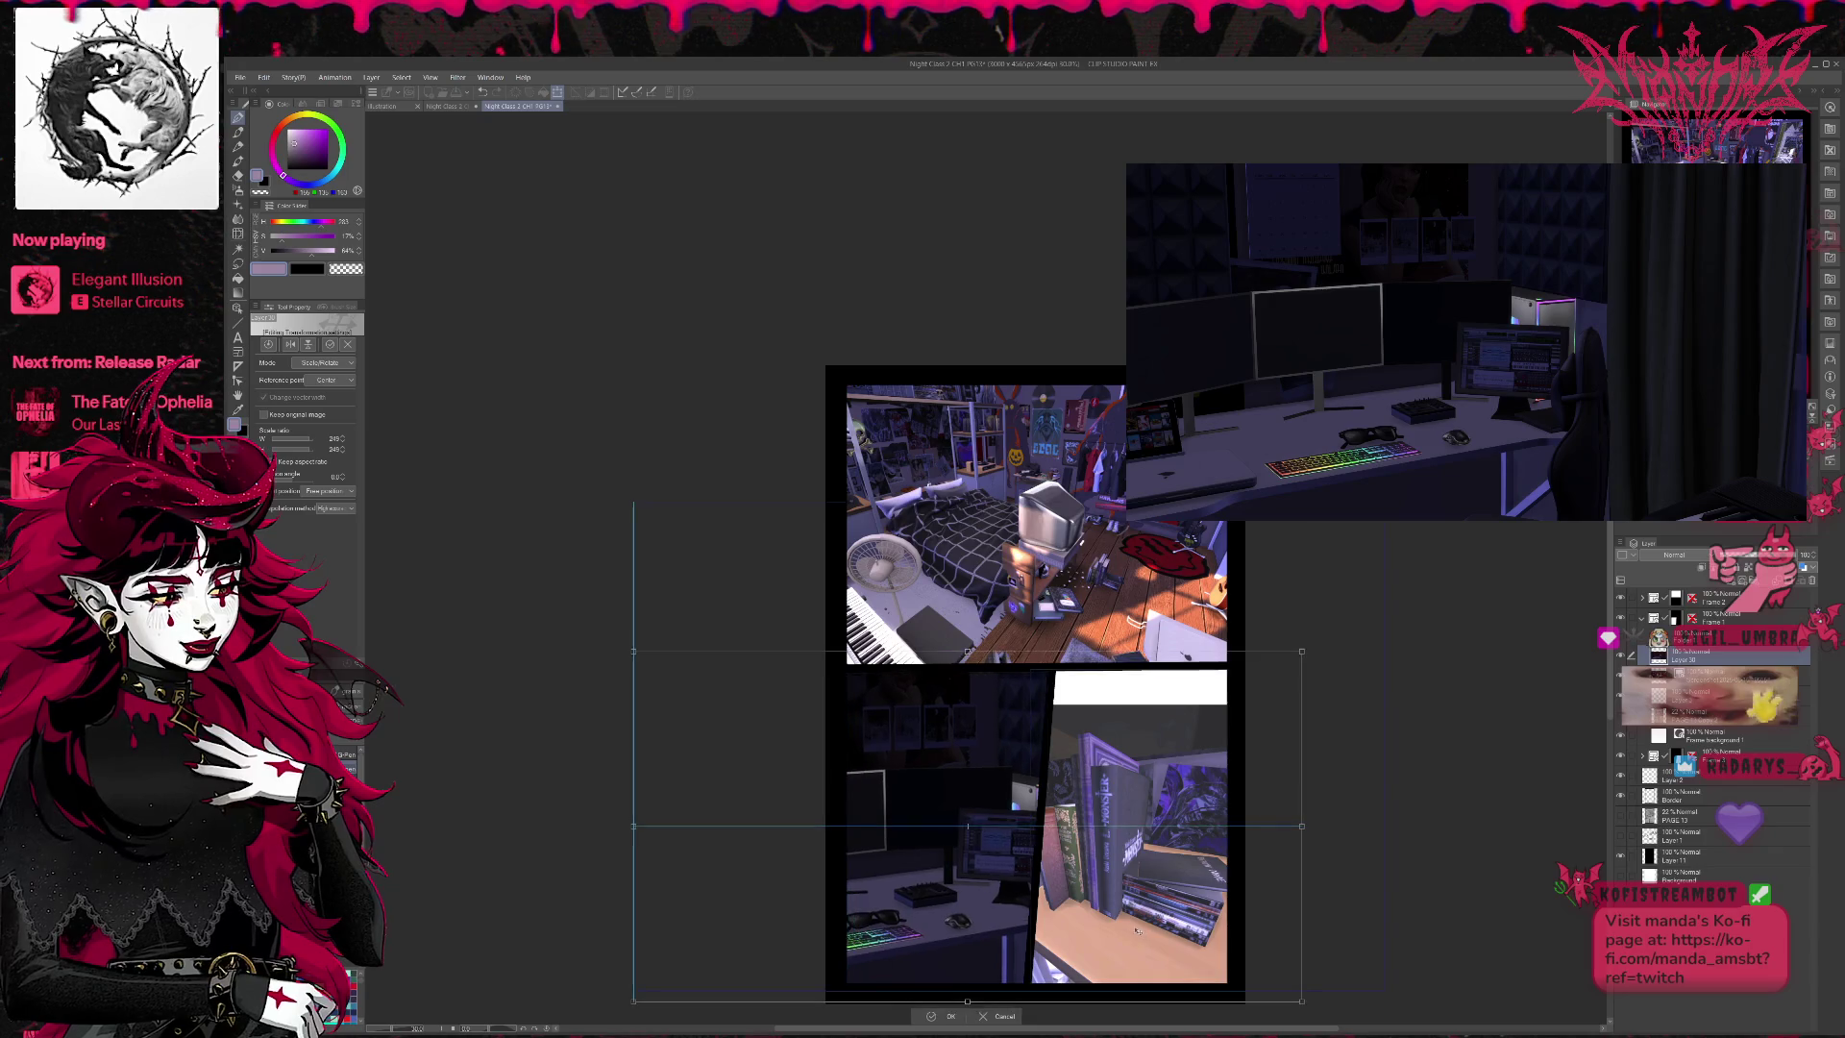
pyautogui.moveTo(1301, 650)
pyautogui.mouseDown()
pyautogui.moveTo(1244, 704)
pyautogui.moveTo(1243, 786)
pyautogui.mouseUp()
pyautogui.moveTo(1277, 682)
pyautogui.mouseDown()
pyautogui.moveTo(1330, 638)
pyautogui.moveTo(1291, 652)
pyautogui.mouseUp()
pyautogui.moveTo(1130, 732)
pyautogui.mouseDown()
pyautogui.moveTo(1137, 717)
pyautogui.moveTo(1066, 725)
pyautogui.mouseUp()
pyautogui.moveTo(1227, 642); pyautogui.dragTo(1161, 678)
pyautogui.moveTo(1088, 729); pyautogui.dragTo(1163, 726)
pyautogui.moveTo(659, 997); pyautogui.dragTo(613, 1017)
pyautogui.moveTo(948, 951); pyautogui.dragTo(963, 947)
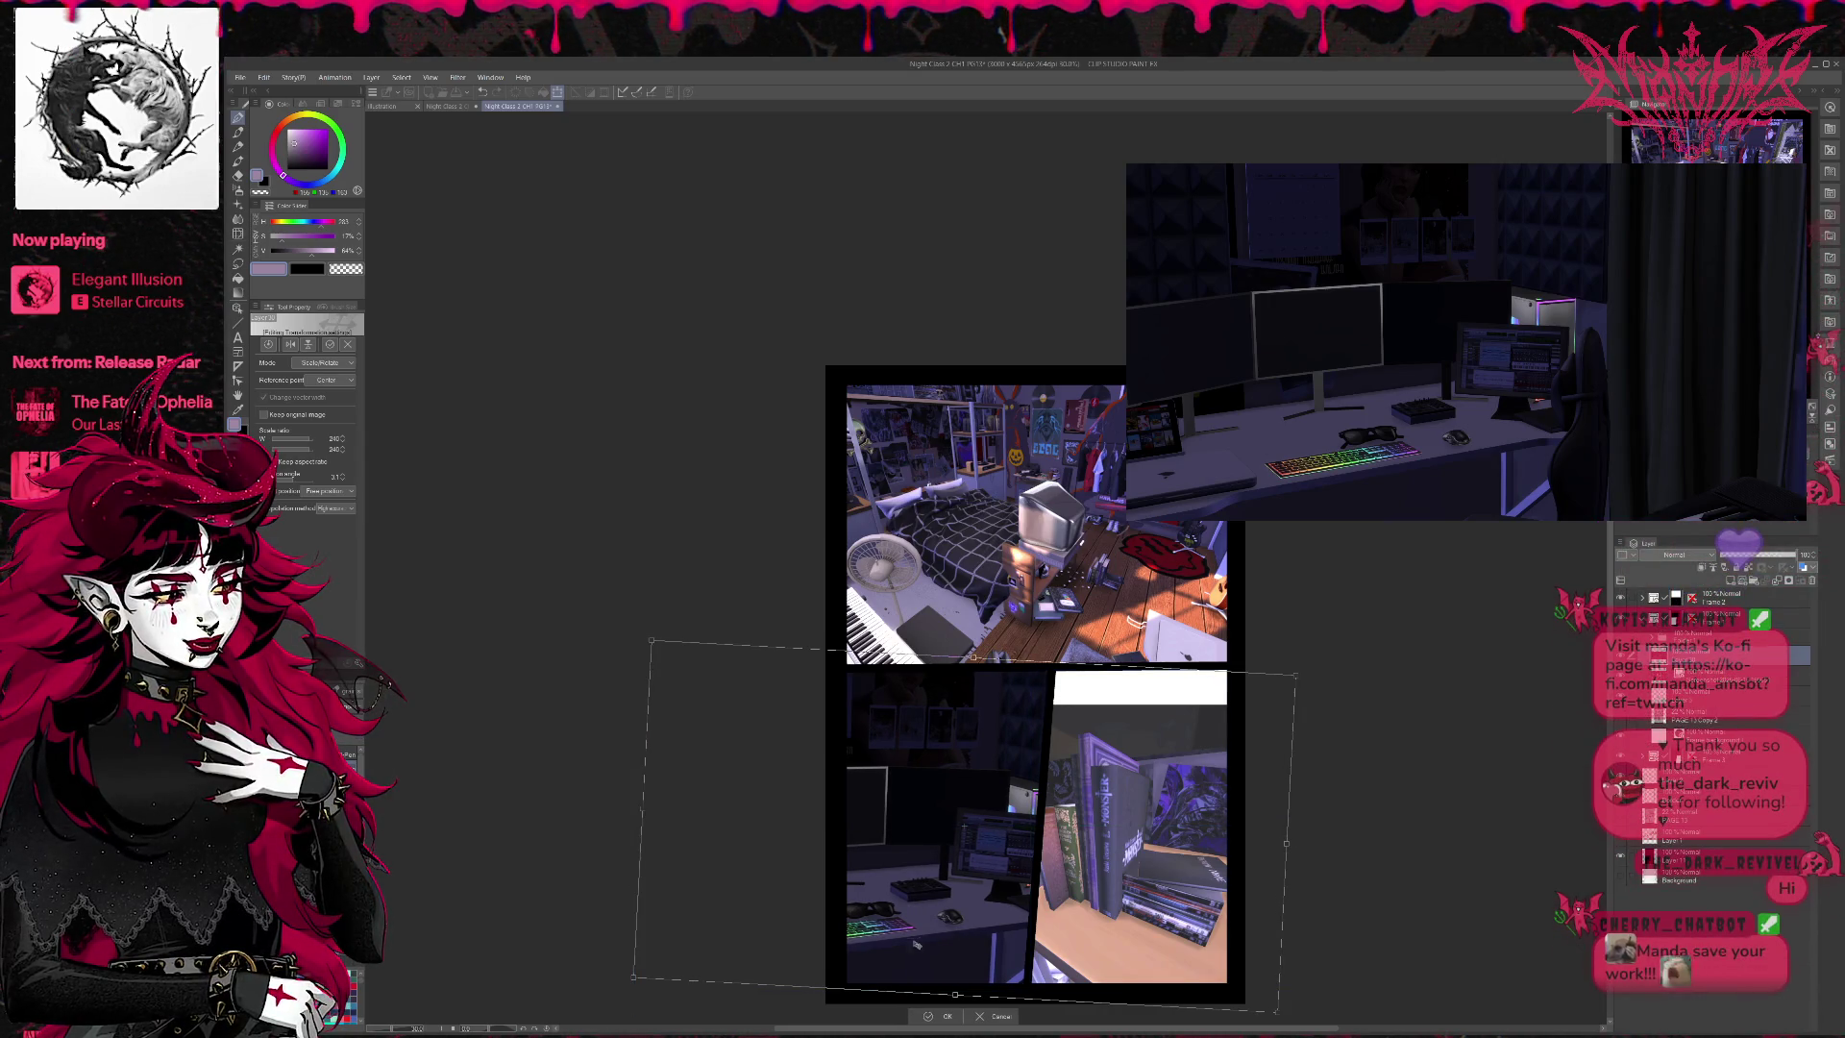
pyautogui.click(944, 1016)
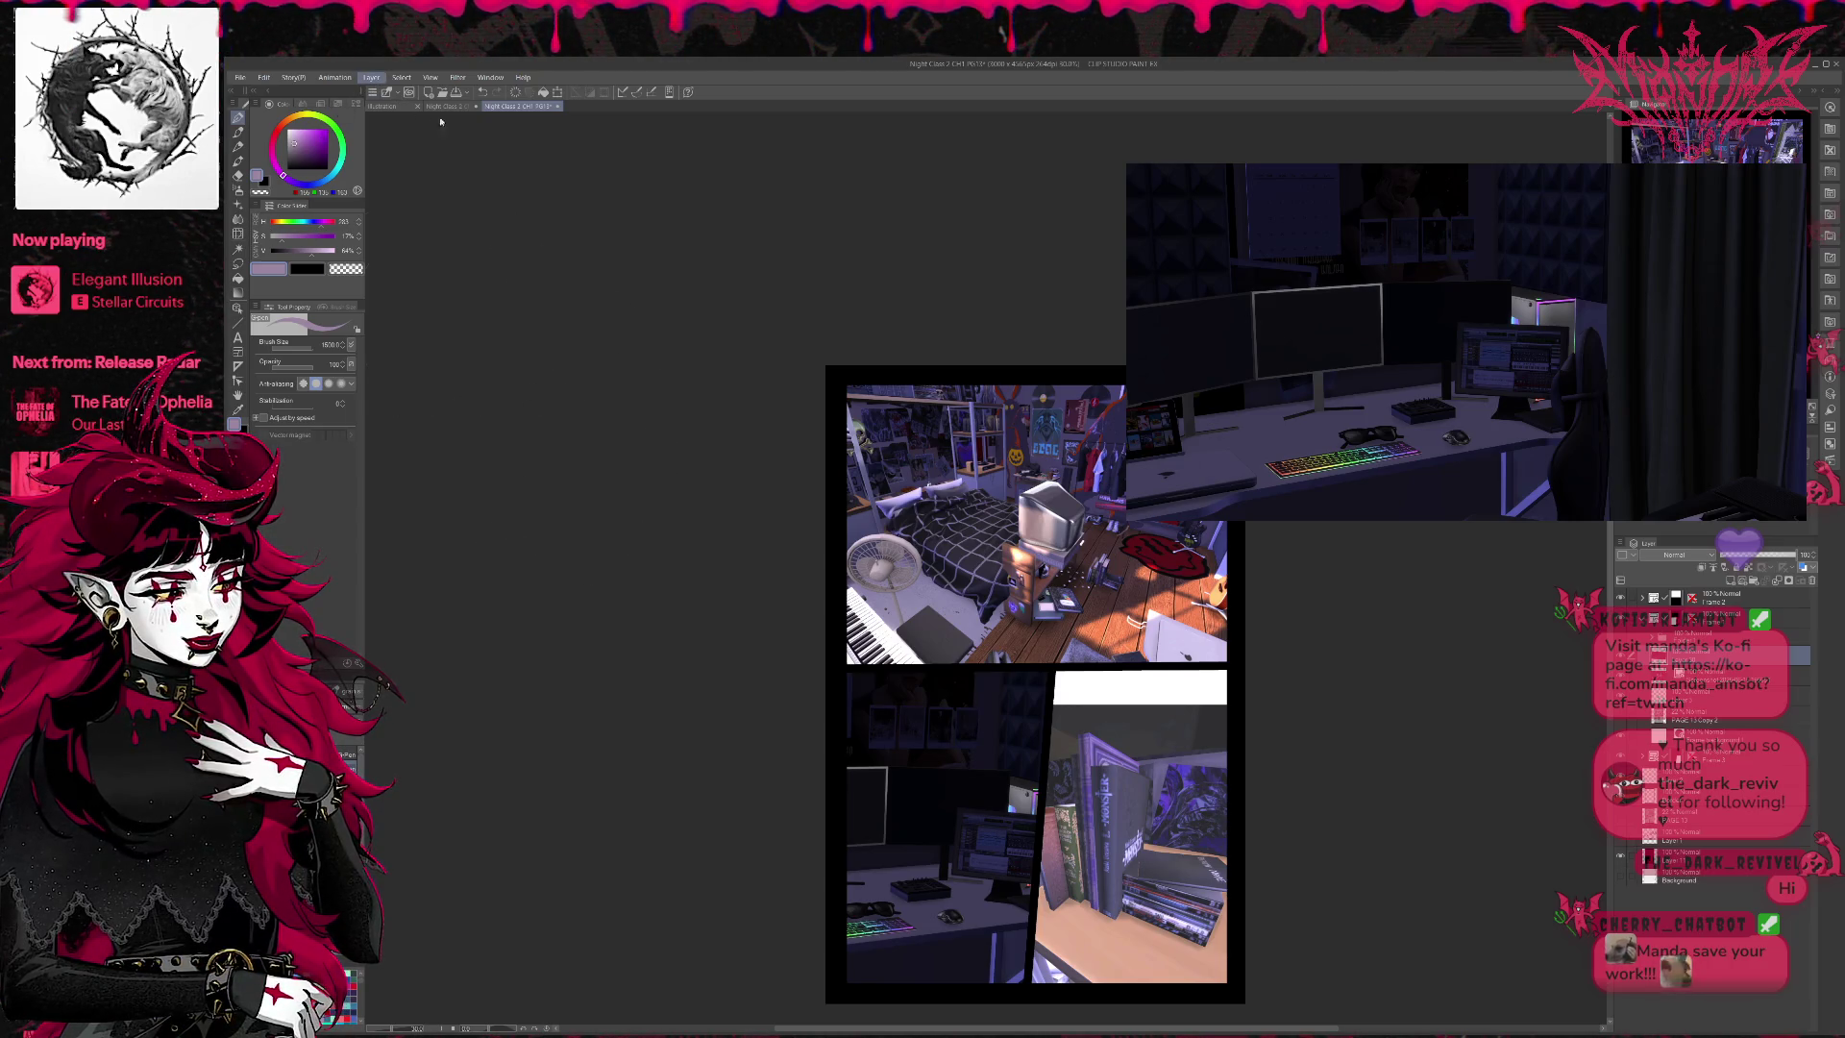
pyautogui.hotkey('ctrl', 's')
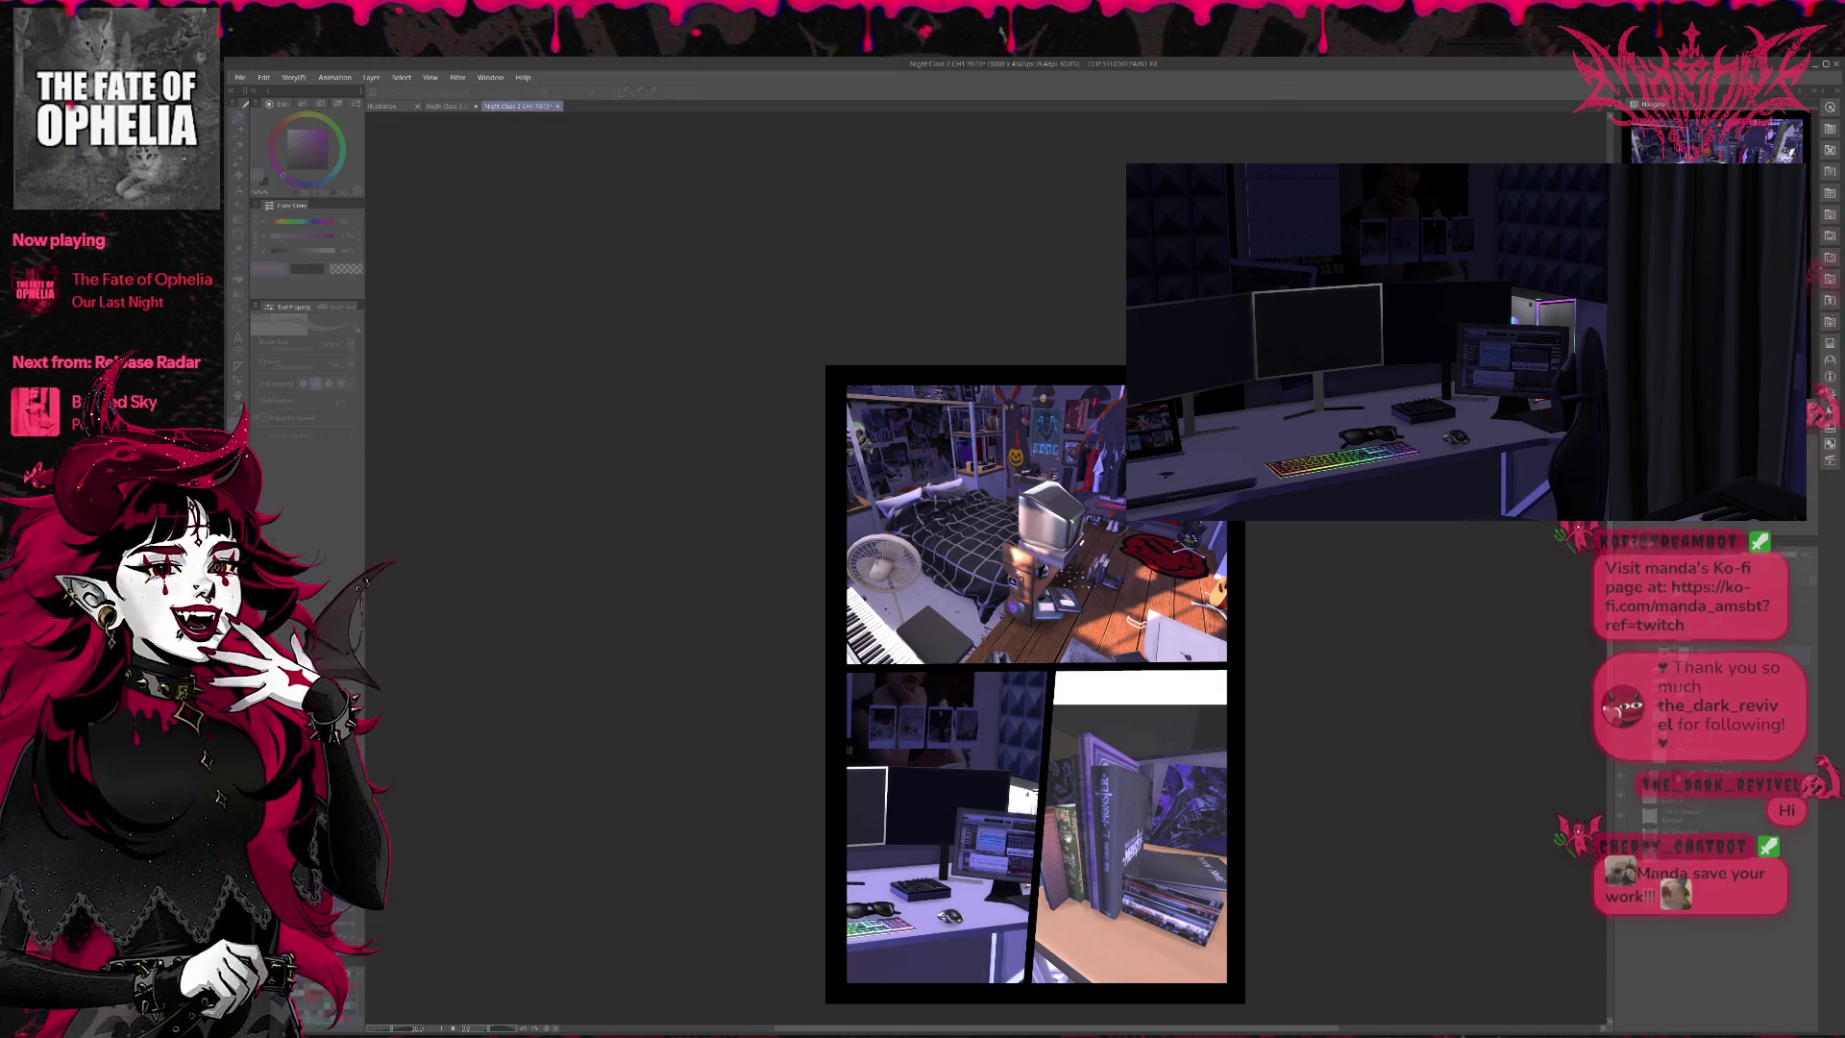
# - Shift the slanted divider between the lower panels slightly right on the frame border layer
pyautogui.click(603, 789)
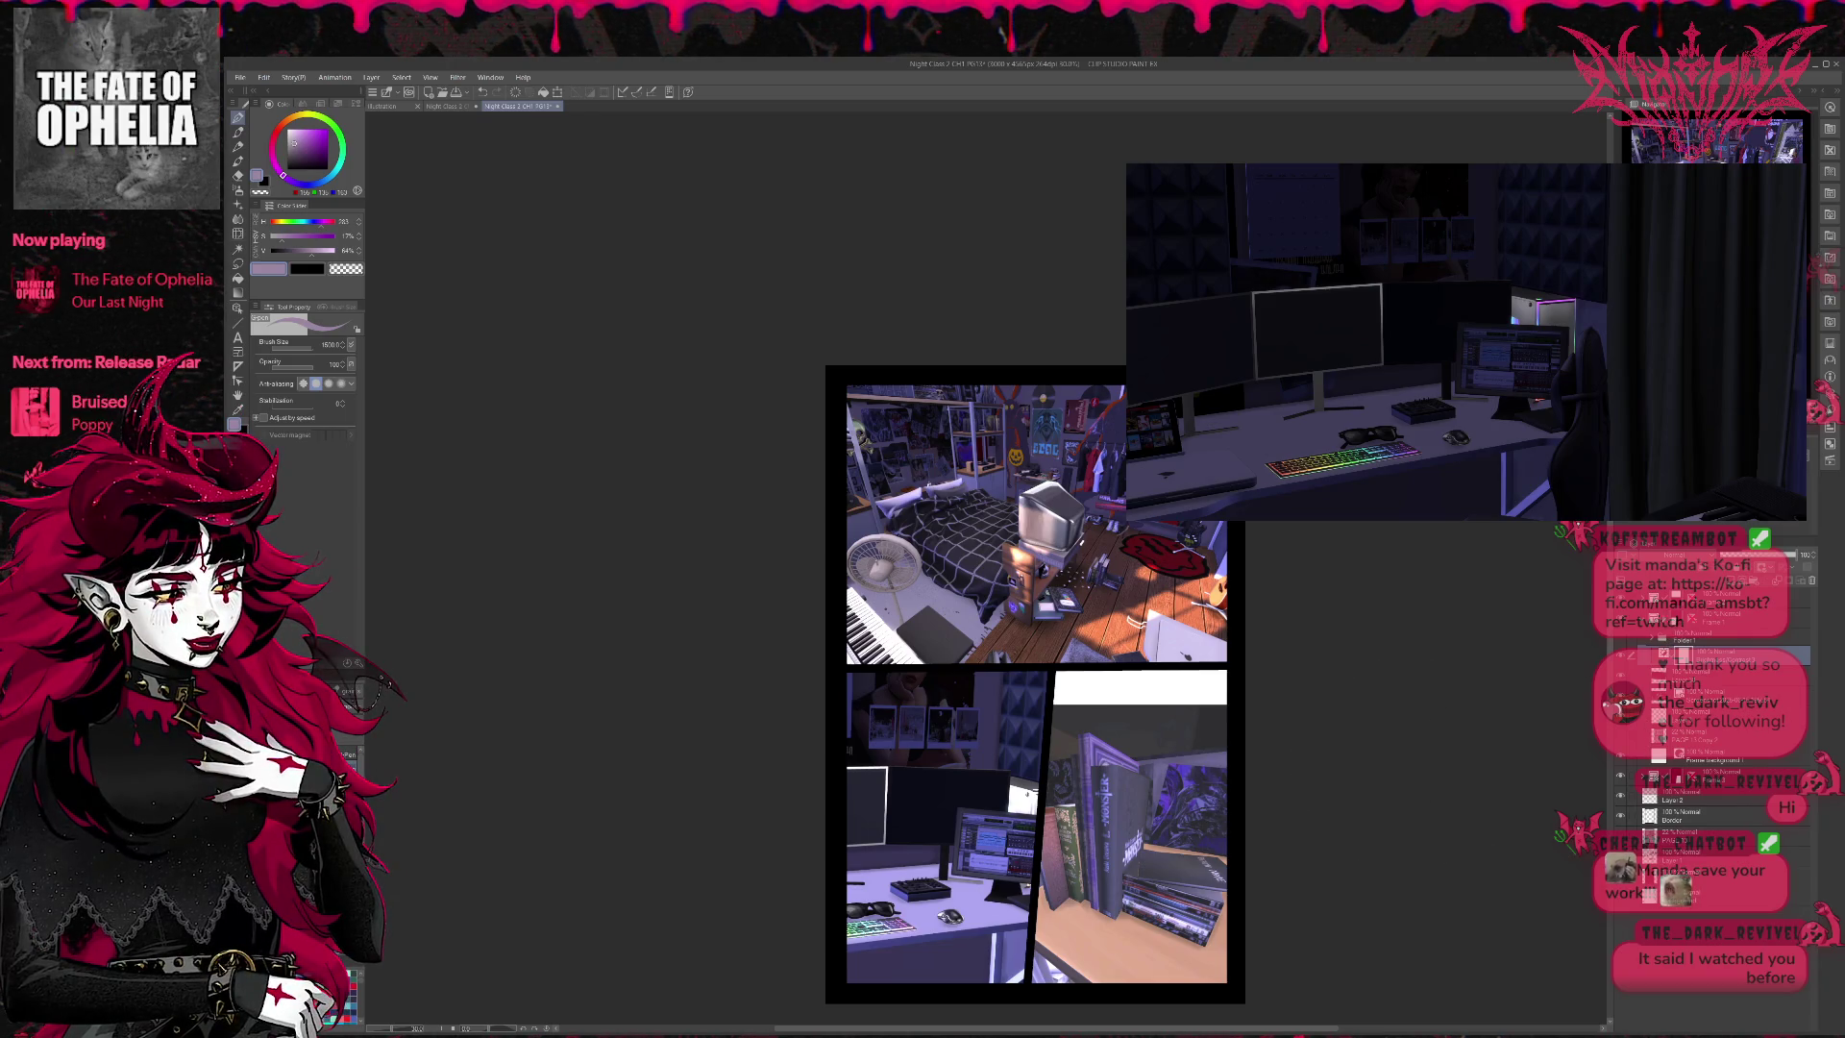
pyautogui.click(1729, 617)
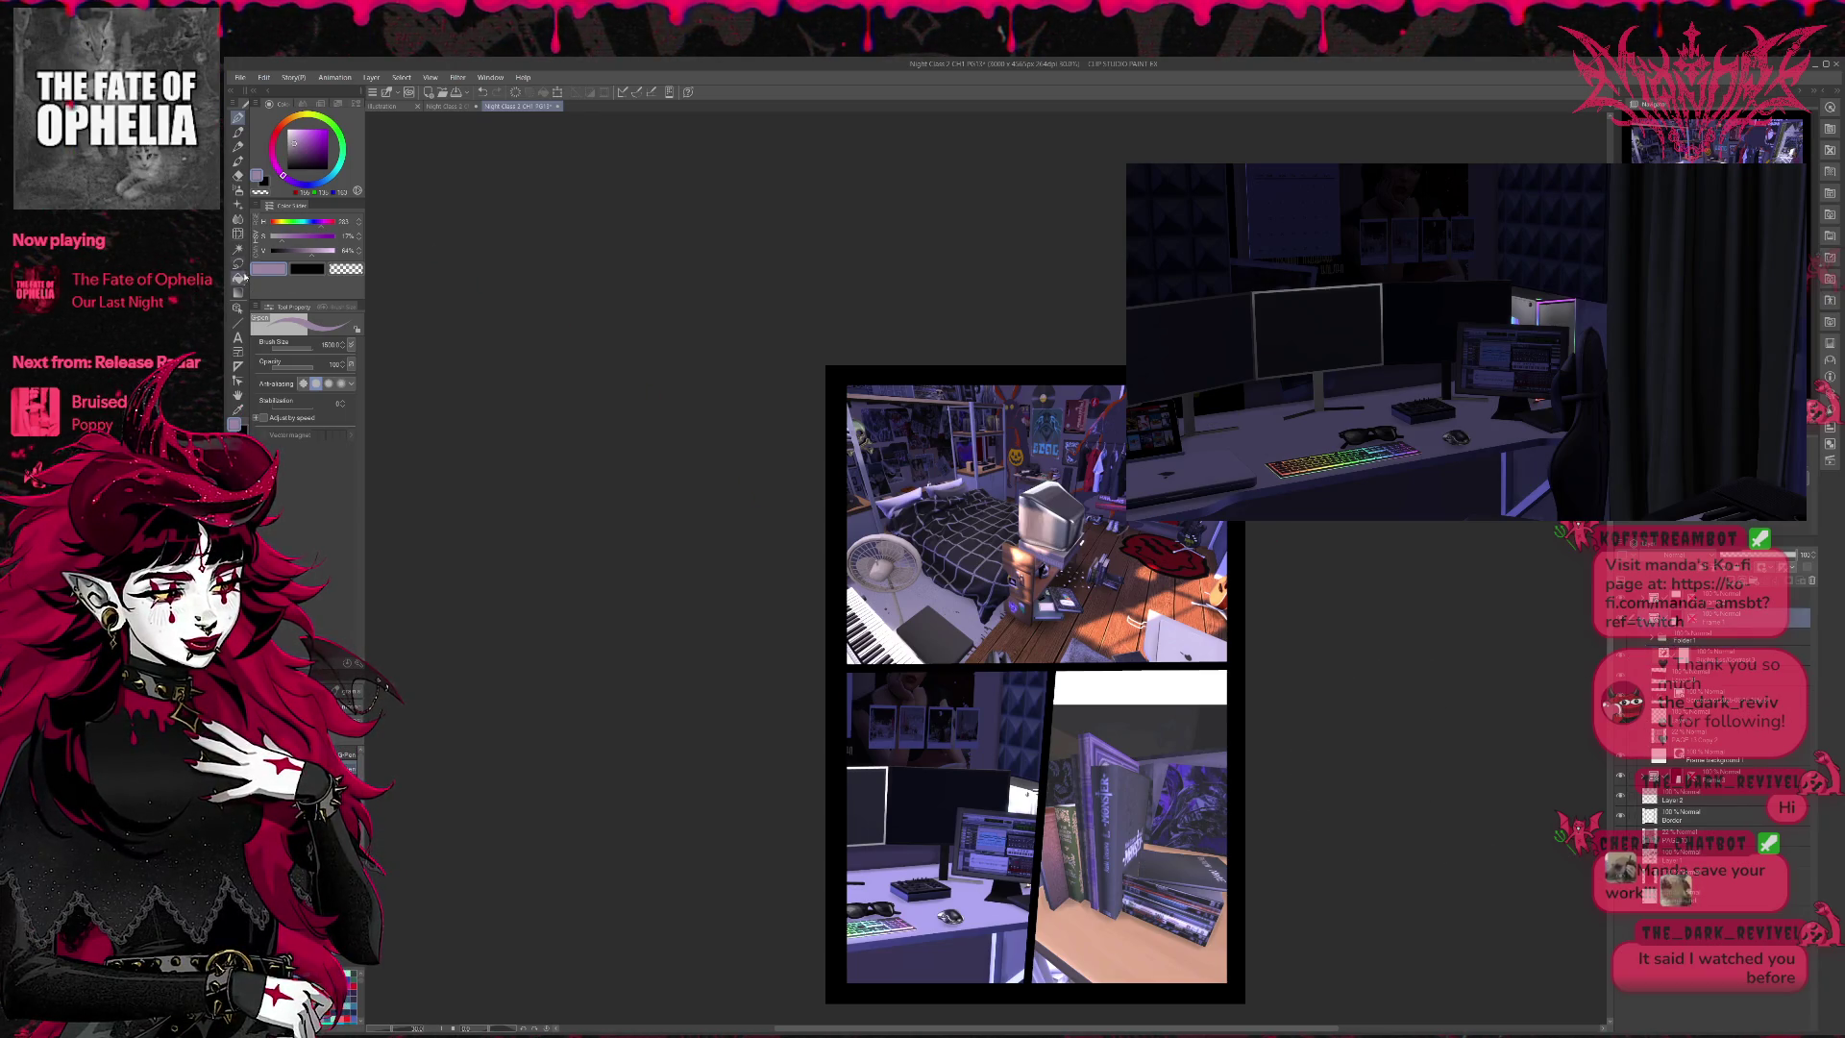
pyautogui.click(238, 308)
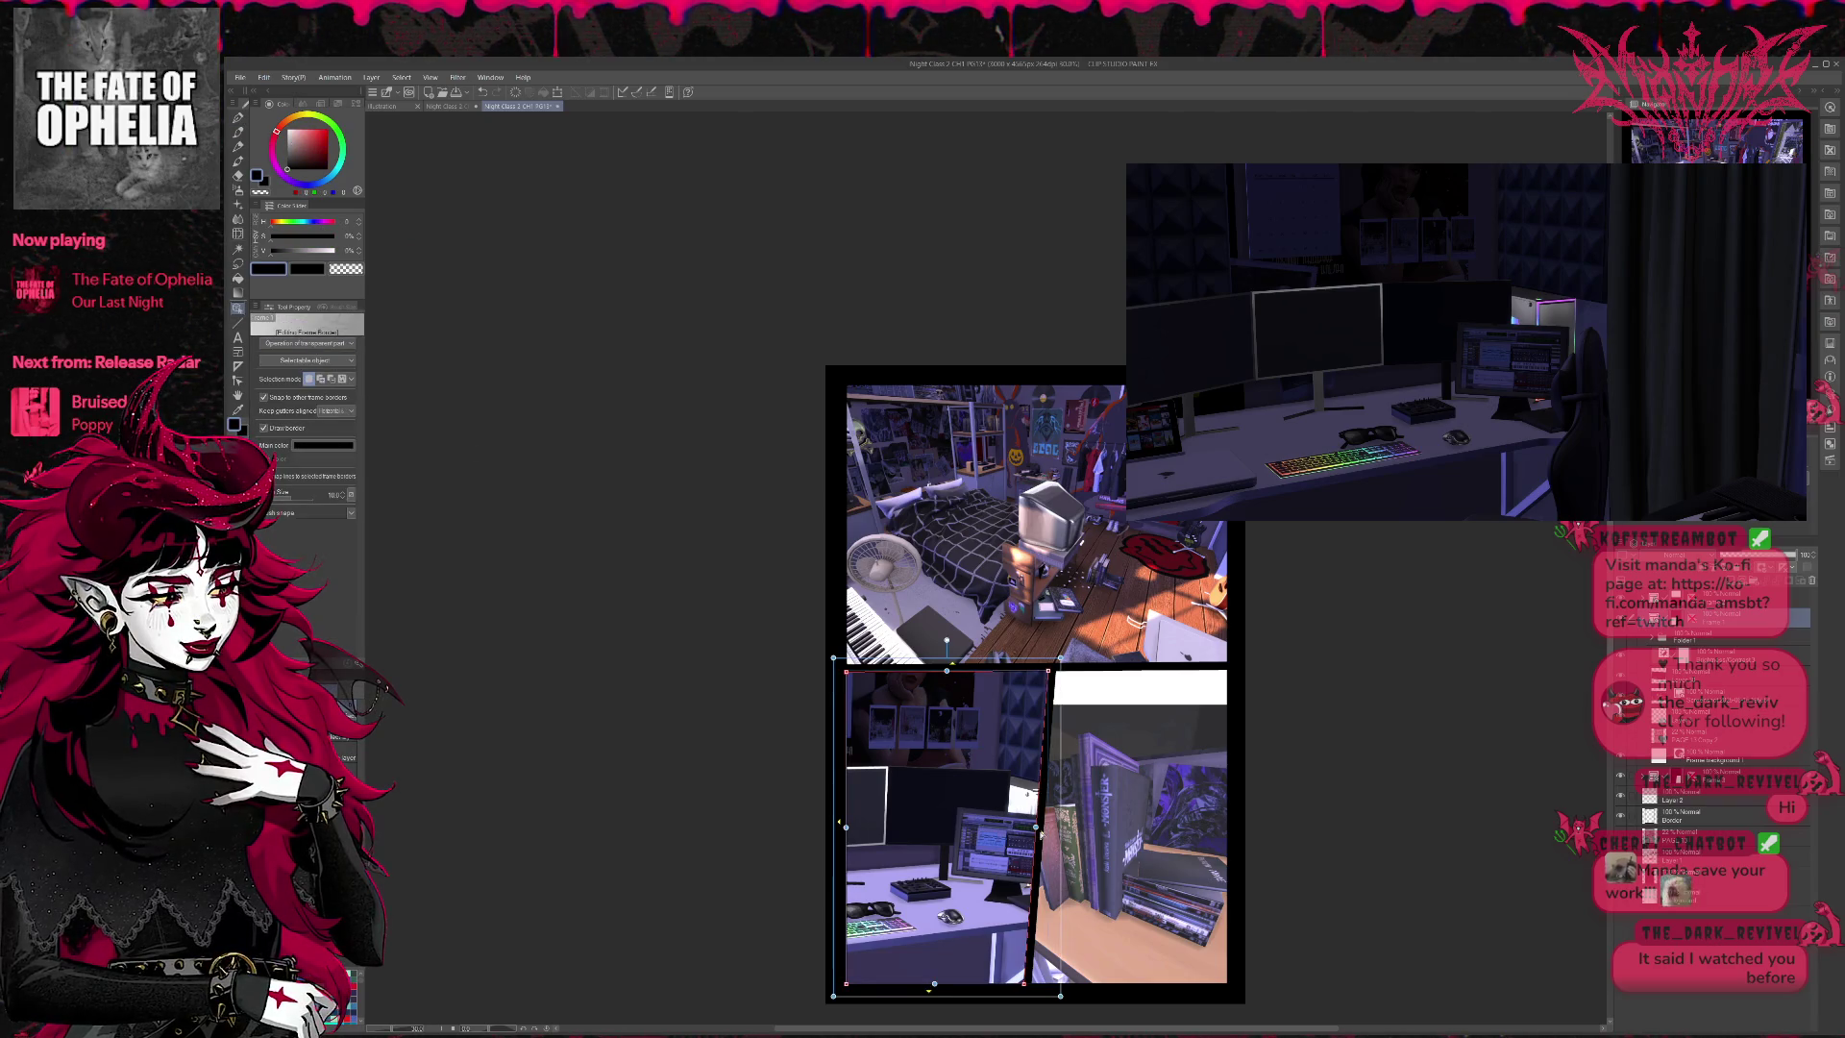
pyautogui.moveTo(1036, 826); pyautogui.dragTo(1050, 829)
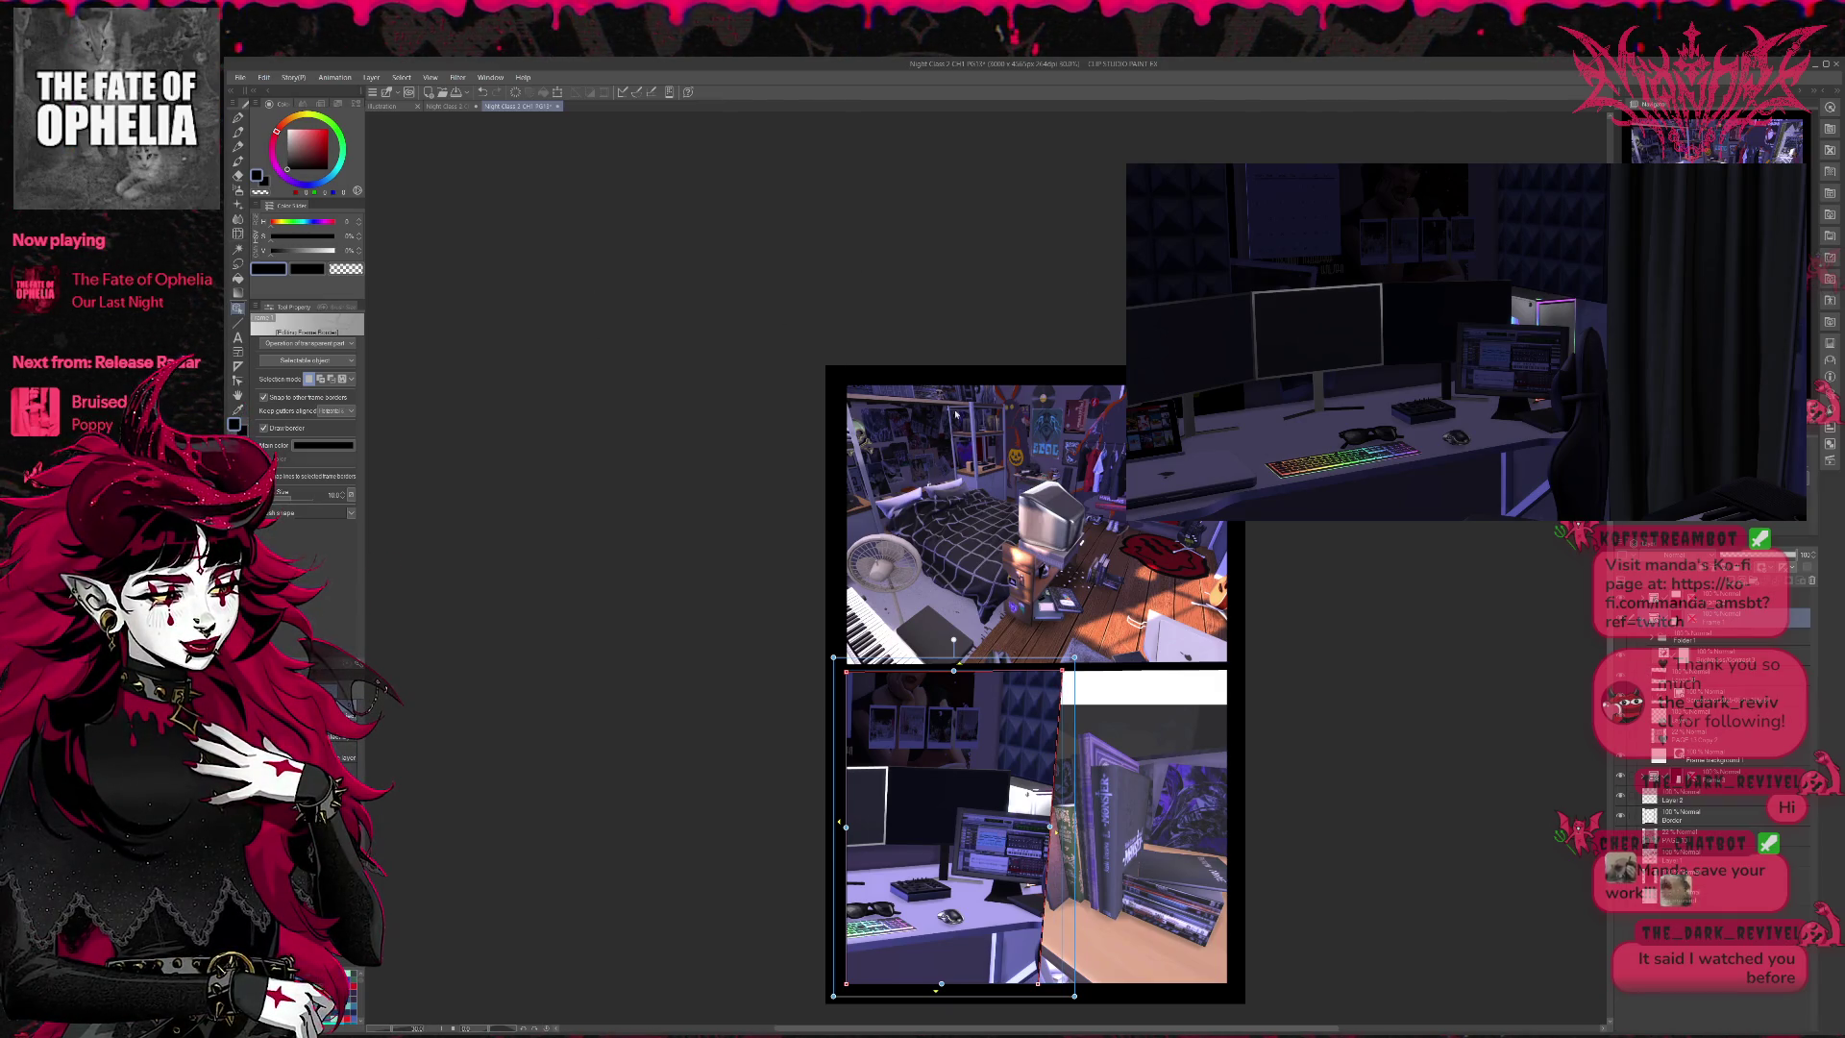
pyautogui.click(1718, 641)
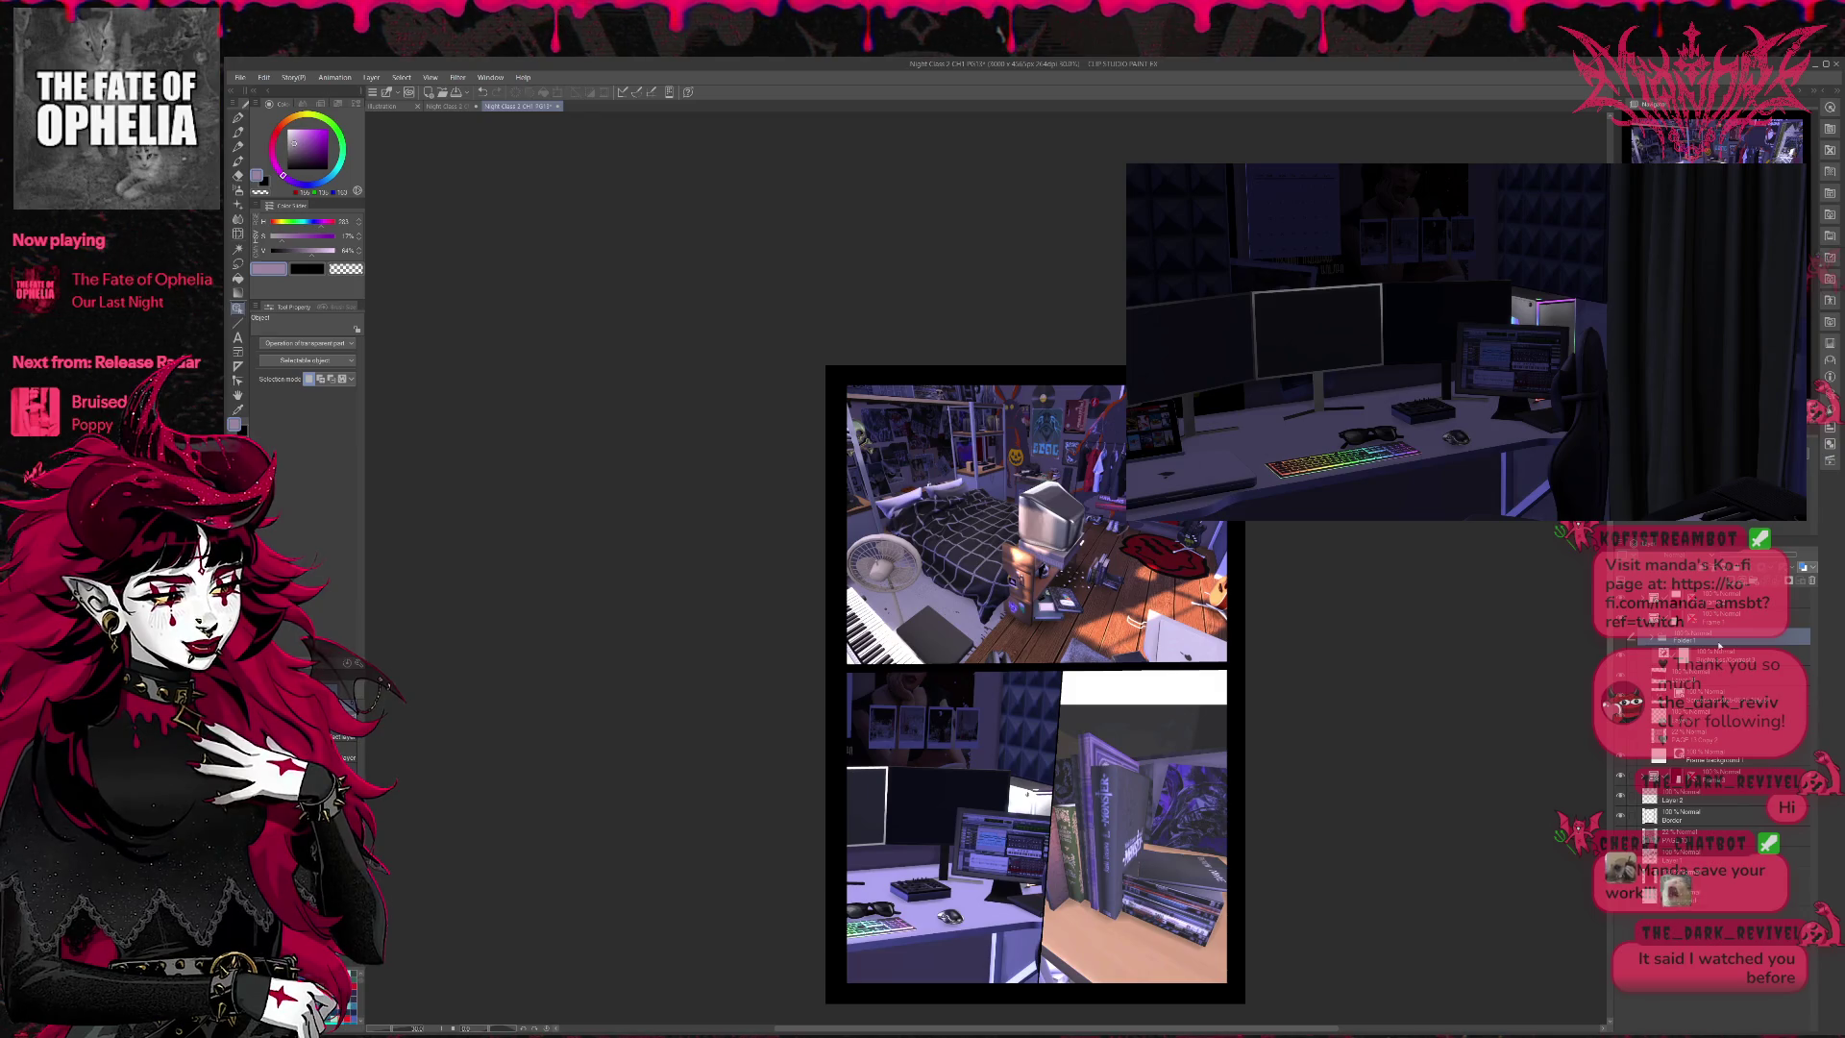
pyautogui.click(1723, 618)
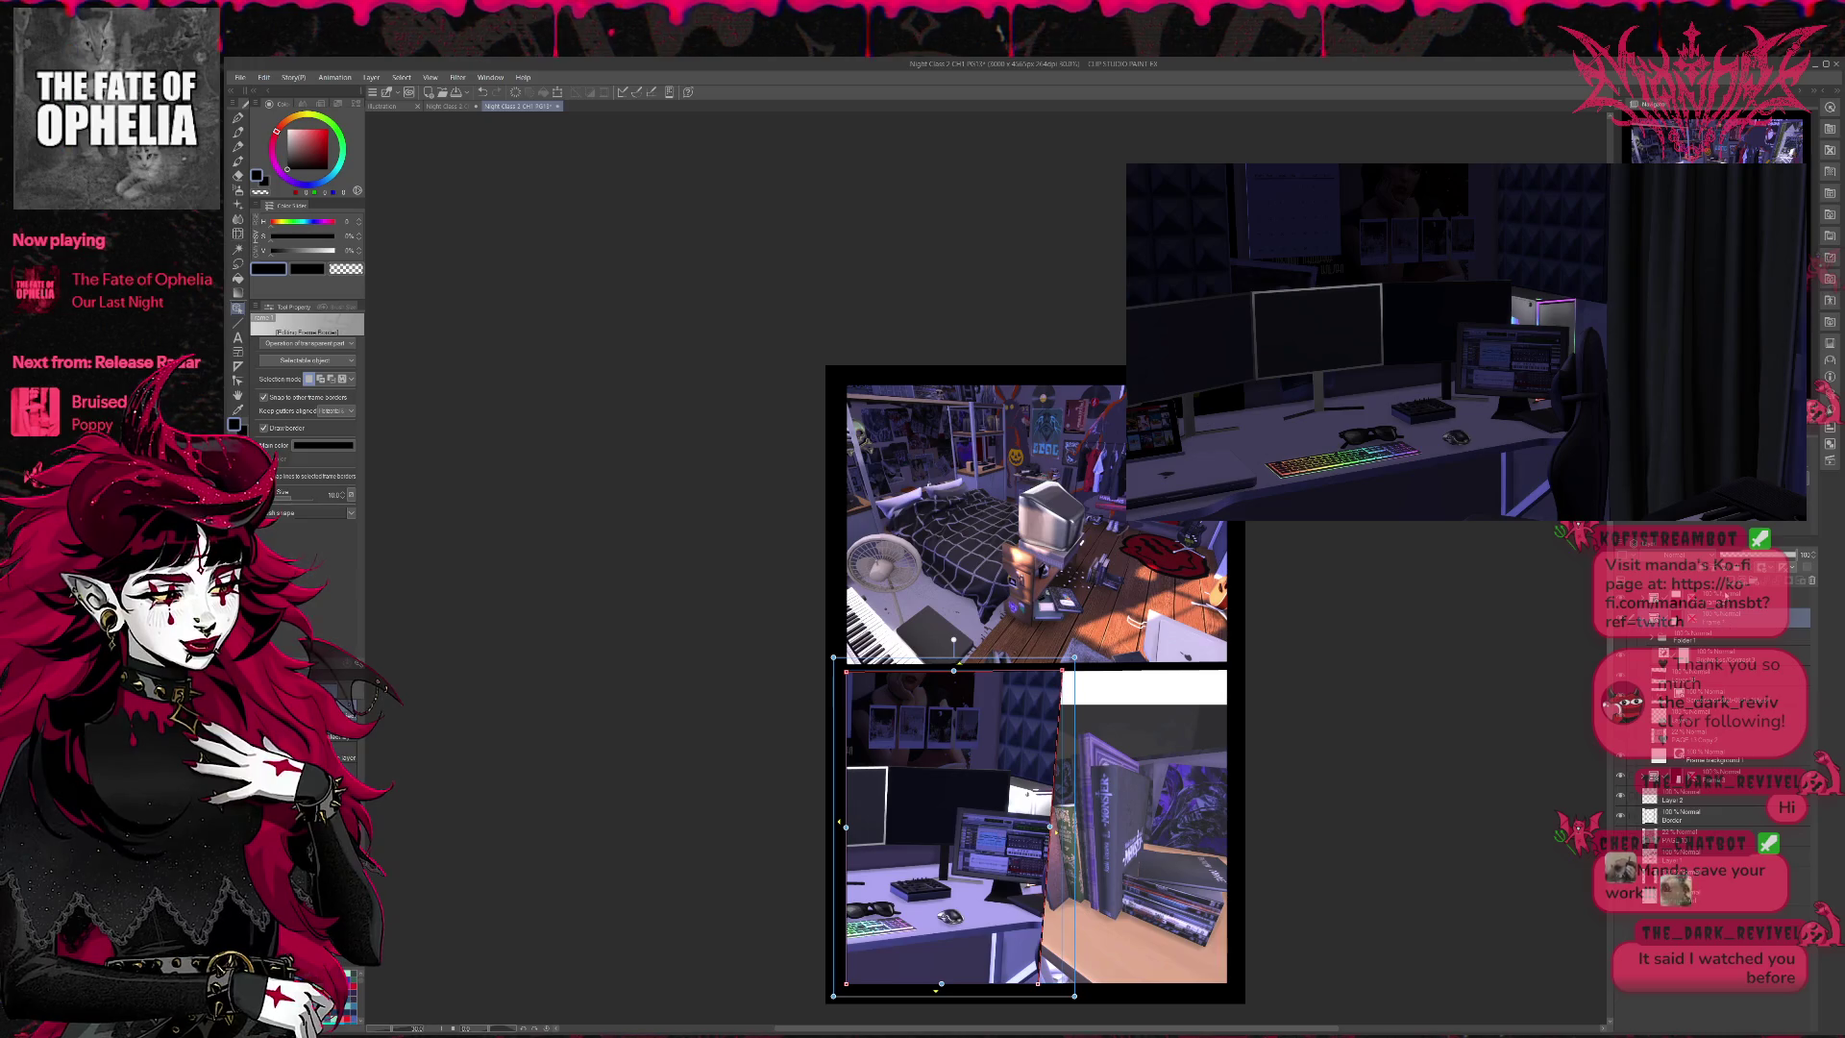
# - Draw a thick black straight line along the lower panels' gutter on a new layer
pyautogui.press('u')
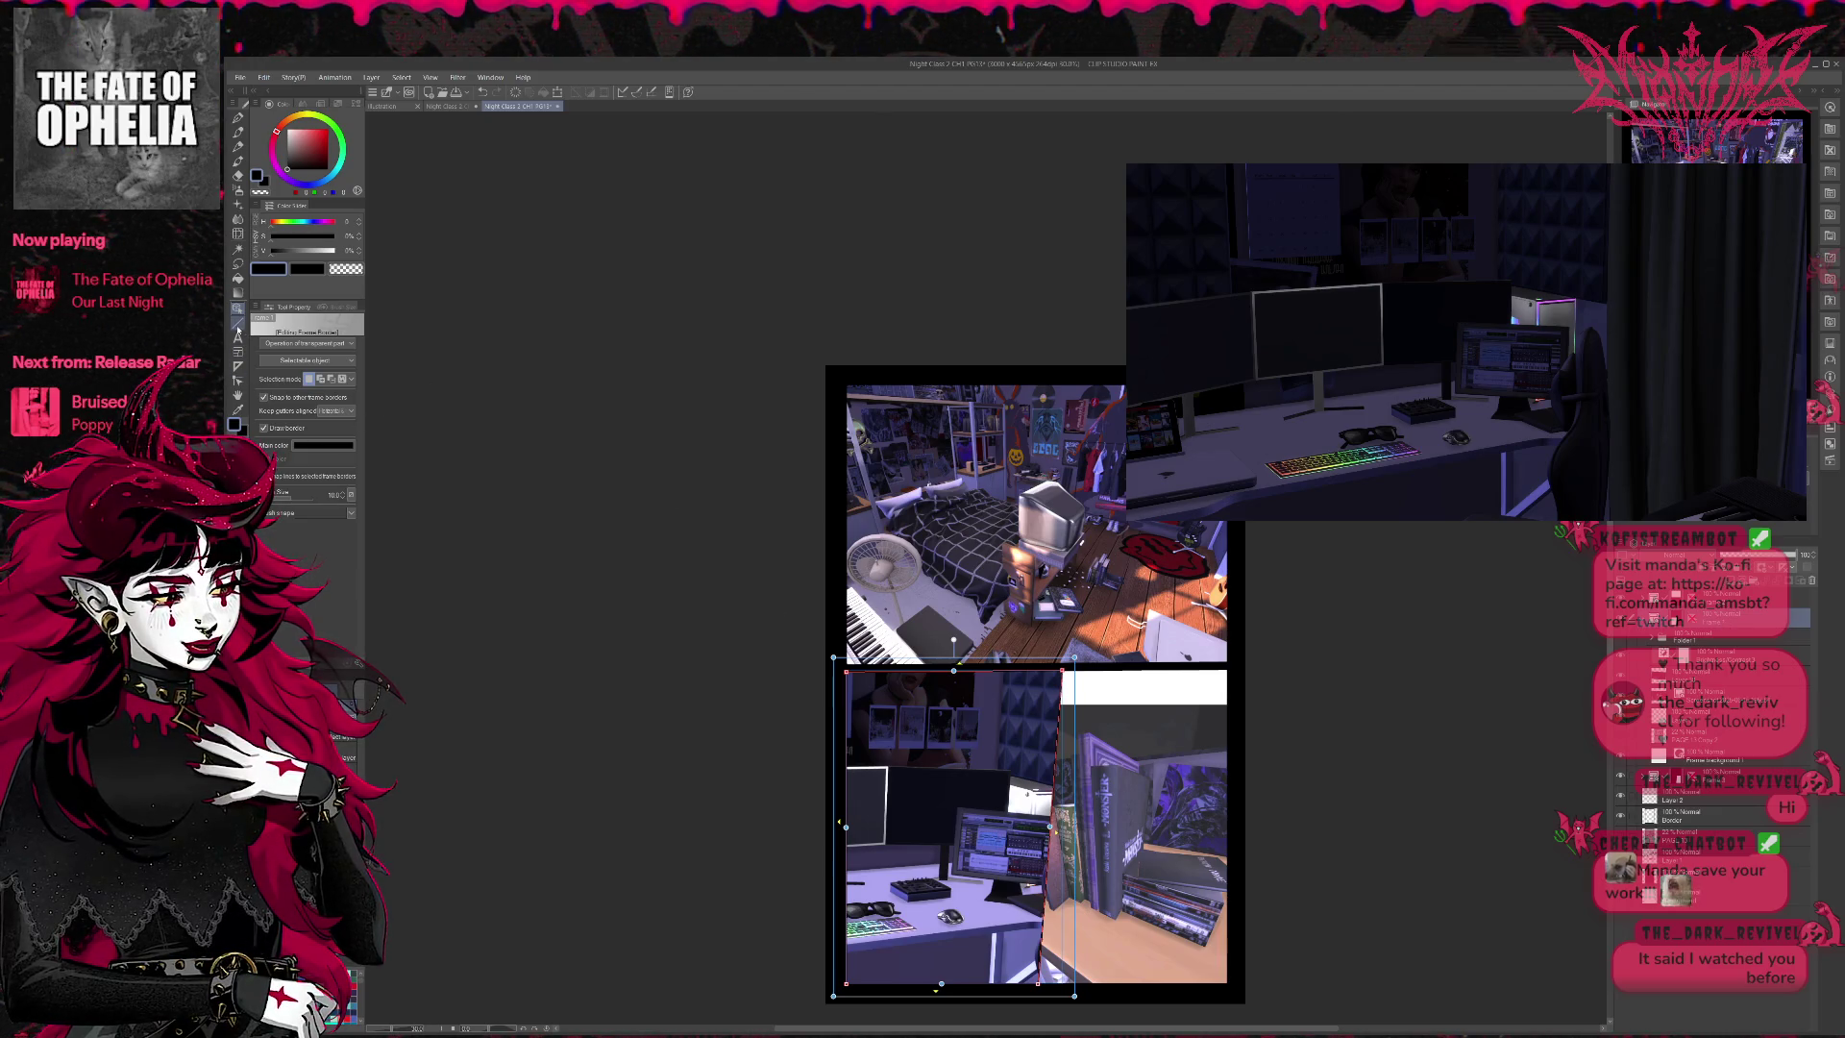
pyautogui.press('x')
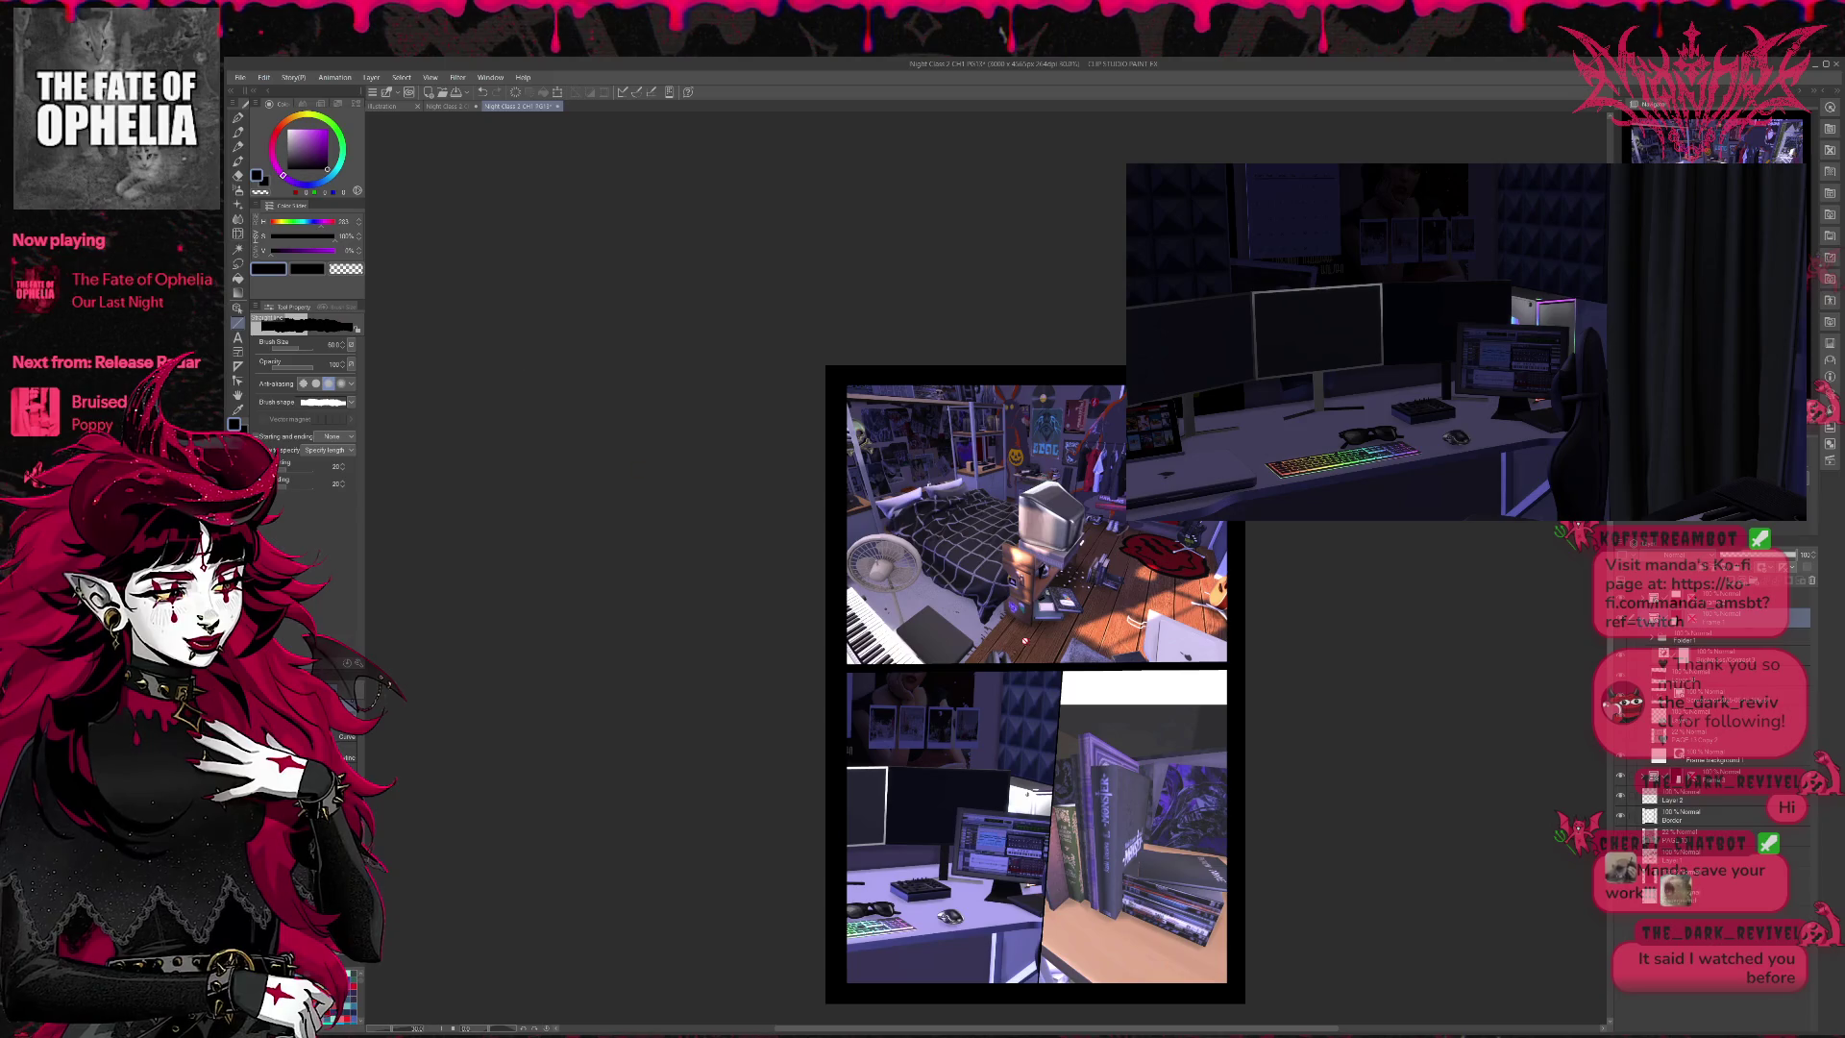
pyautogui.click(1803, 567)
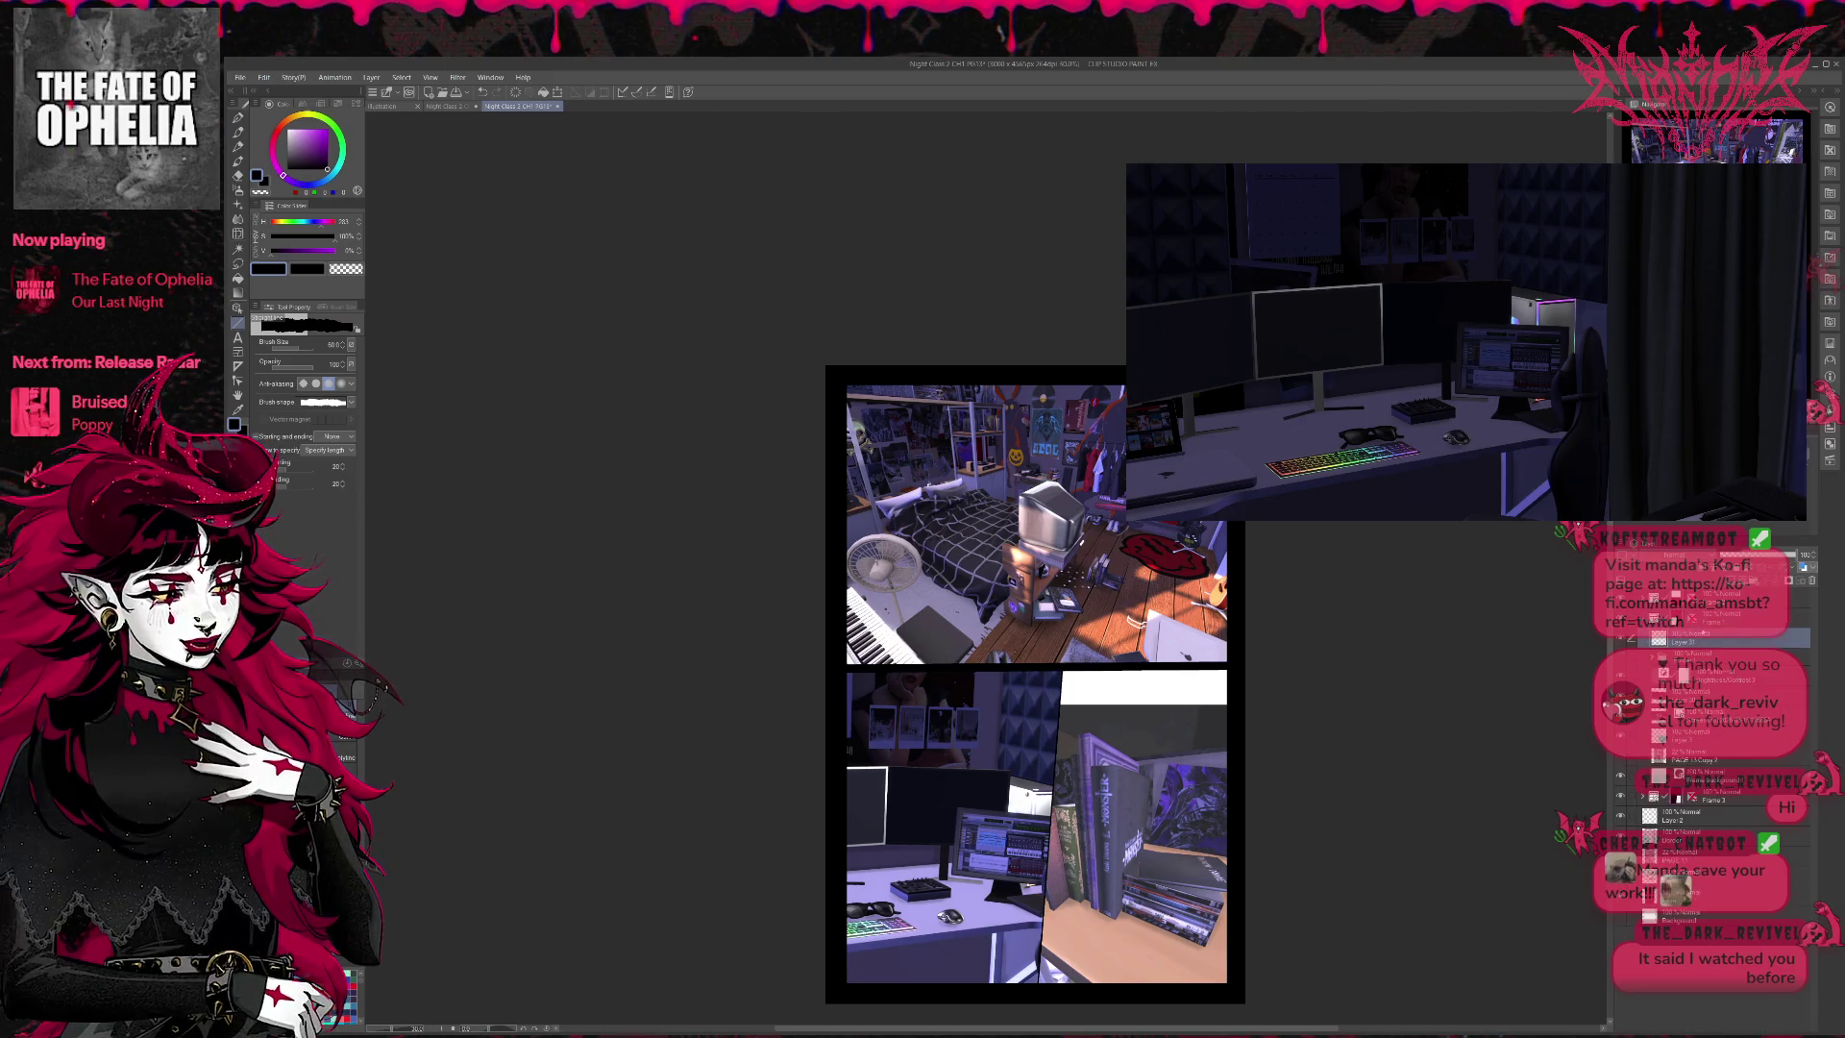
pyautogui.hotkey('ctrl', ']')
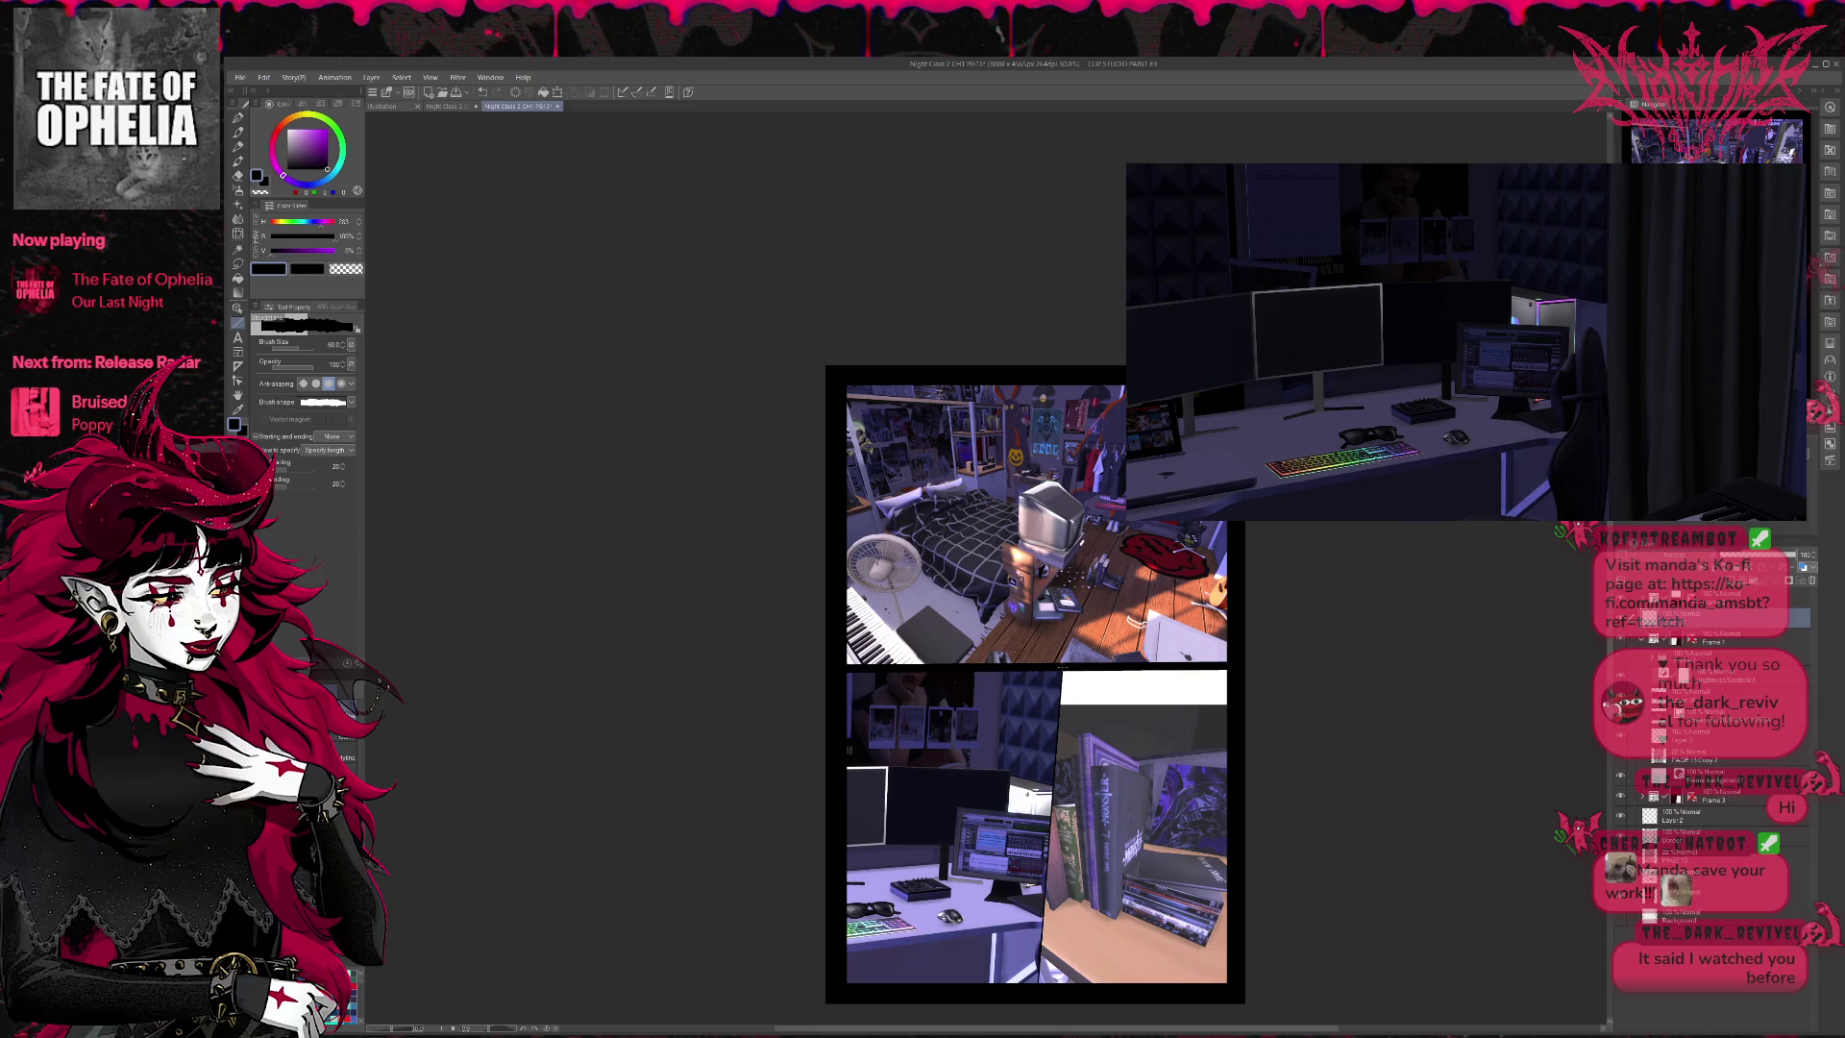
pyautogui.moveTo(1066, 663); pyautogui.dragTo(1038, 1010)
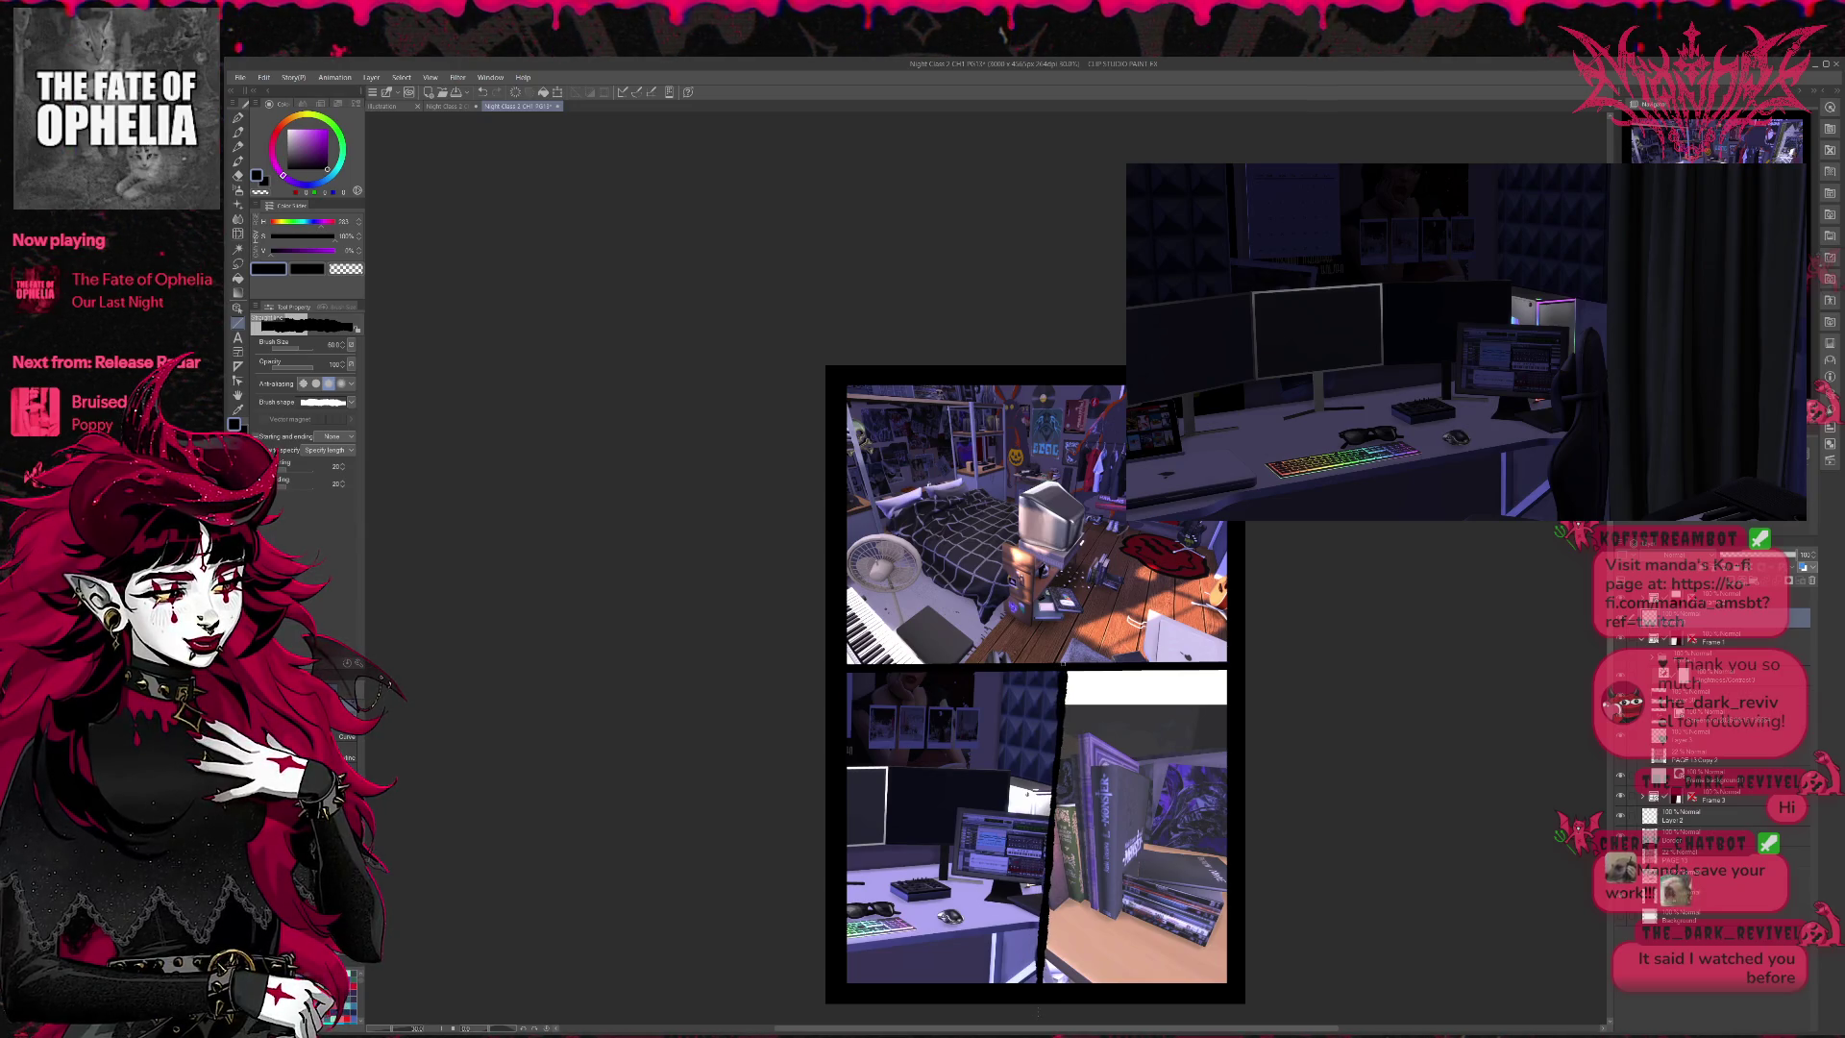
pyautogui.hotkey('ctrl', 'z')
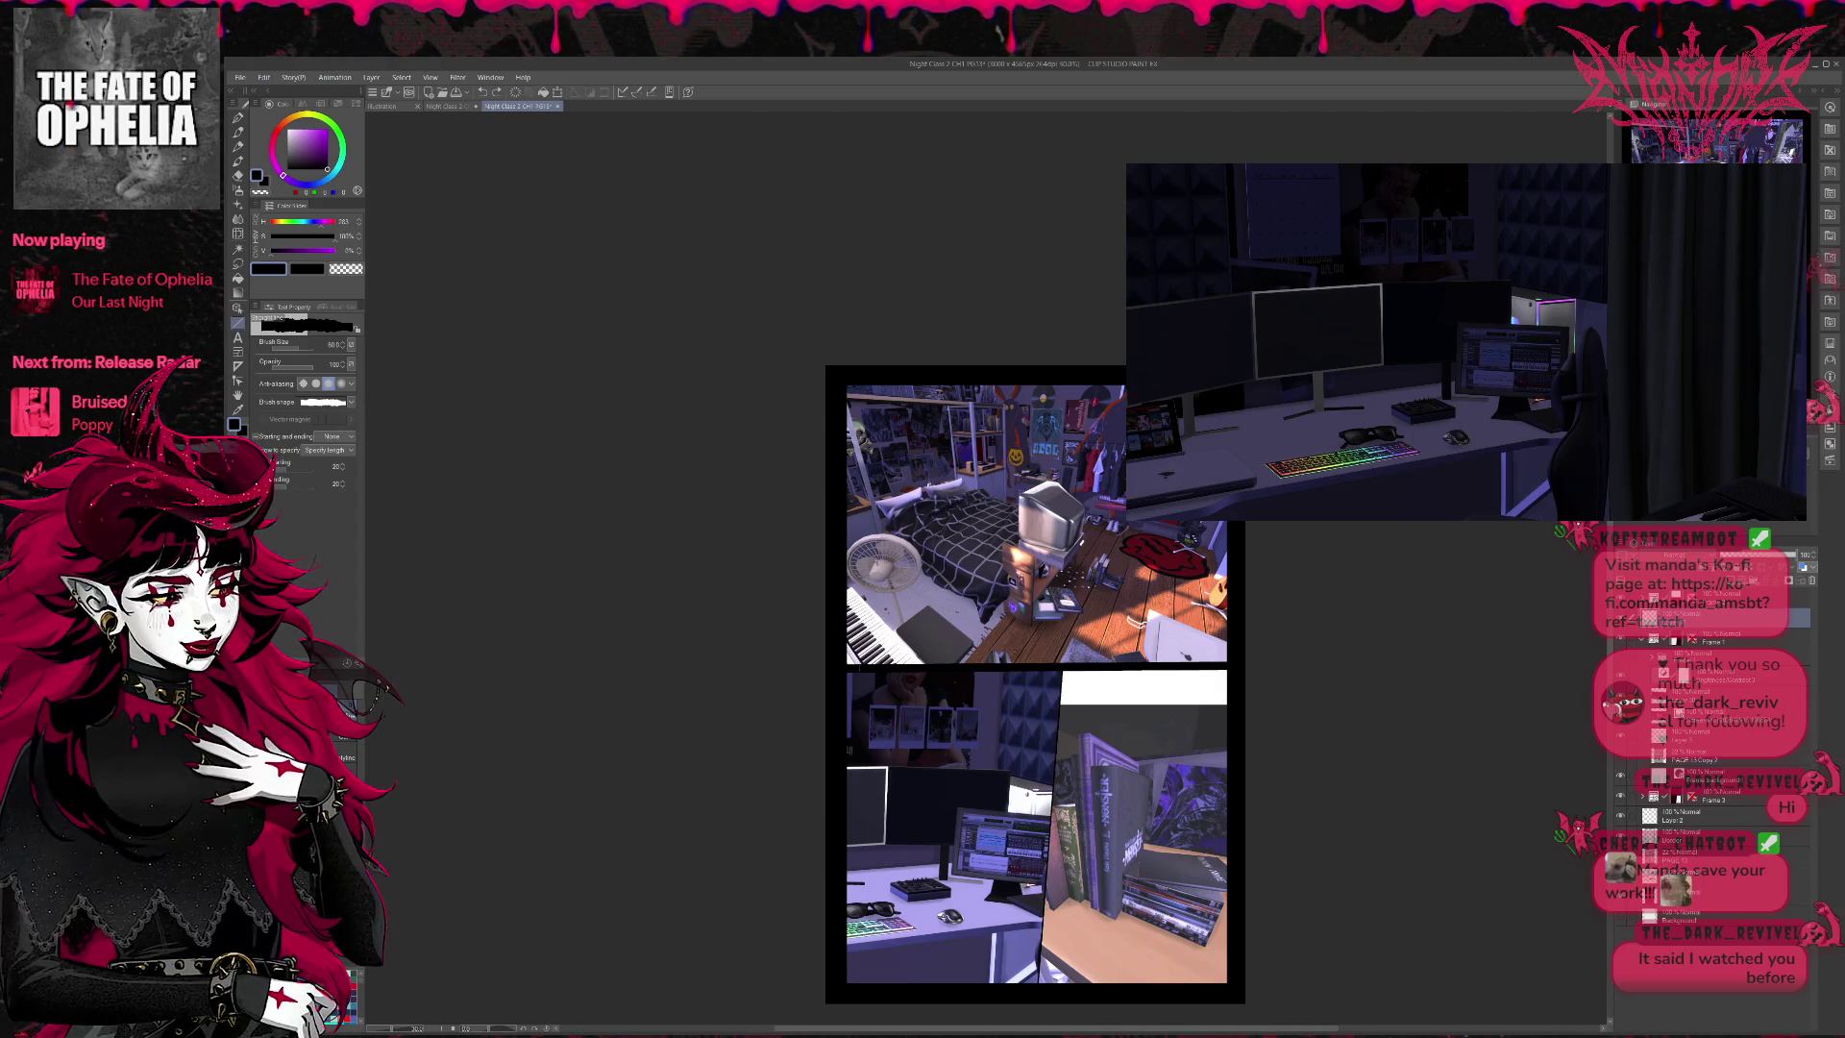
pyautogui.moveTo(1061, 667)
pyautogui.mouseDown()
pyautogui.moveTo(1040, 980)
pyautogui.moveTo(1075, 980)
pyautogui.moveTo(1037, 984)
pyautogui.mouseUp()
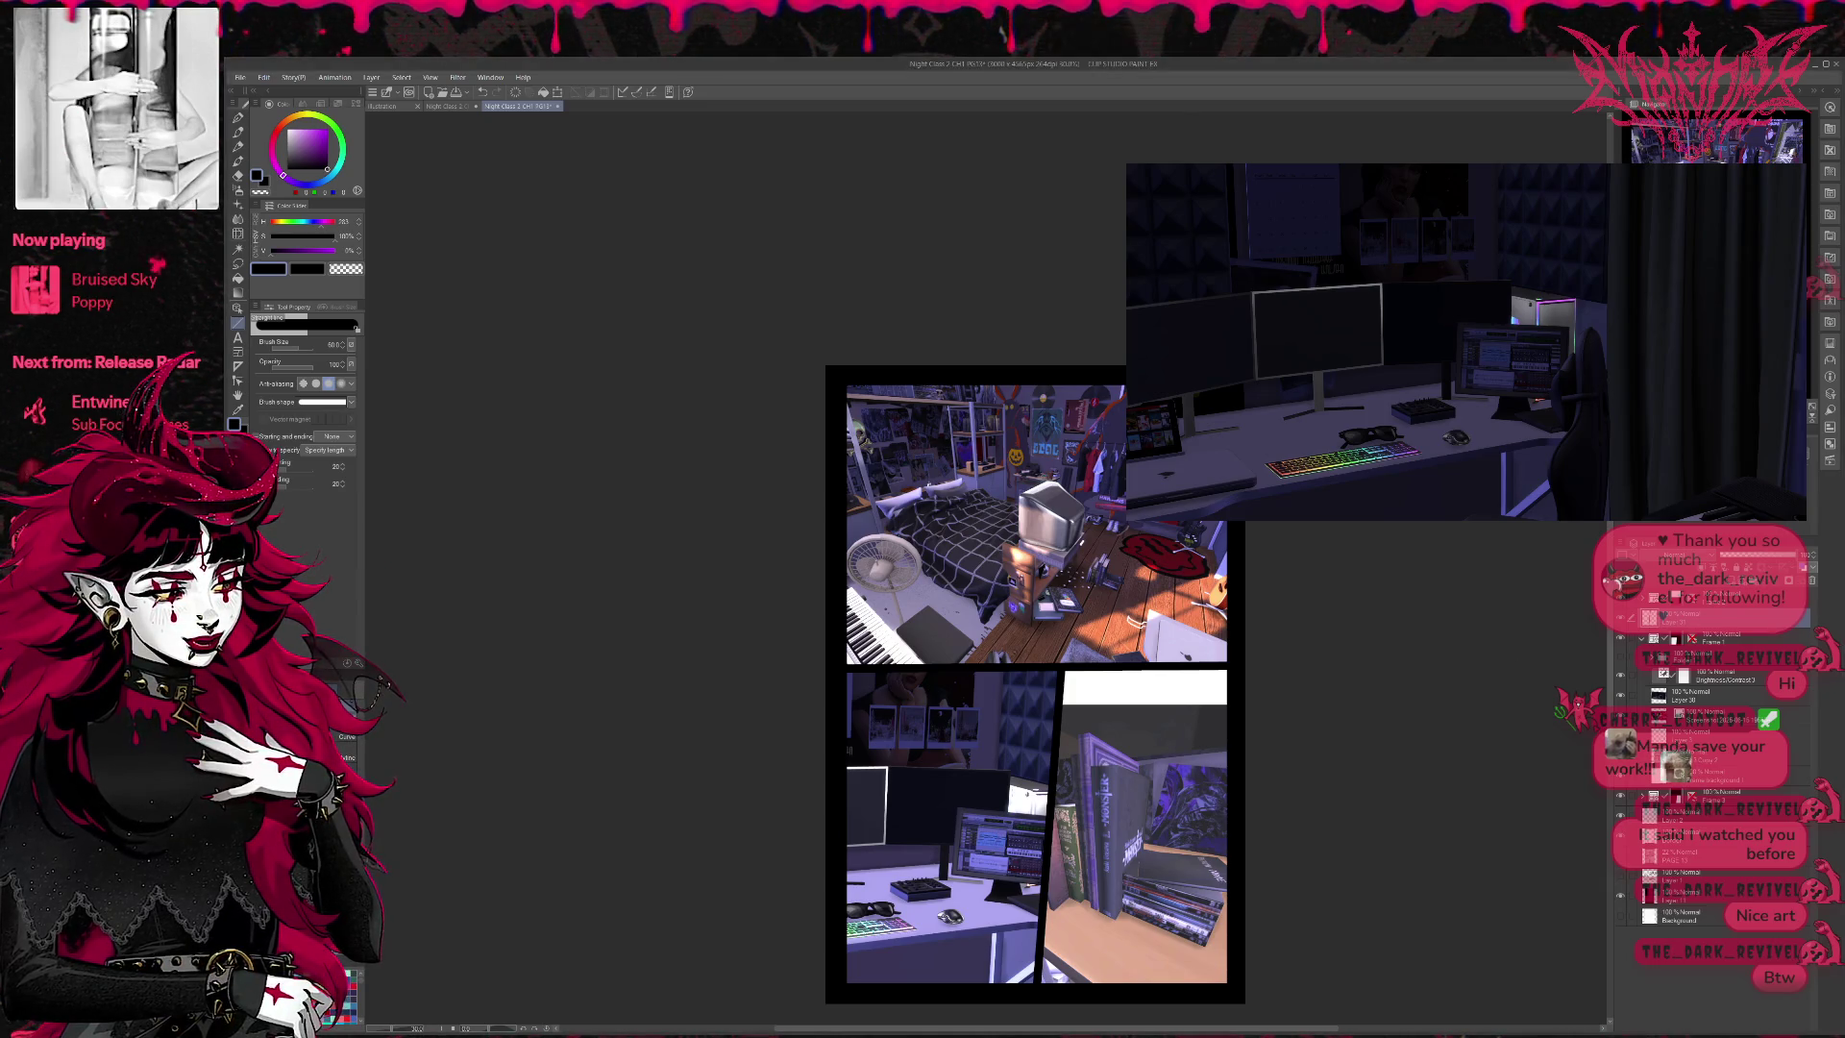
# - Nudge the lower-right panel's content about 2 pixels right, commit it, and save the page
pyautogui.hotkey('ctrl', 't')
pyautogui.moveTo(1053, 826); pyautogui.dragTo(1055, 827)
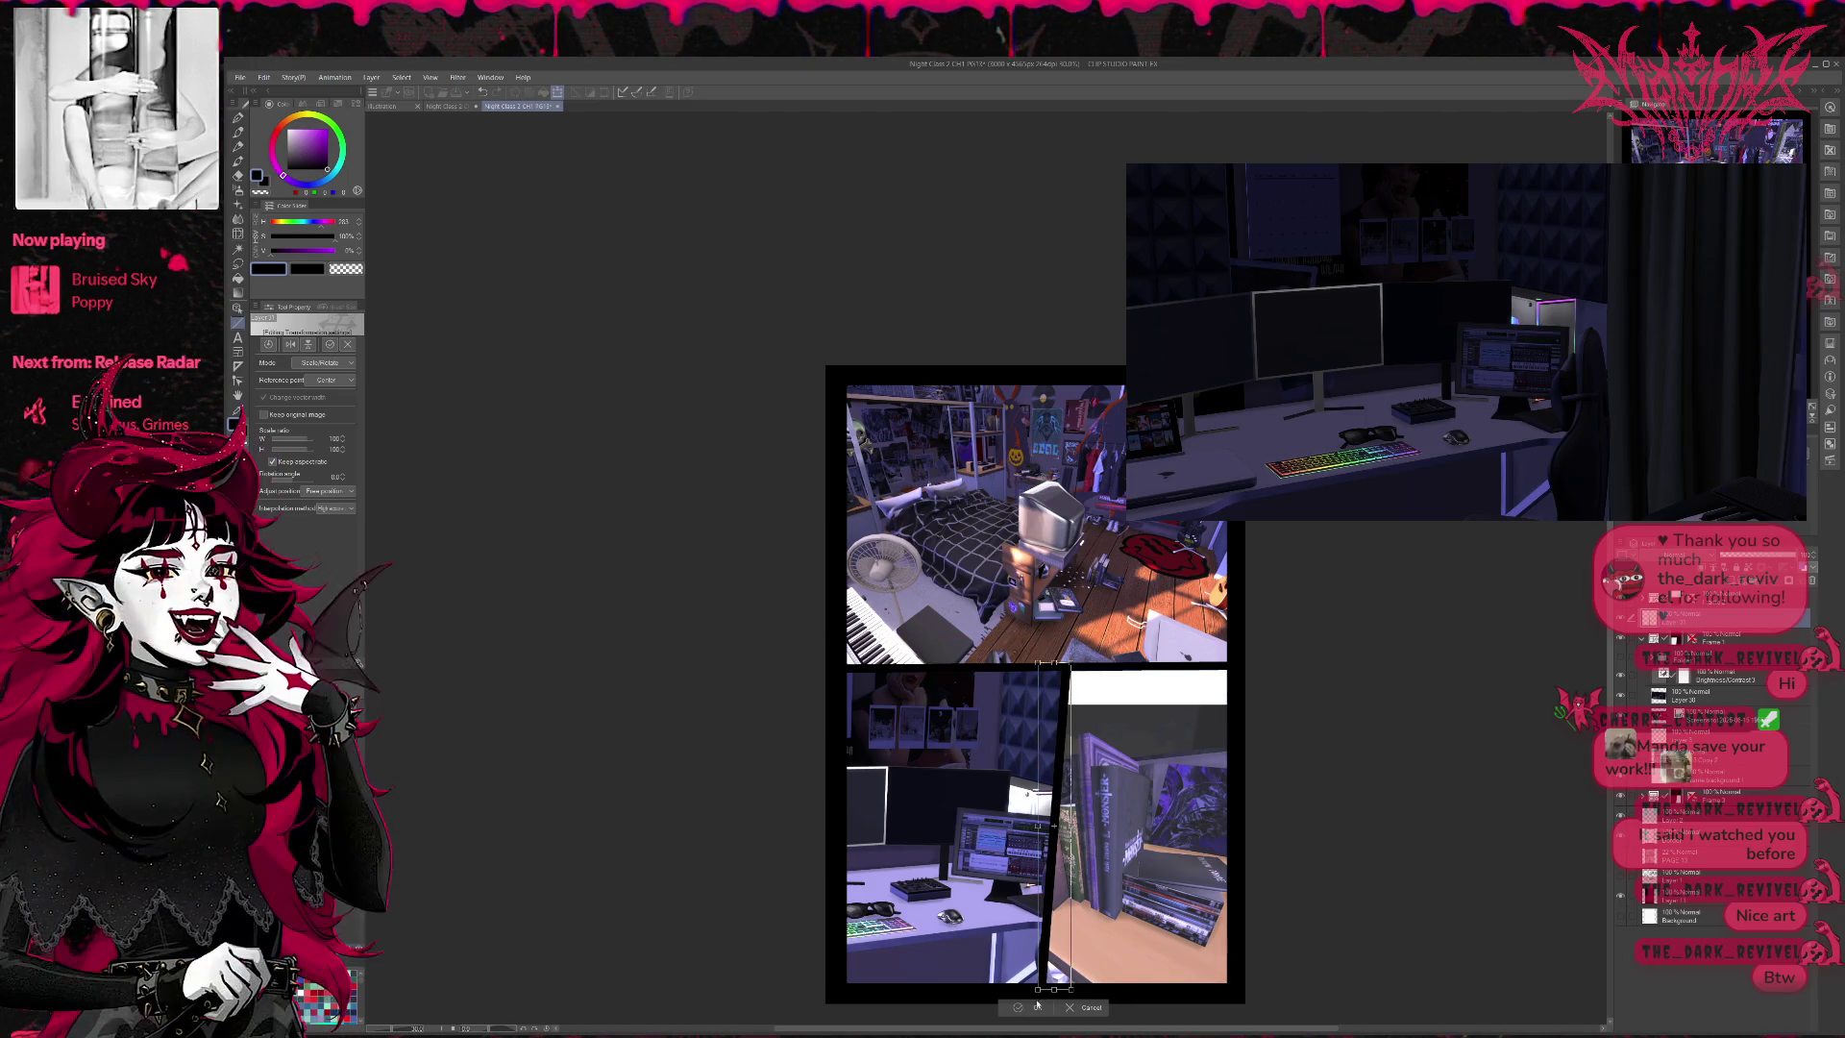
pyautogui.press('Return')
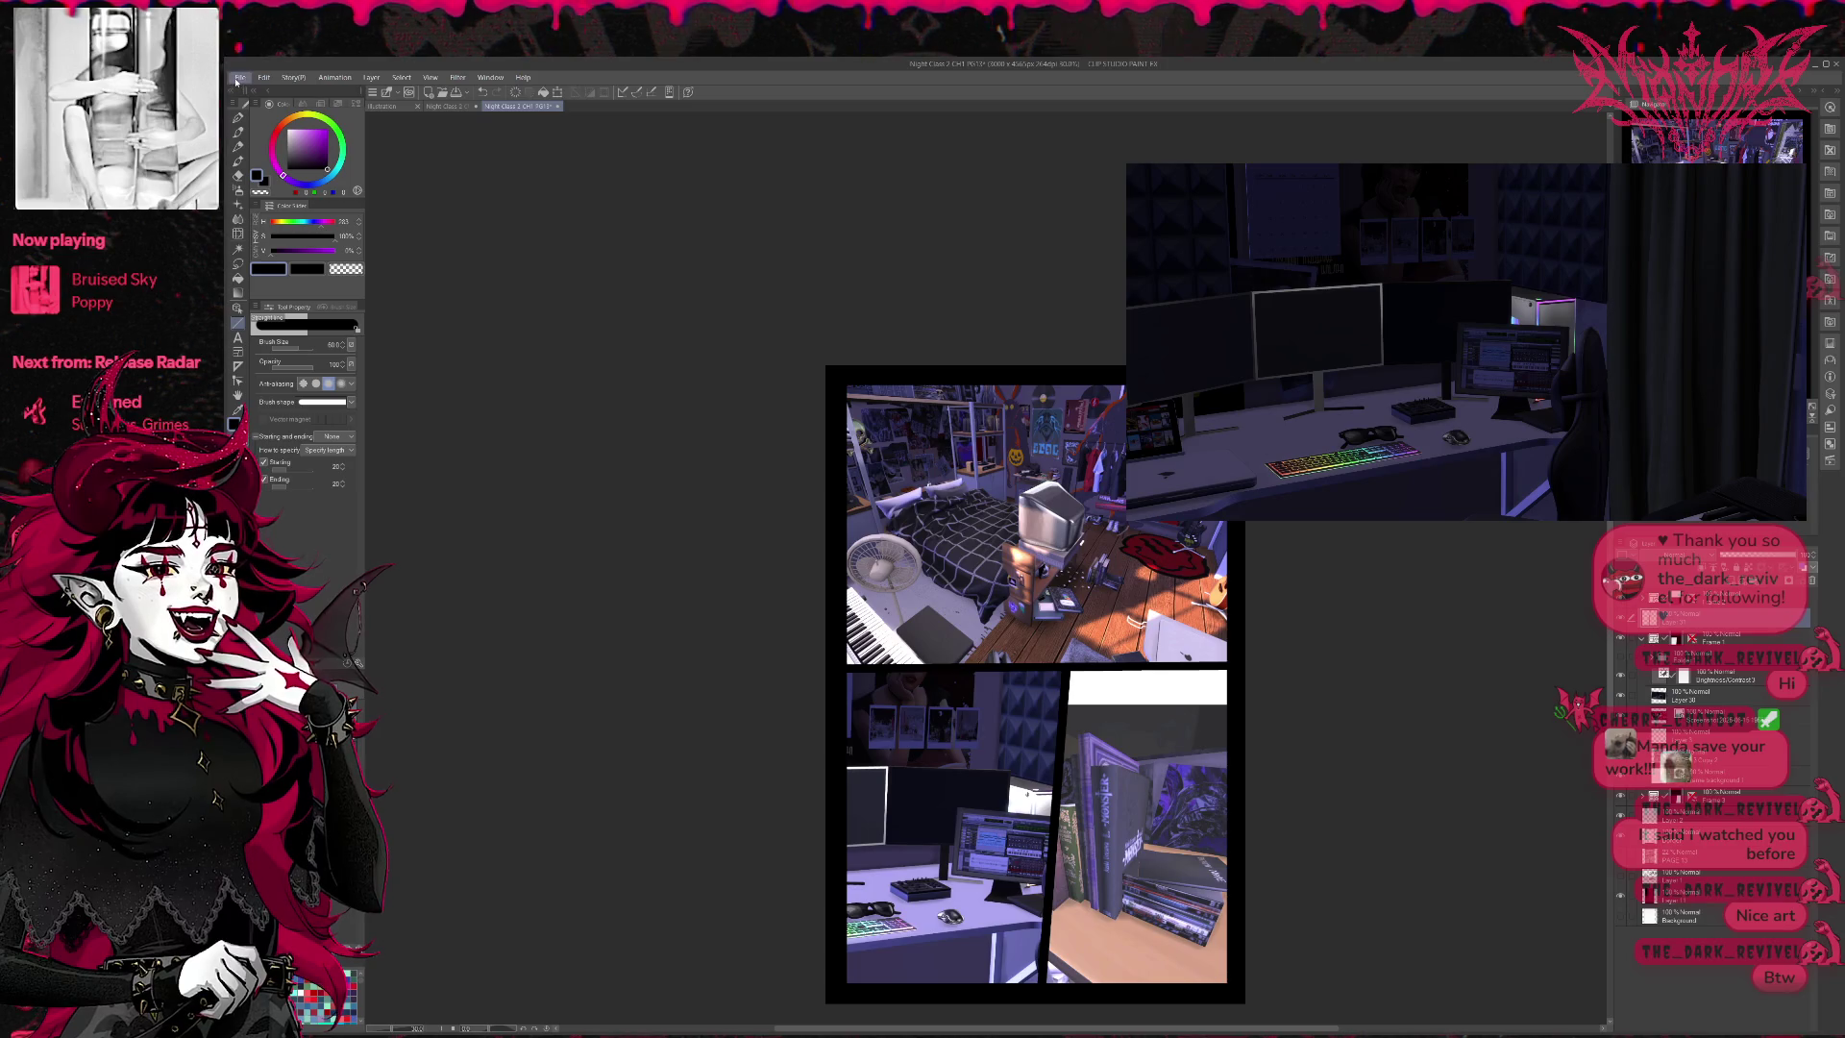
pyautogui.hotkey('ctrl', 's')
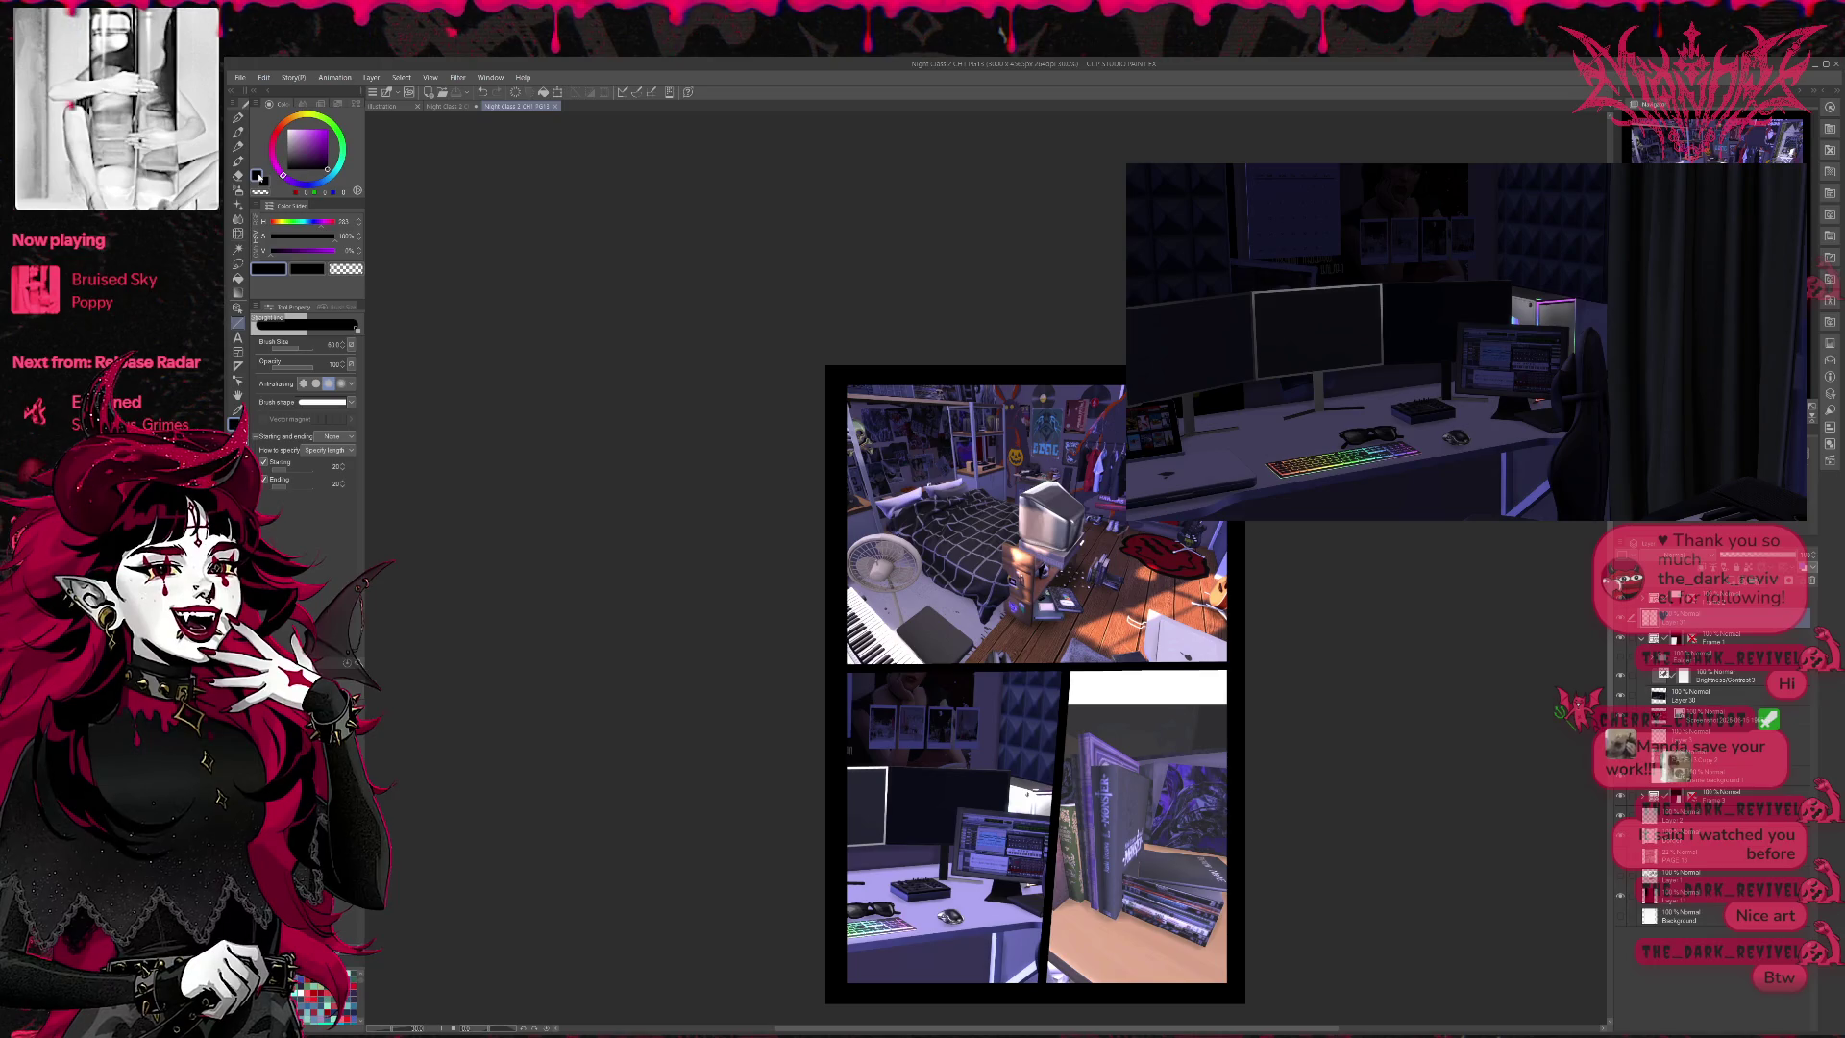
pyautogui.click(1625, 313)
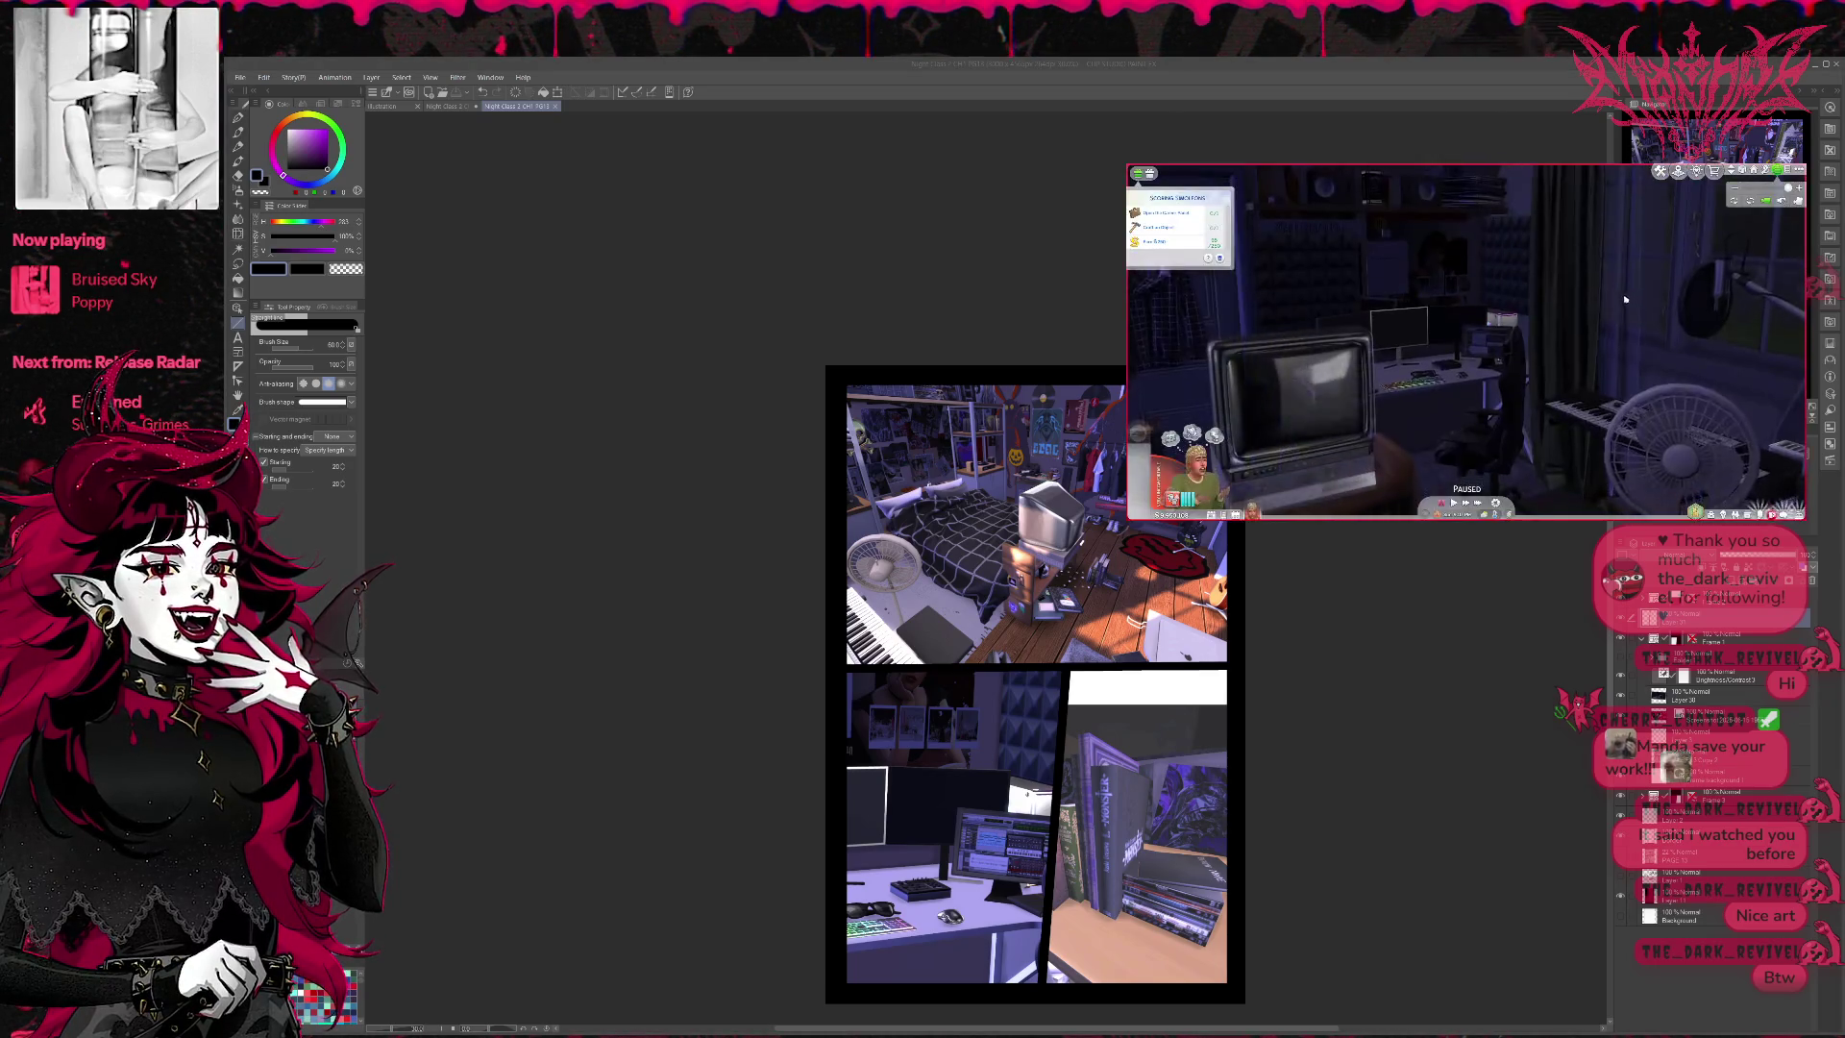
# - Quit The Sims 4 from its pause menu, answering the save-game prompt
pyautogui.press('Escape')
pyautogui.click(1477, 444)
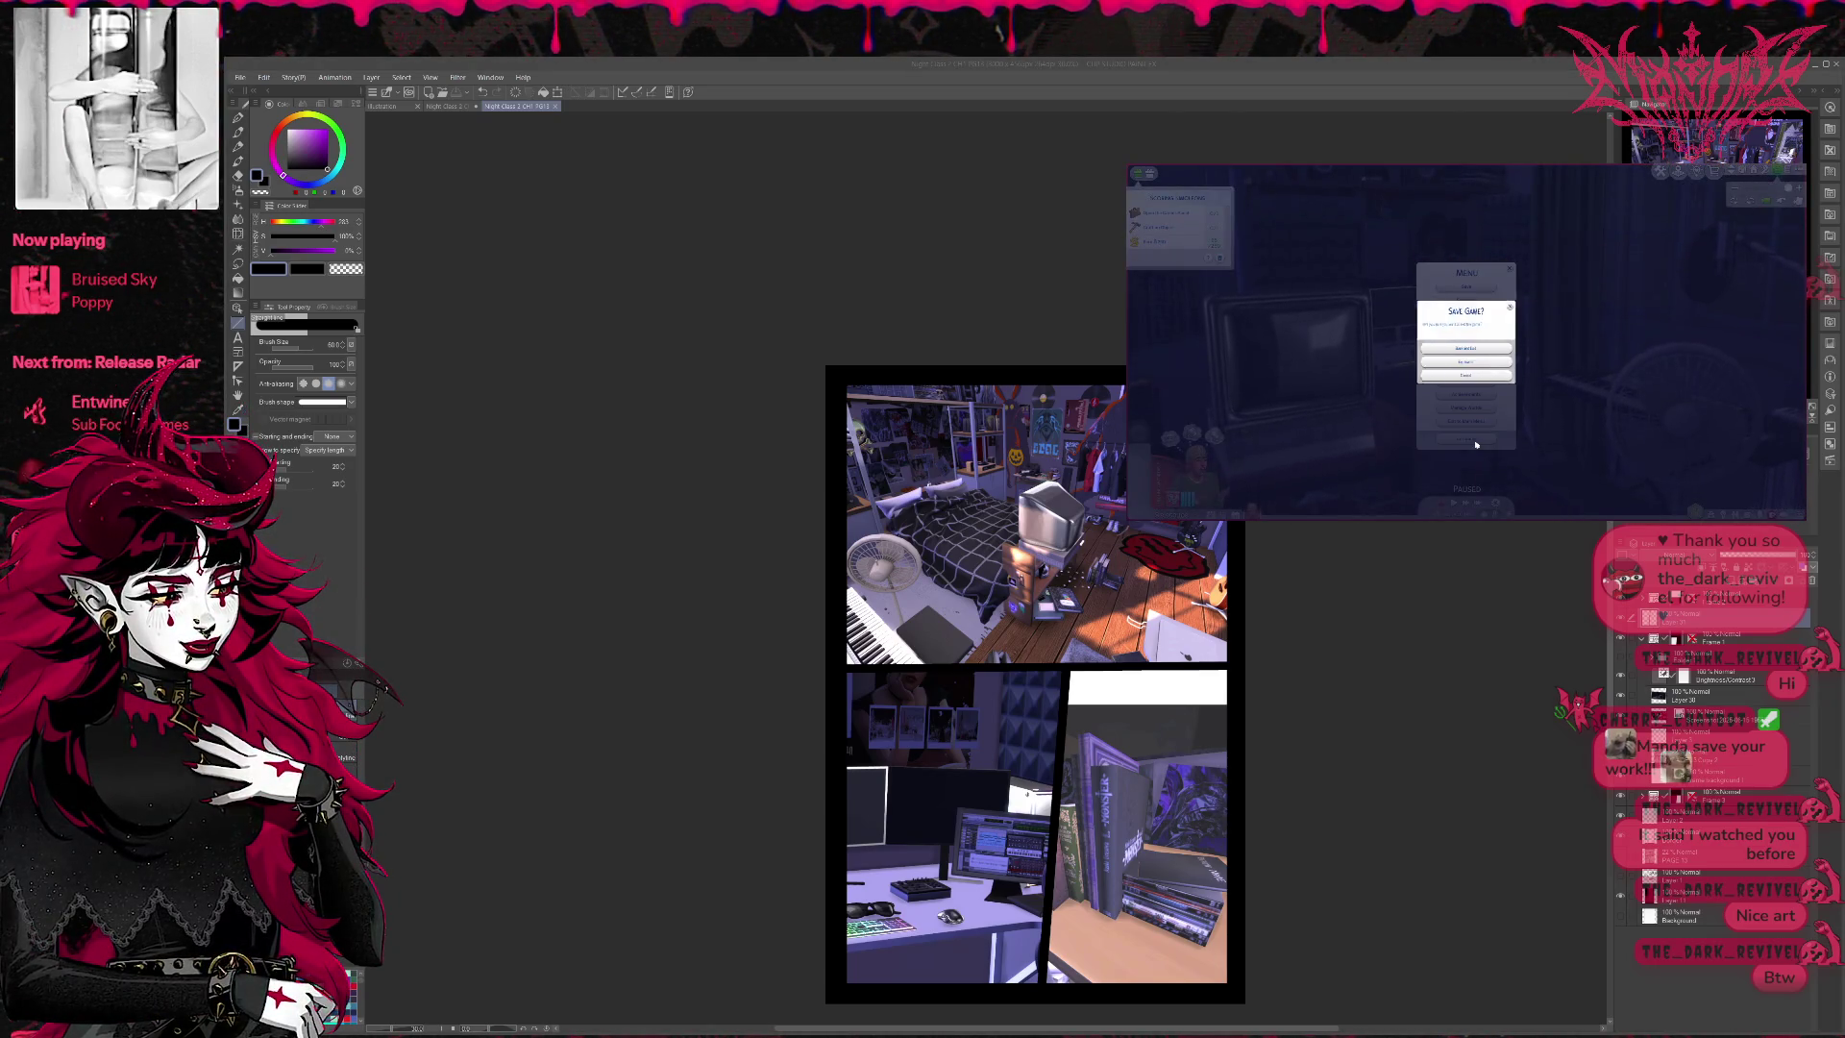
pyautogui.click(1479, 366)
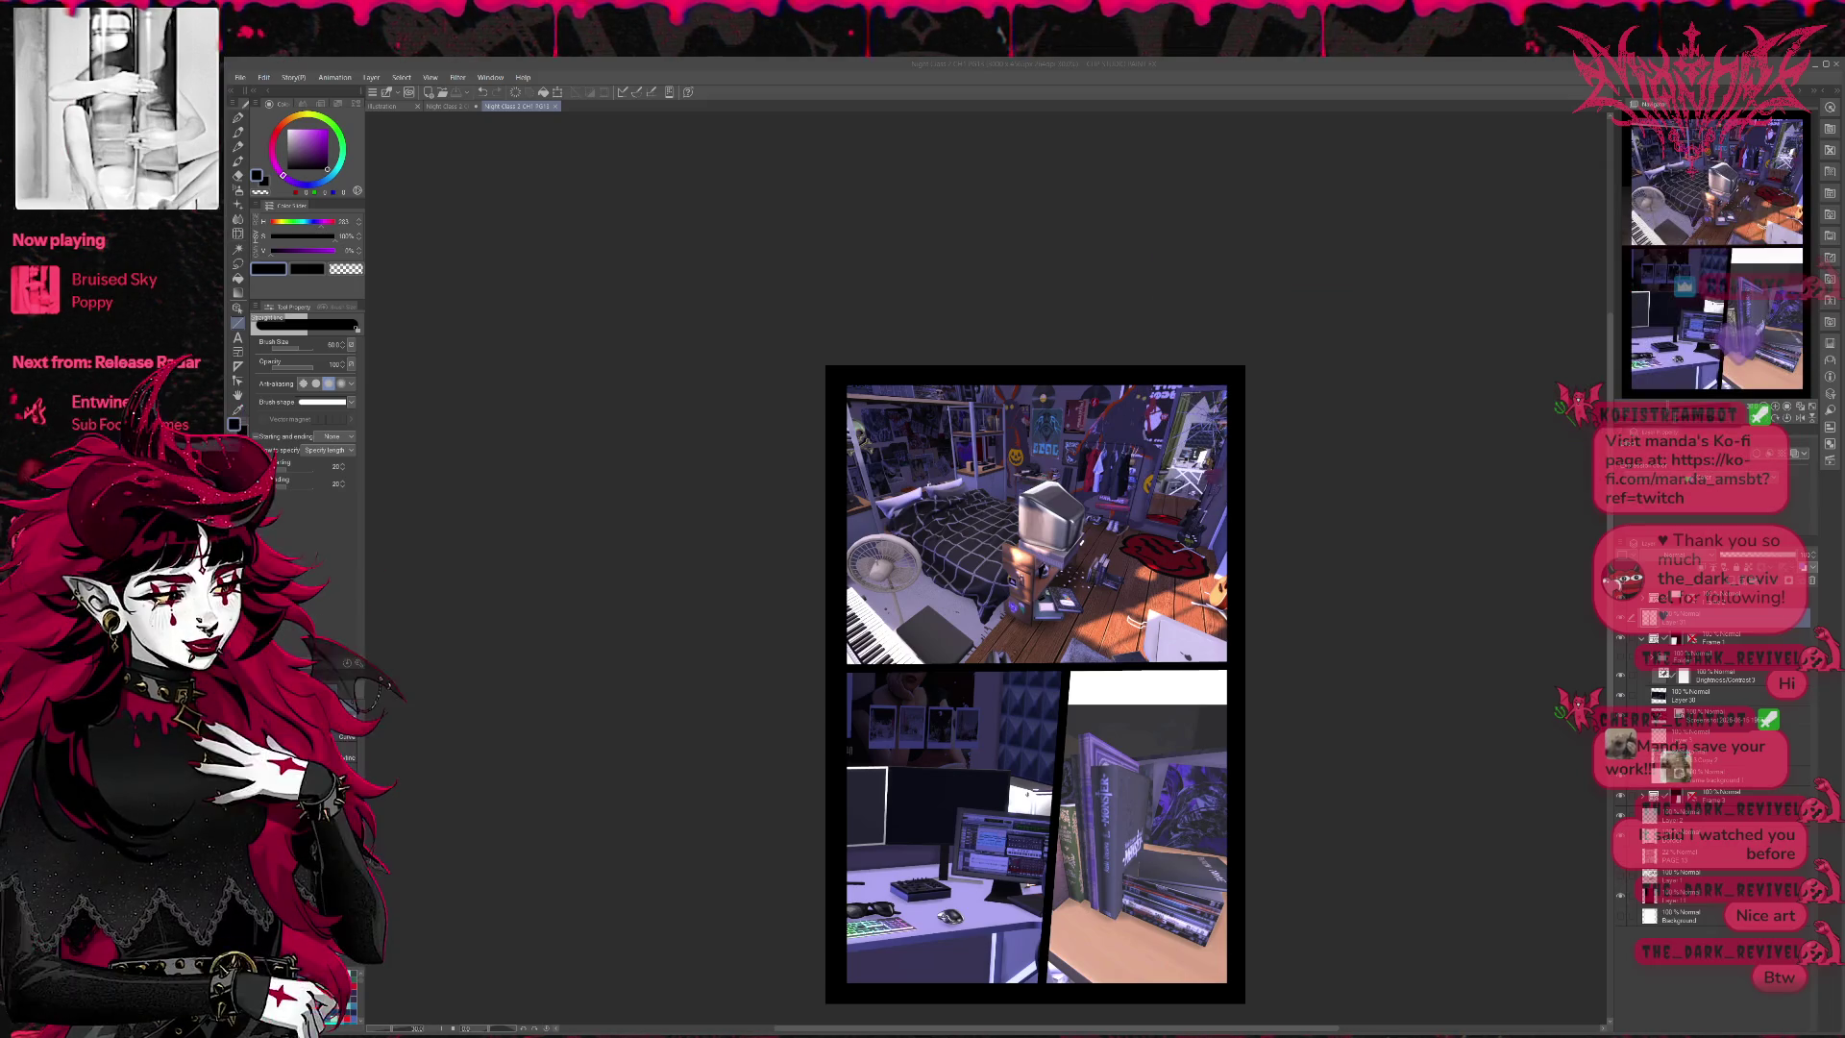
# - Switch to the Night Class 2 CH1 PG12 document and zoom in on the page
pyautogui.click(459, 106)
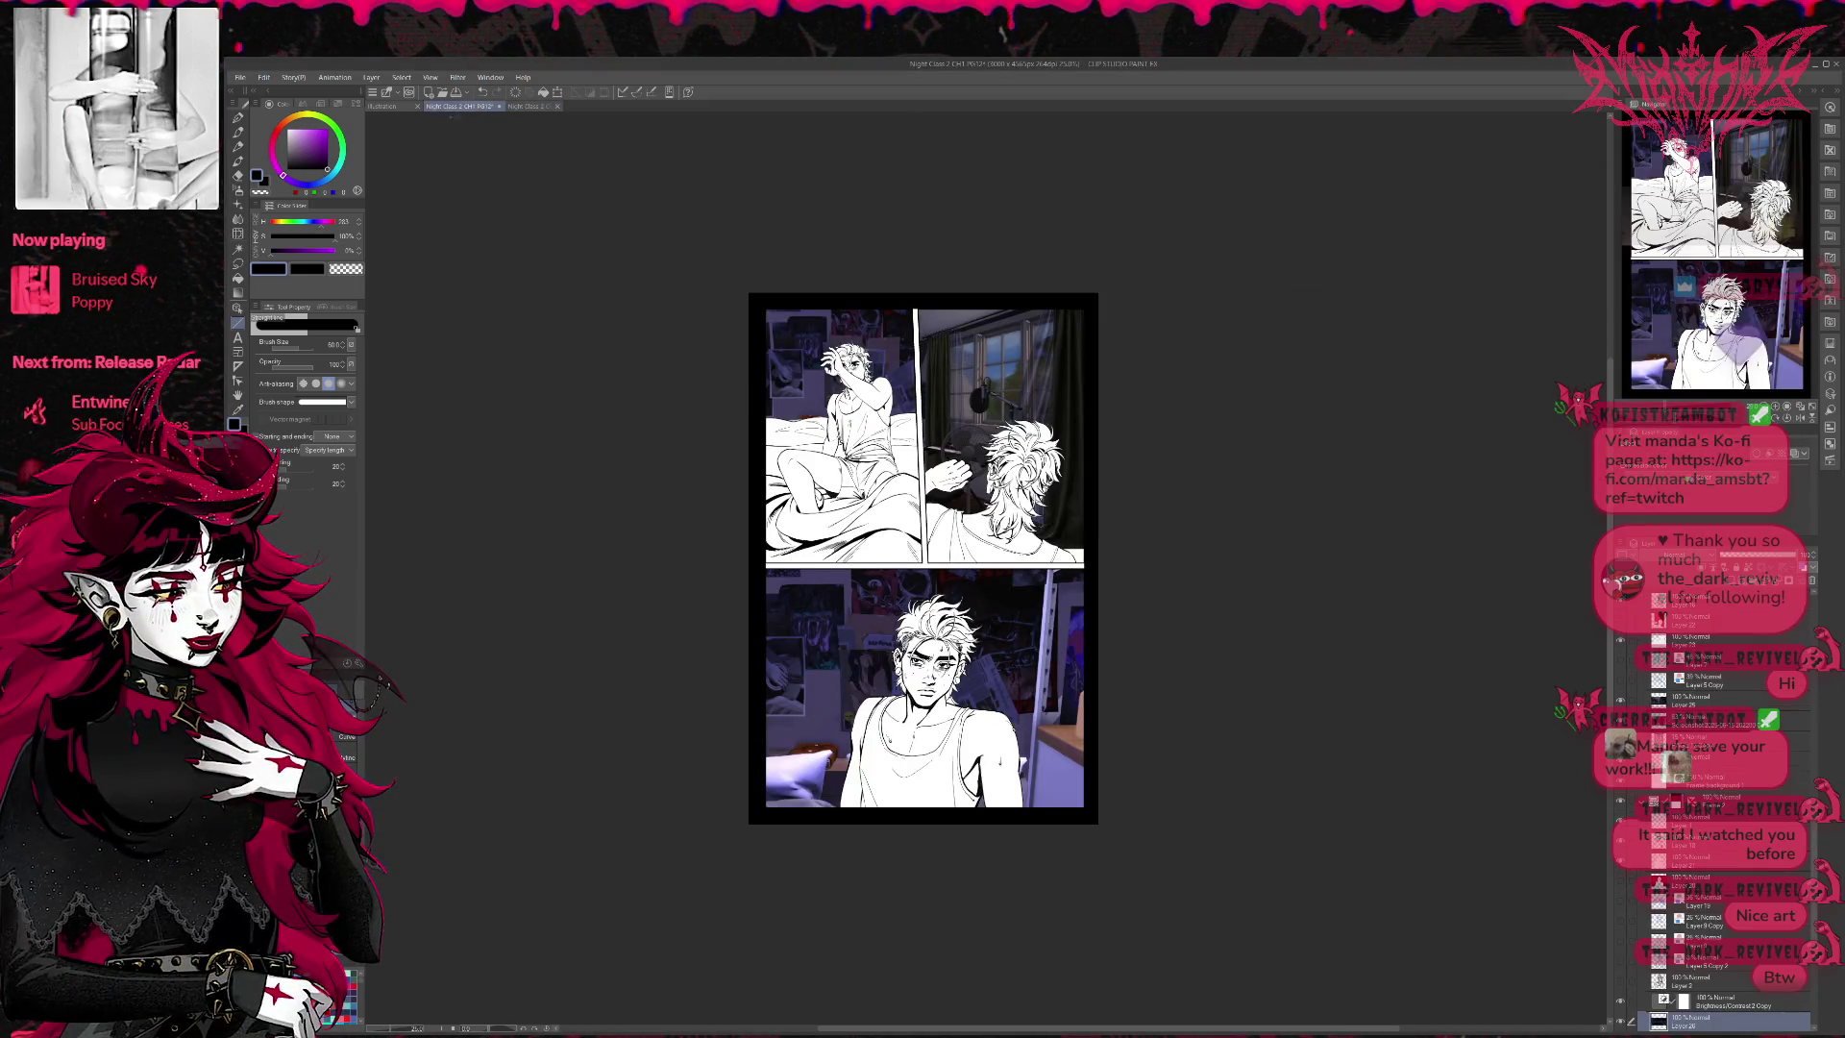
pyautogui.scroll(1, 673, 459)
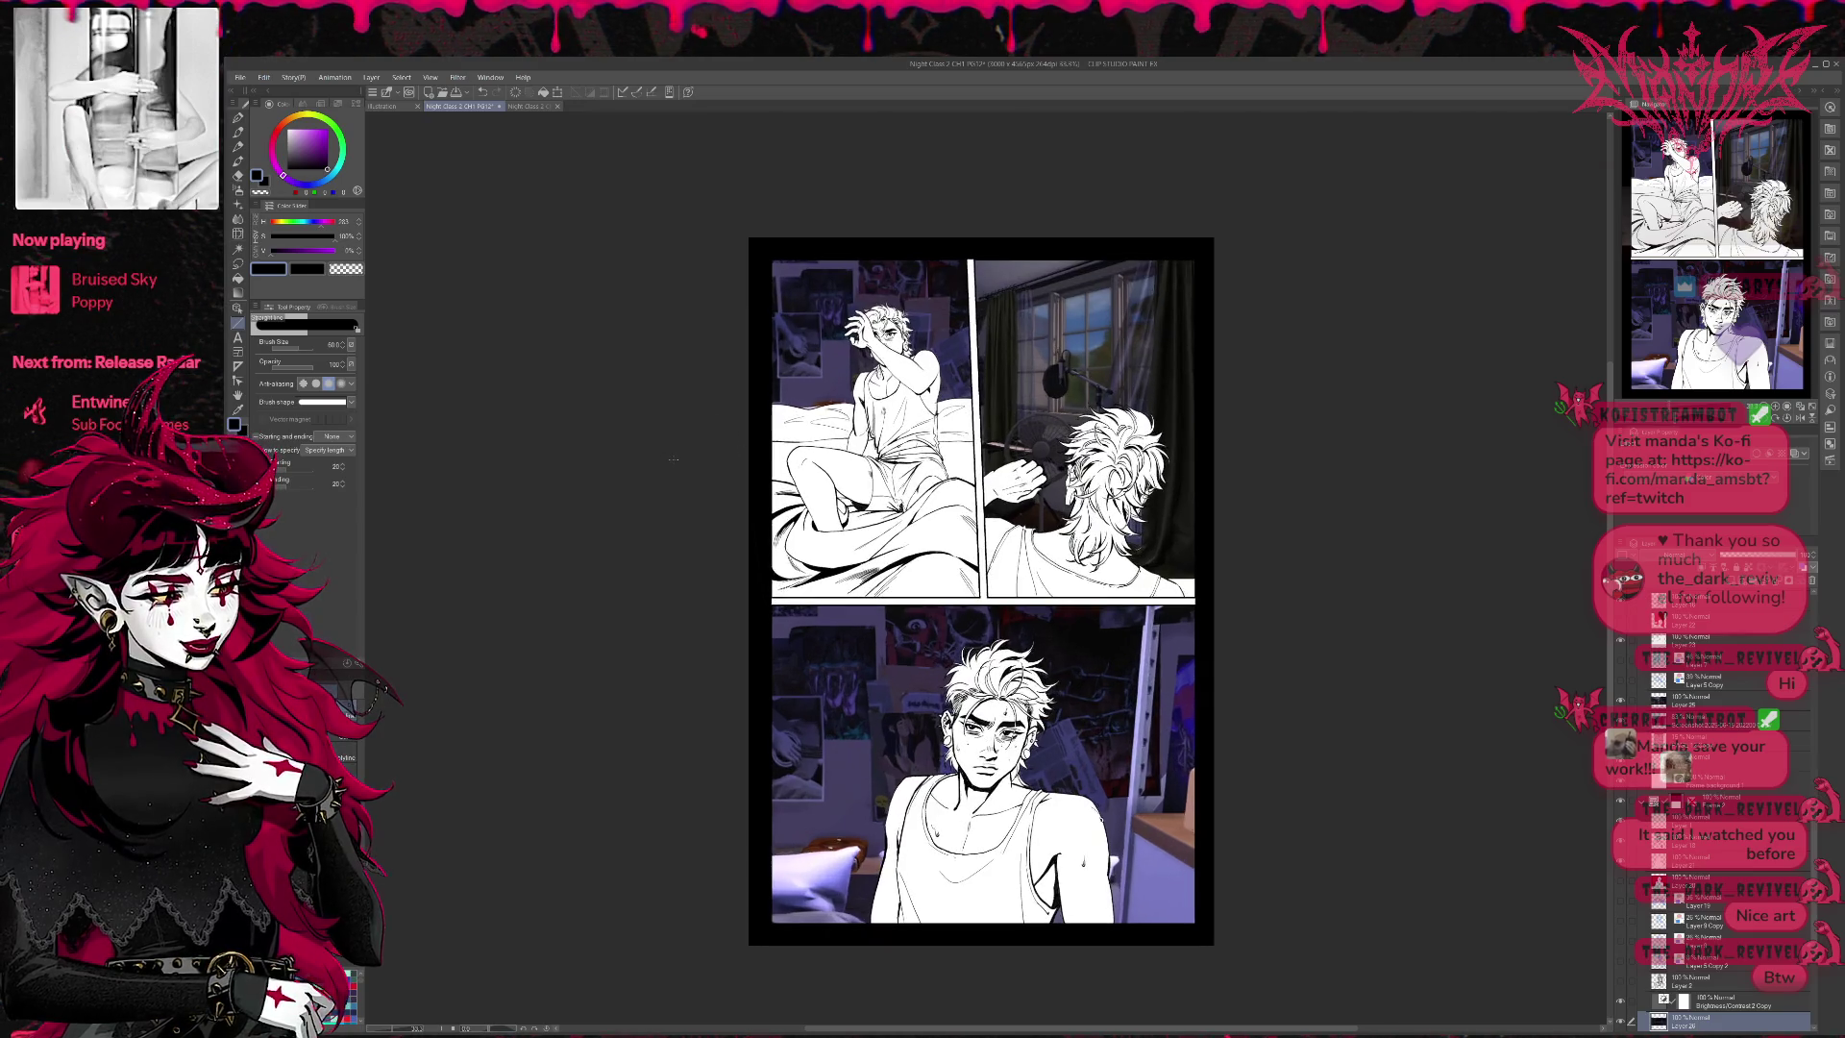
pyautogui.scroll(1, 653, 433)
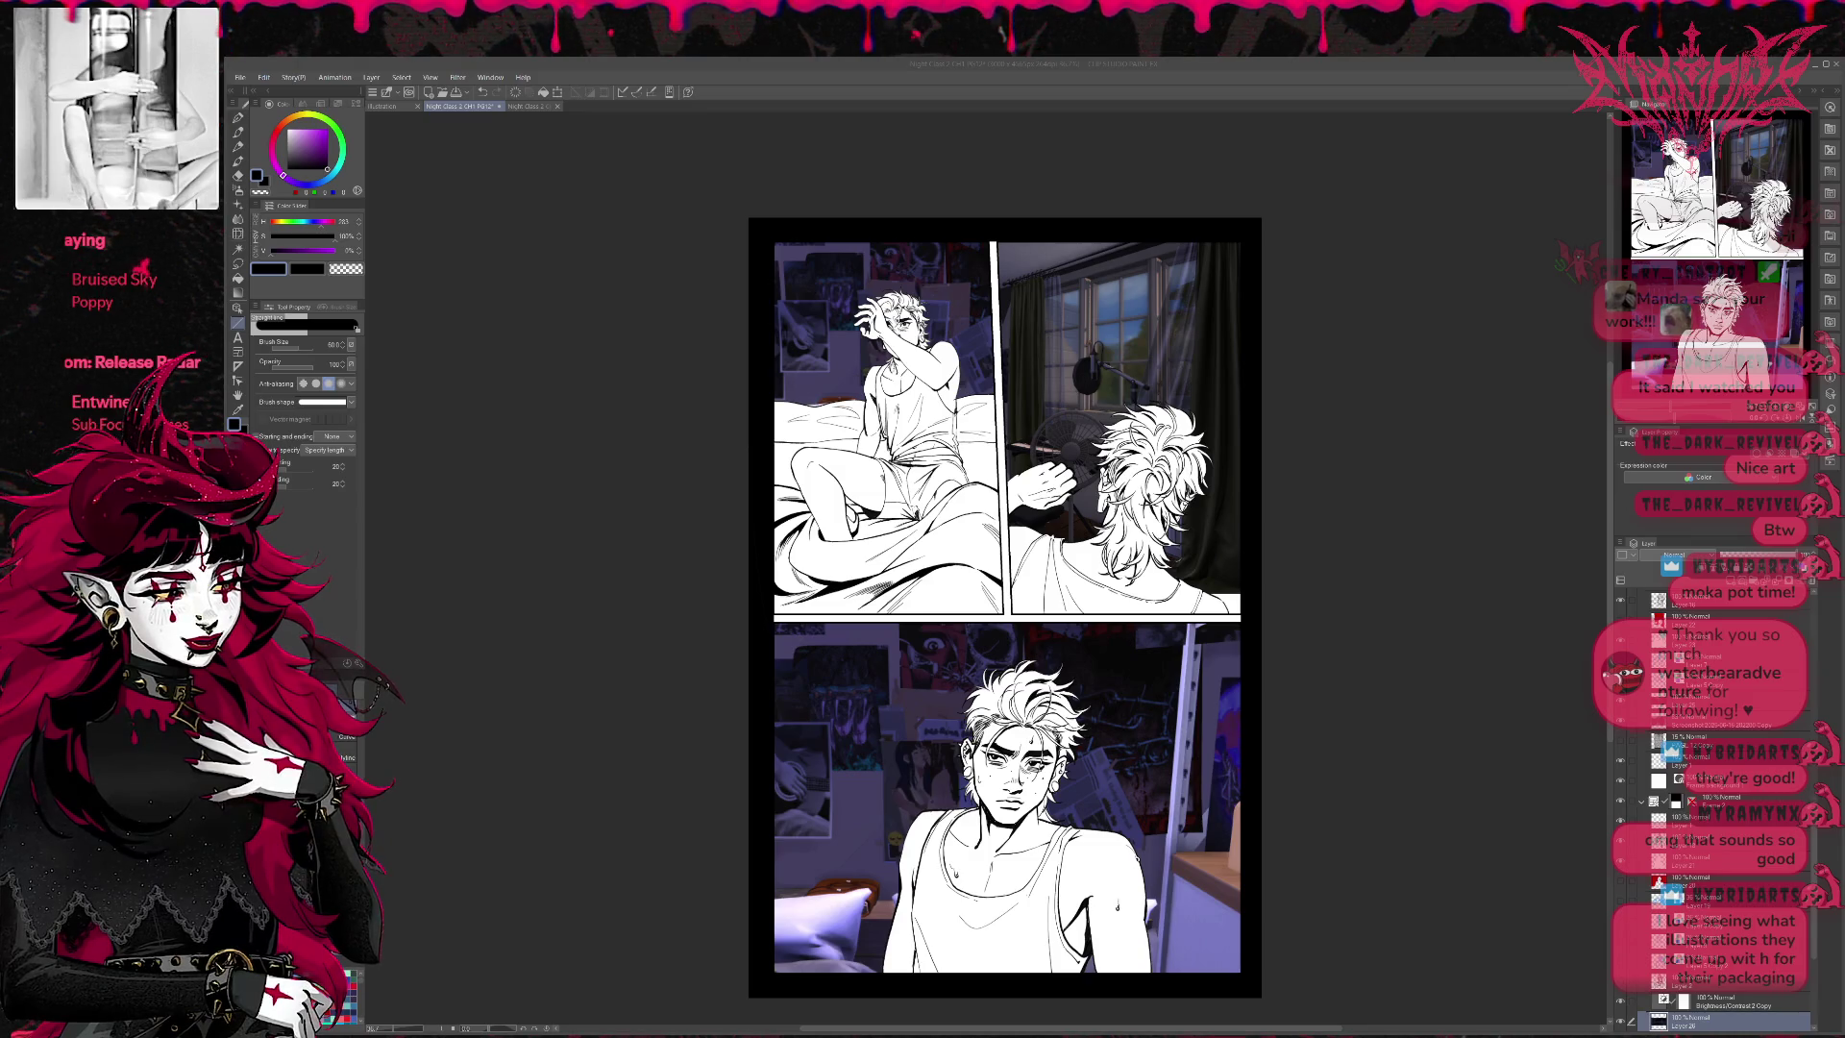
pyautogui.scroll(3, 1710, 808)
pyautogui.scroll(3, 1710, 807)
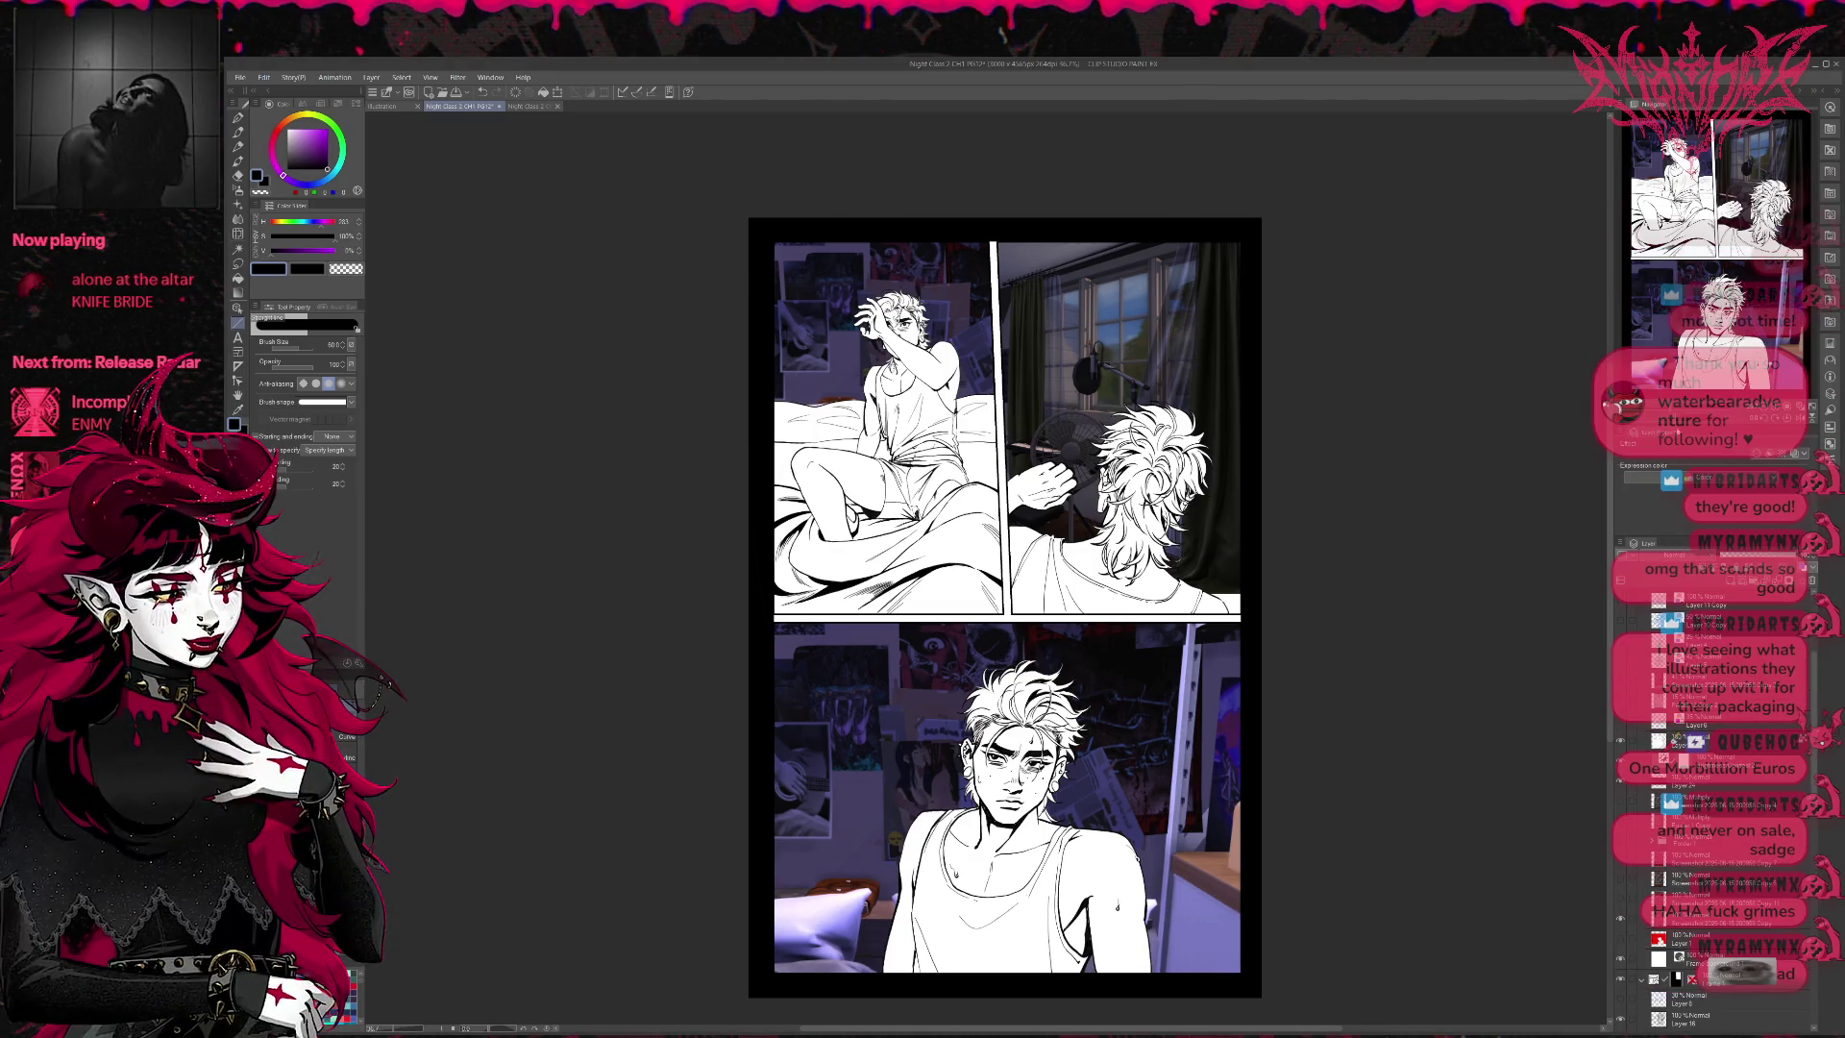
# - Enlarge the Layer panel, save, and save a copy as Night Class 2 CH1 PG12_new
pyautogui.moveTo(1706, 418); pyautogui.dragTo(1706, 296)
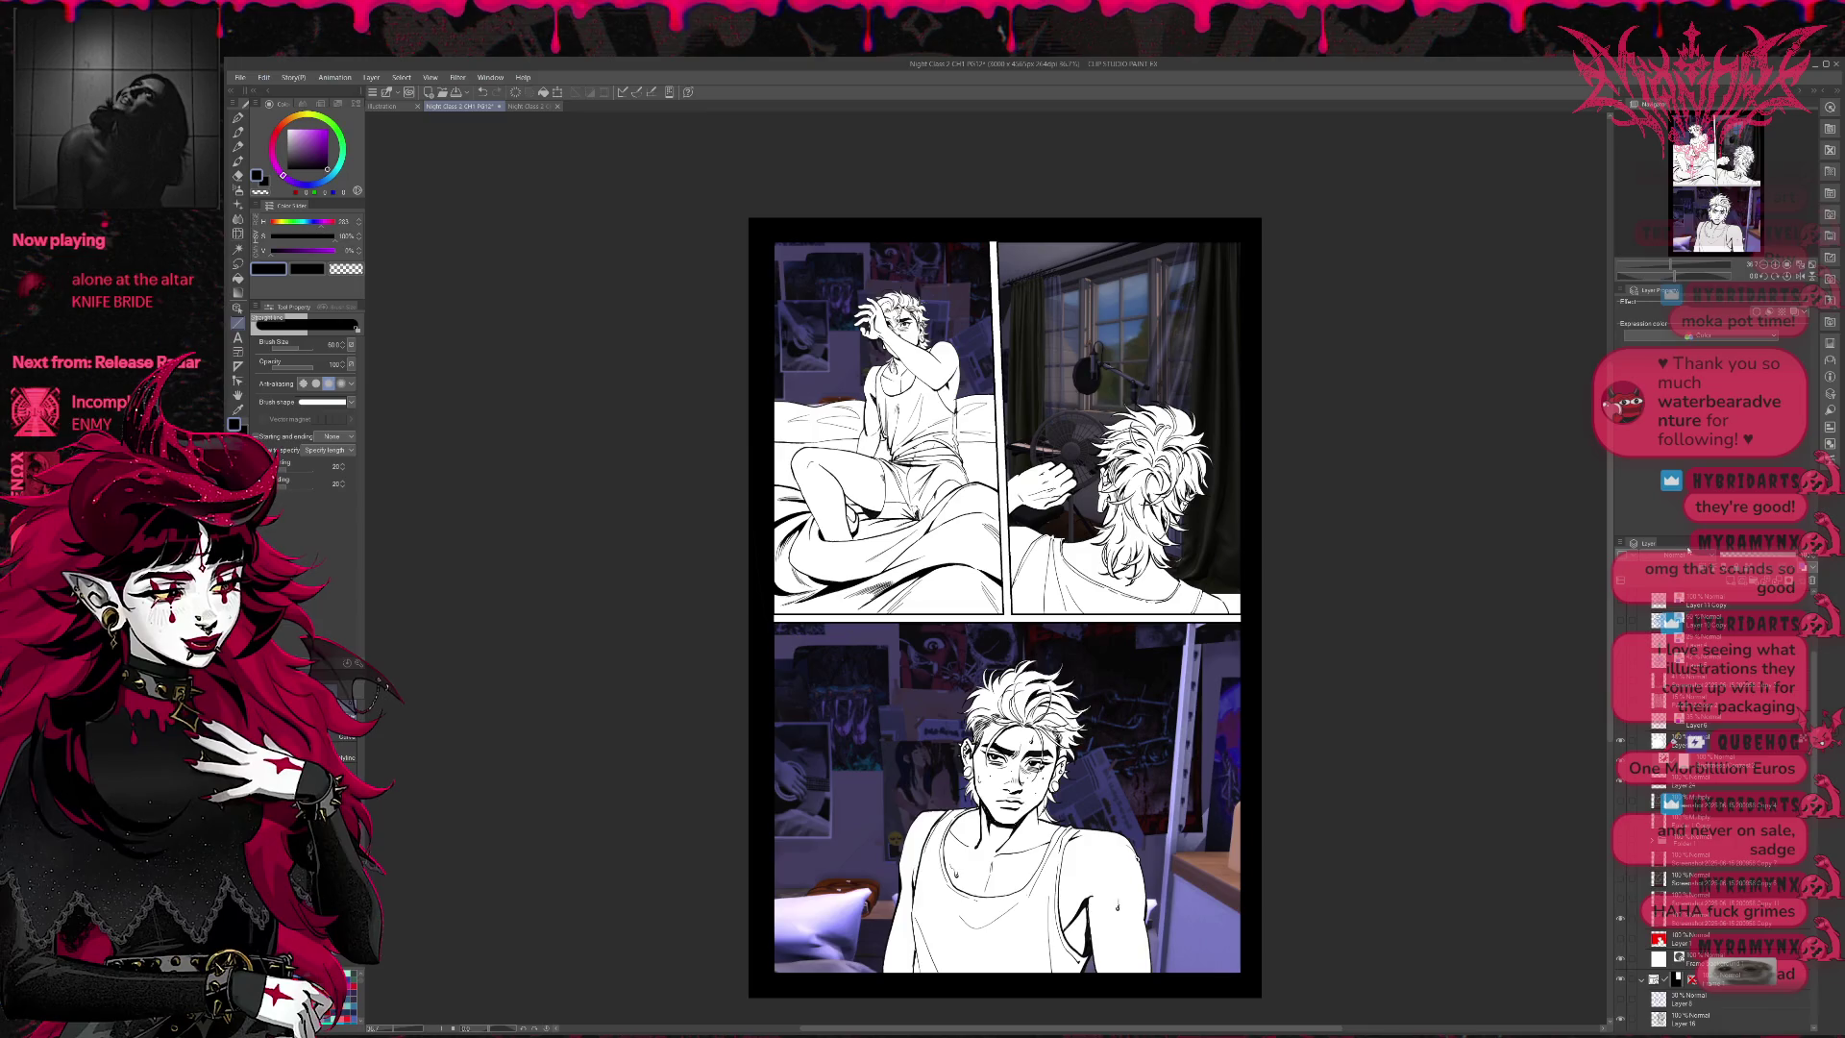
pyautogui.moveTo(1690, 535); pyautogui.dragTo(1691, 362)
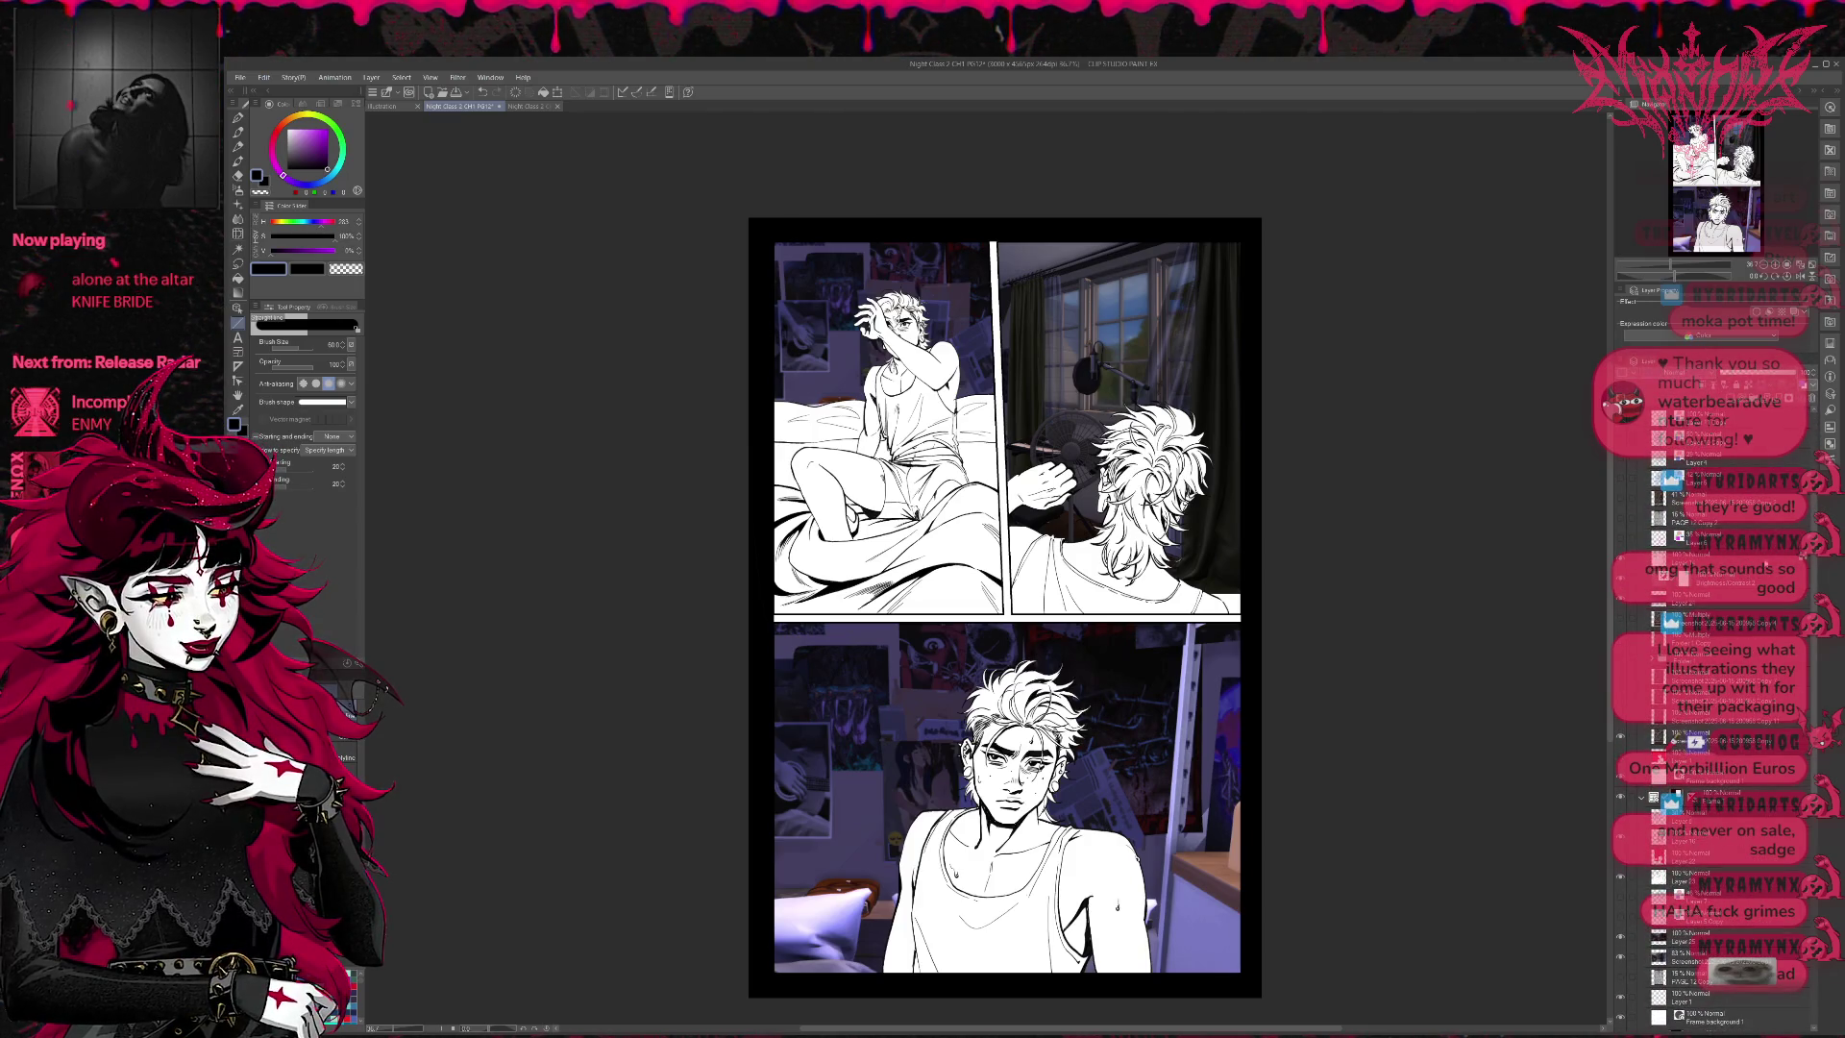
pyautogui.scroll(5, 1792, 577)
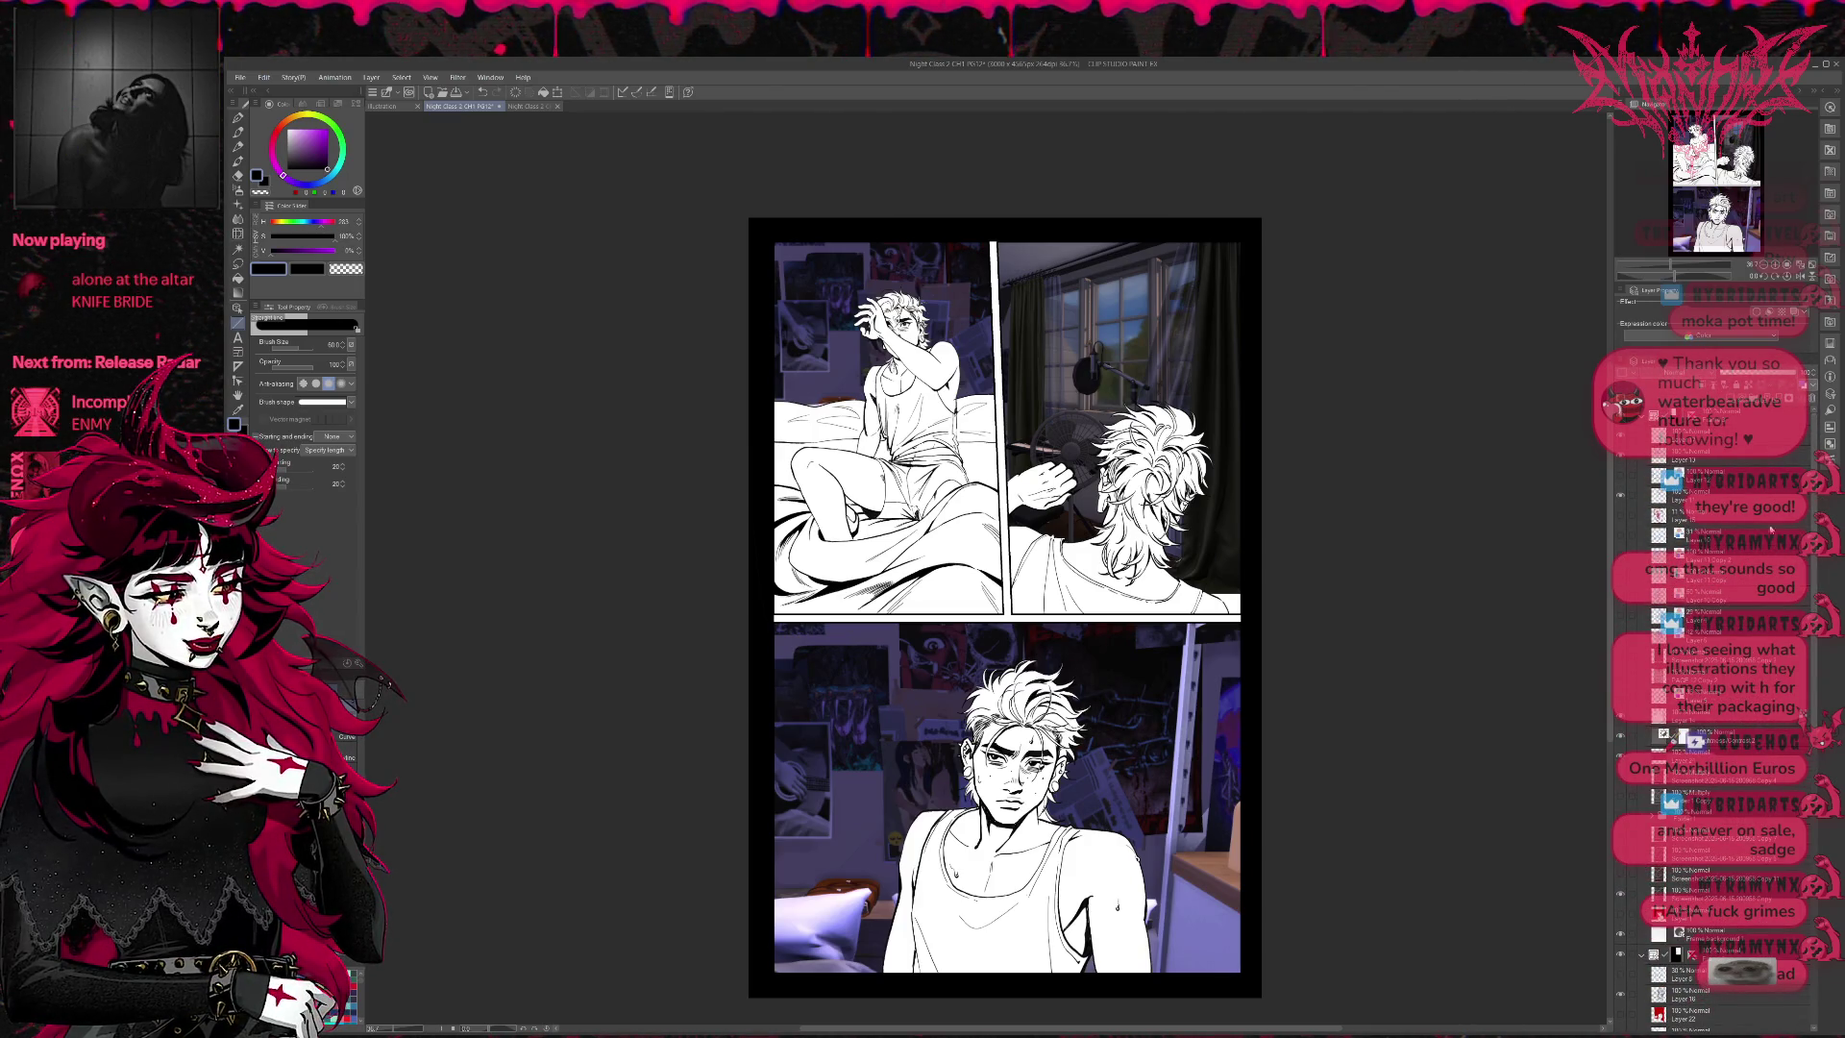
pyautogui.press('alt')
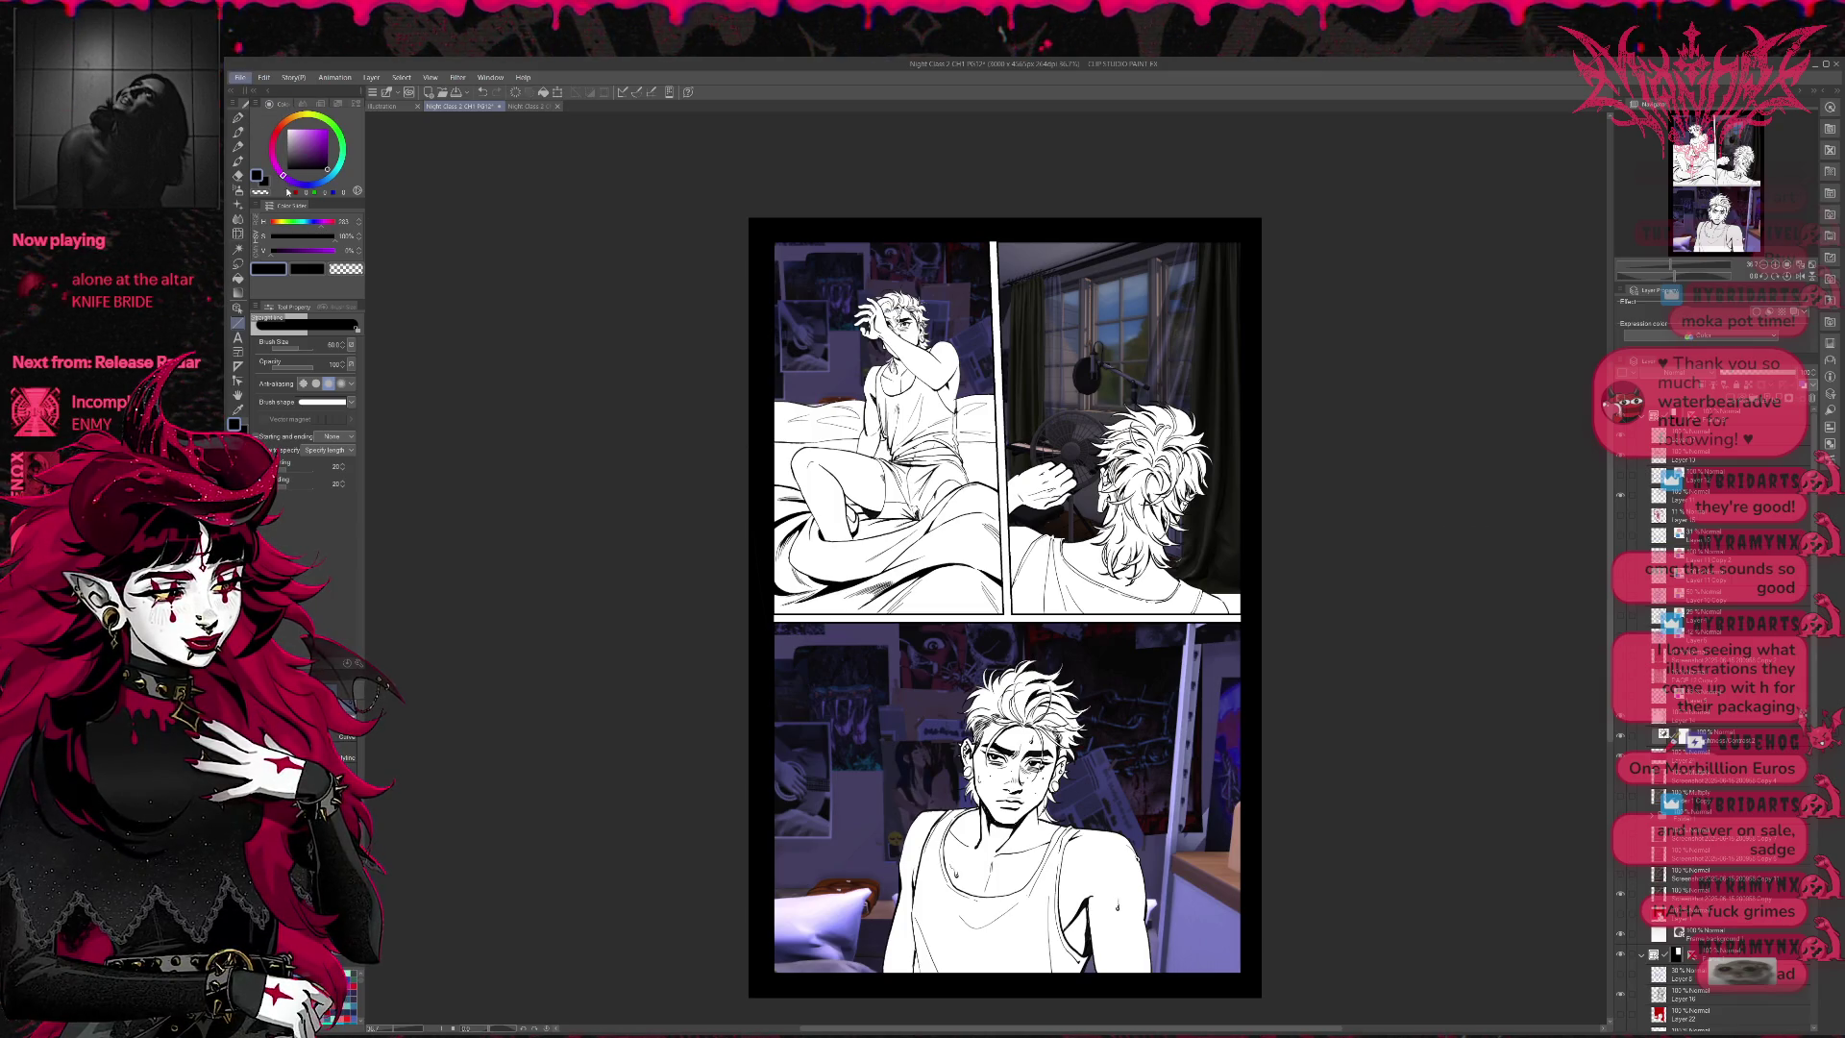
pyautogui.hotkey('ctrl', 's')
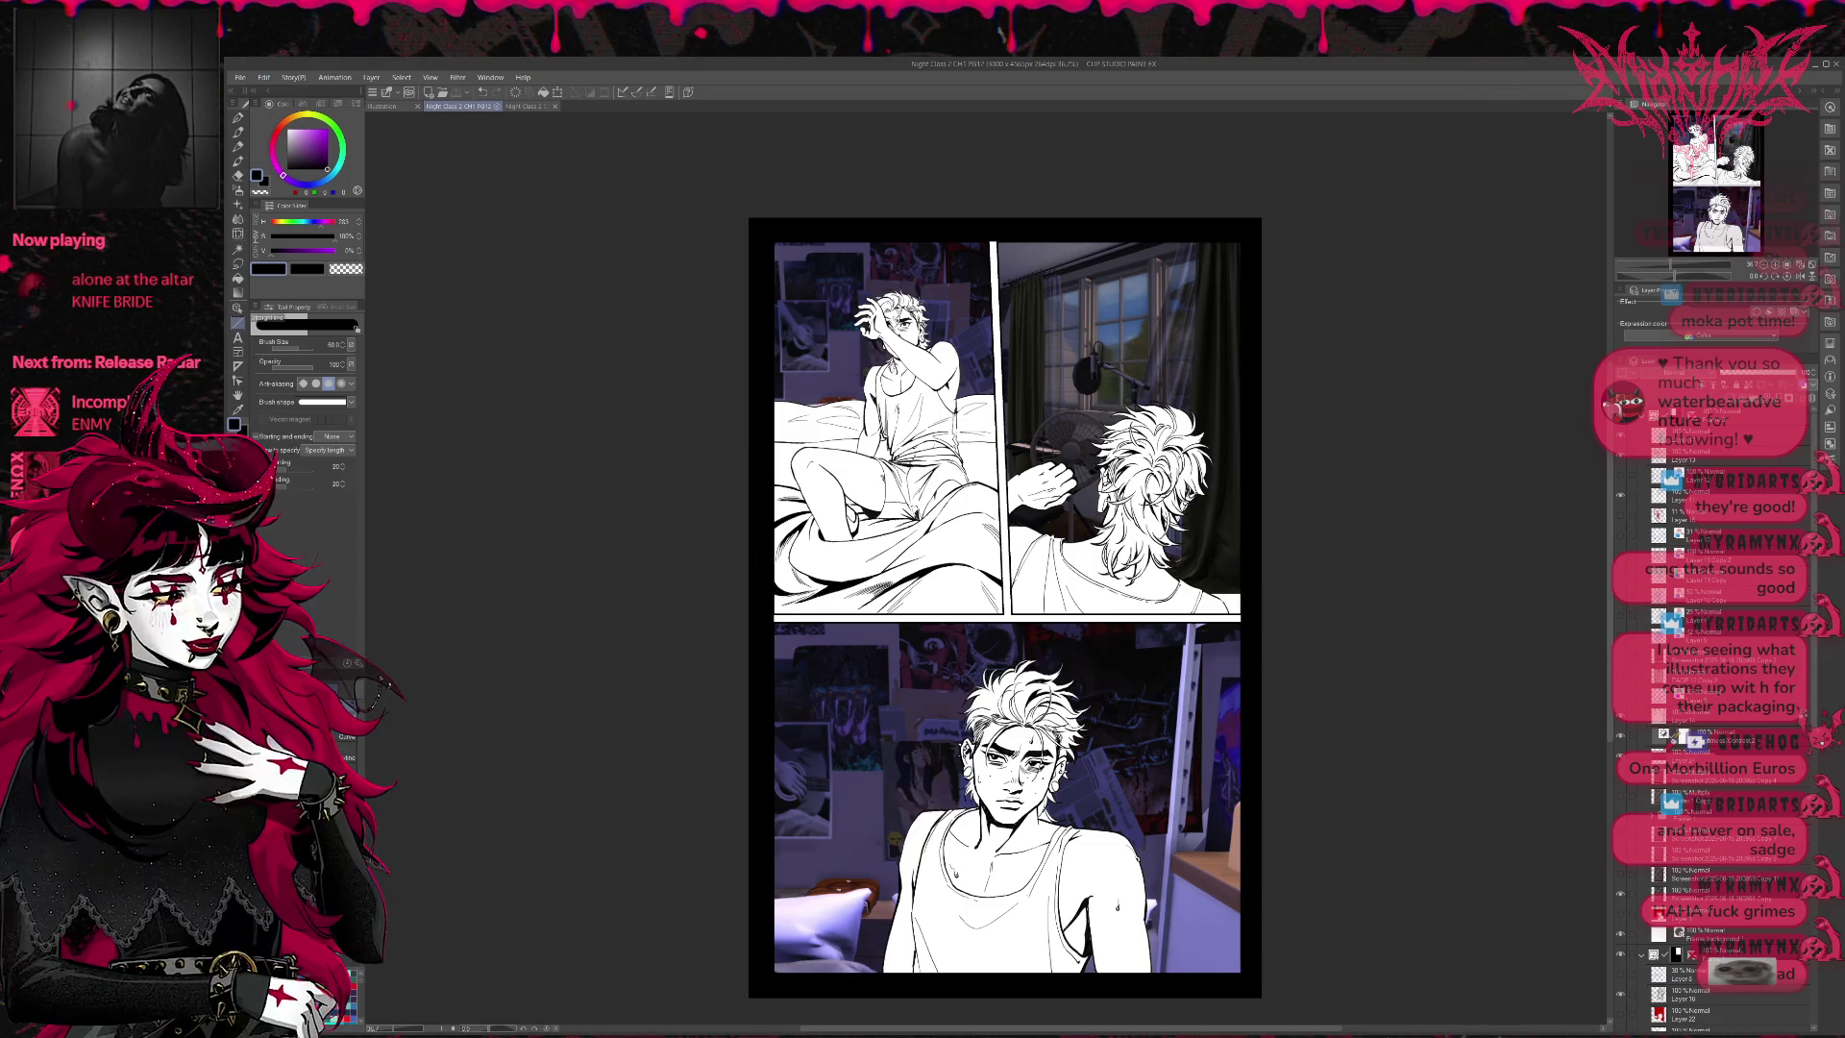
pyautogui.press('alt')
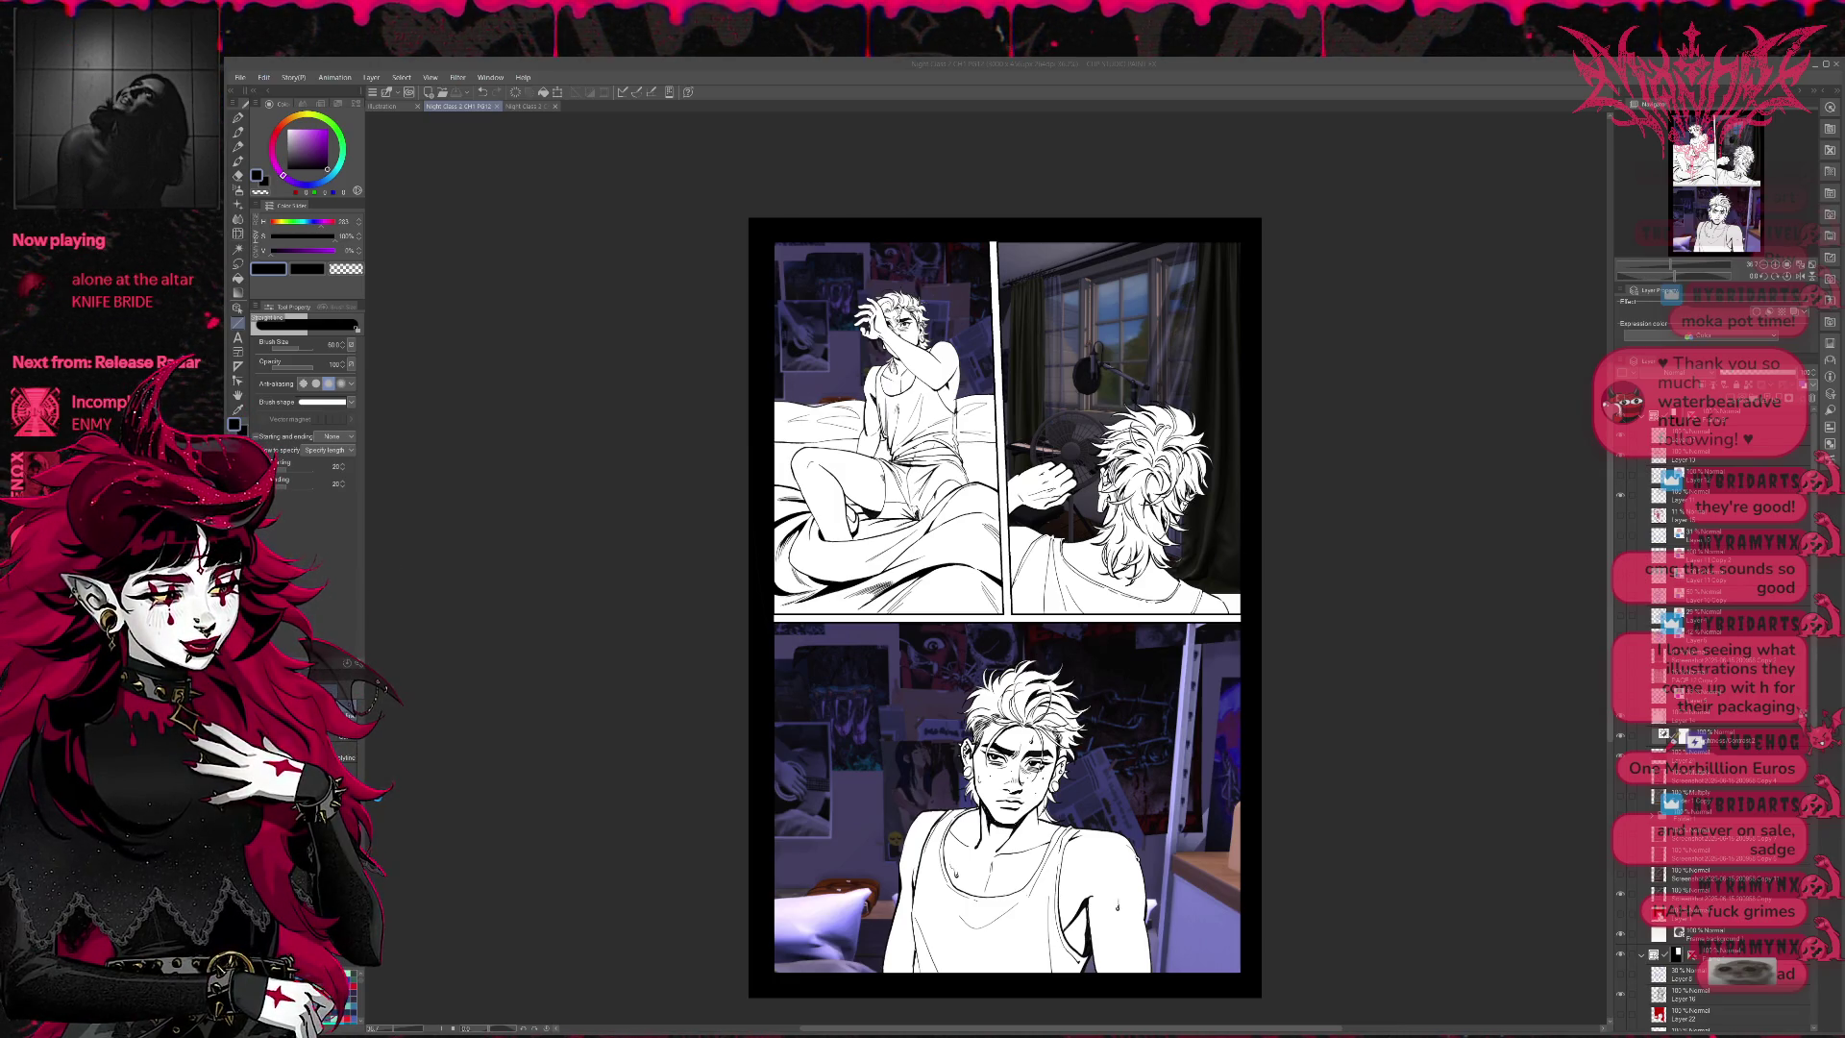
pyautogui.press('Return')
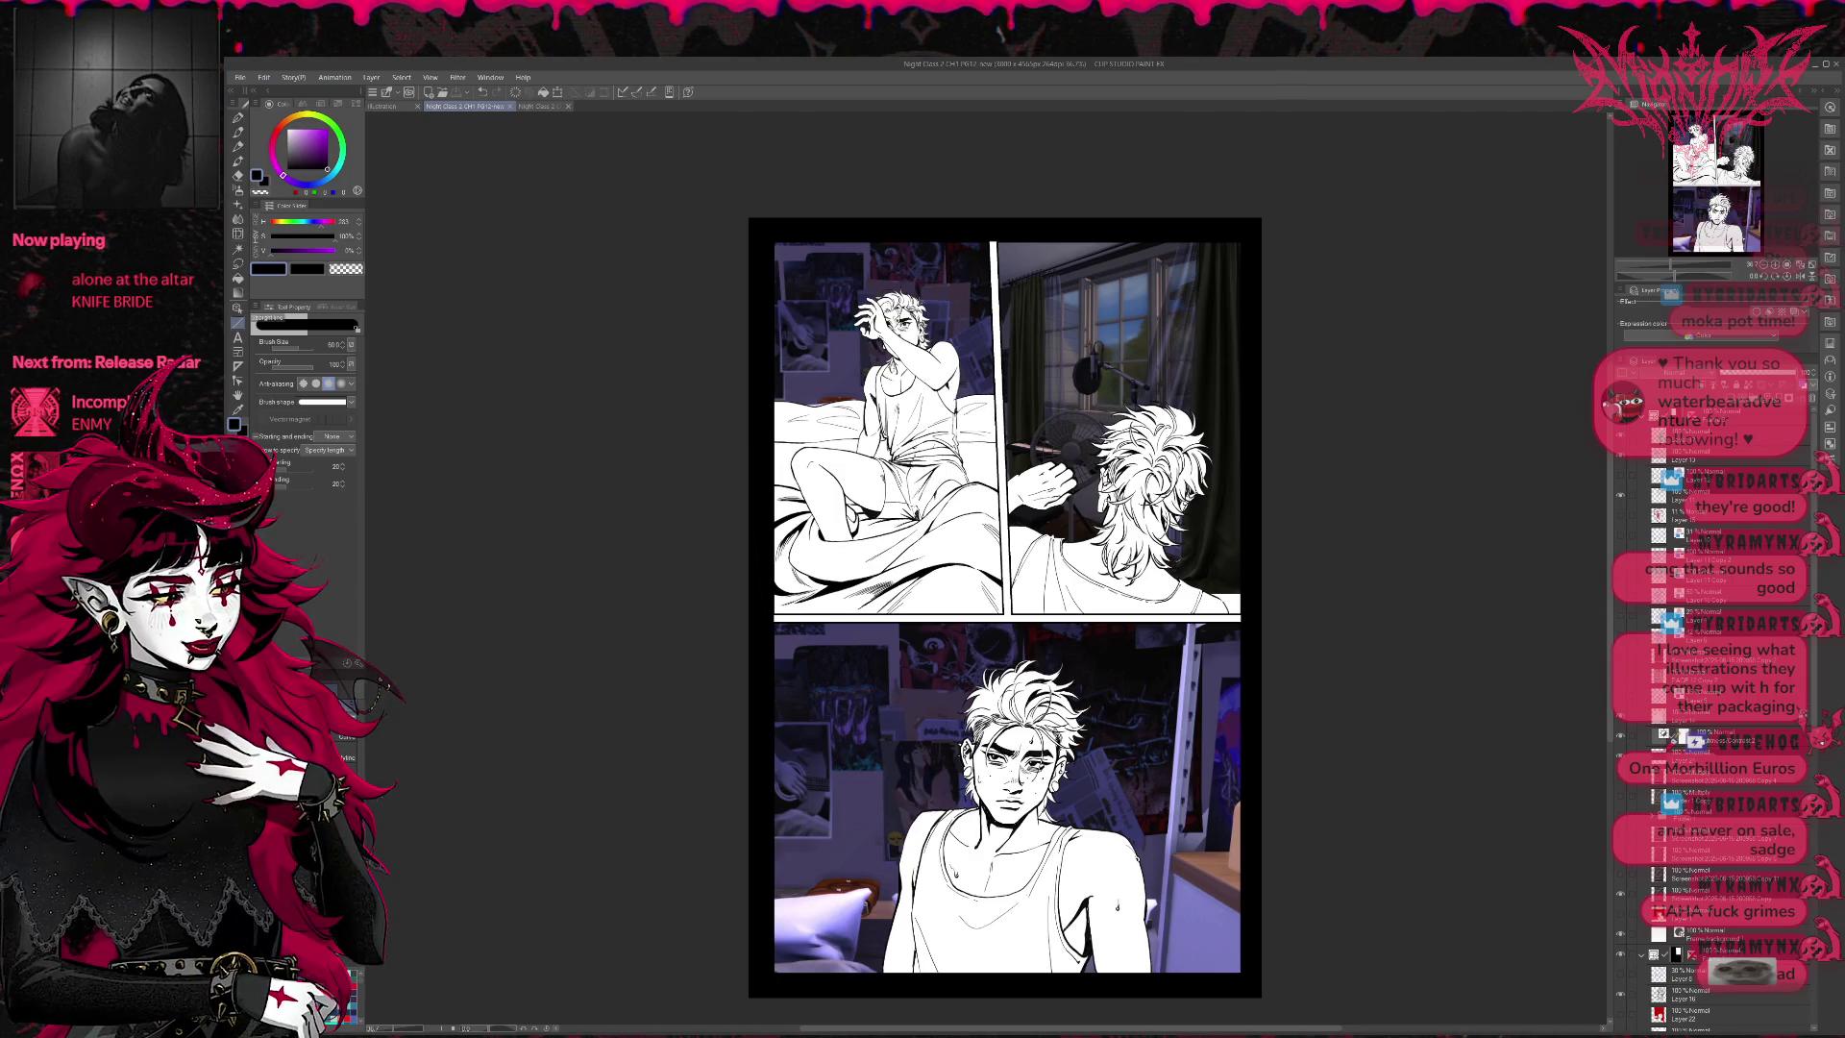
# - Delete several runs of unused layers from the upper part of the layer list
pyautogui.click(1734, 476)
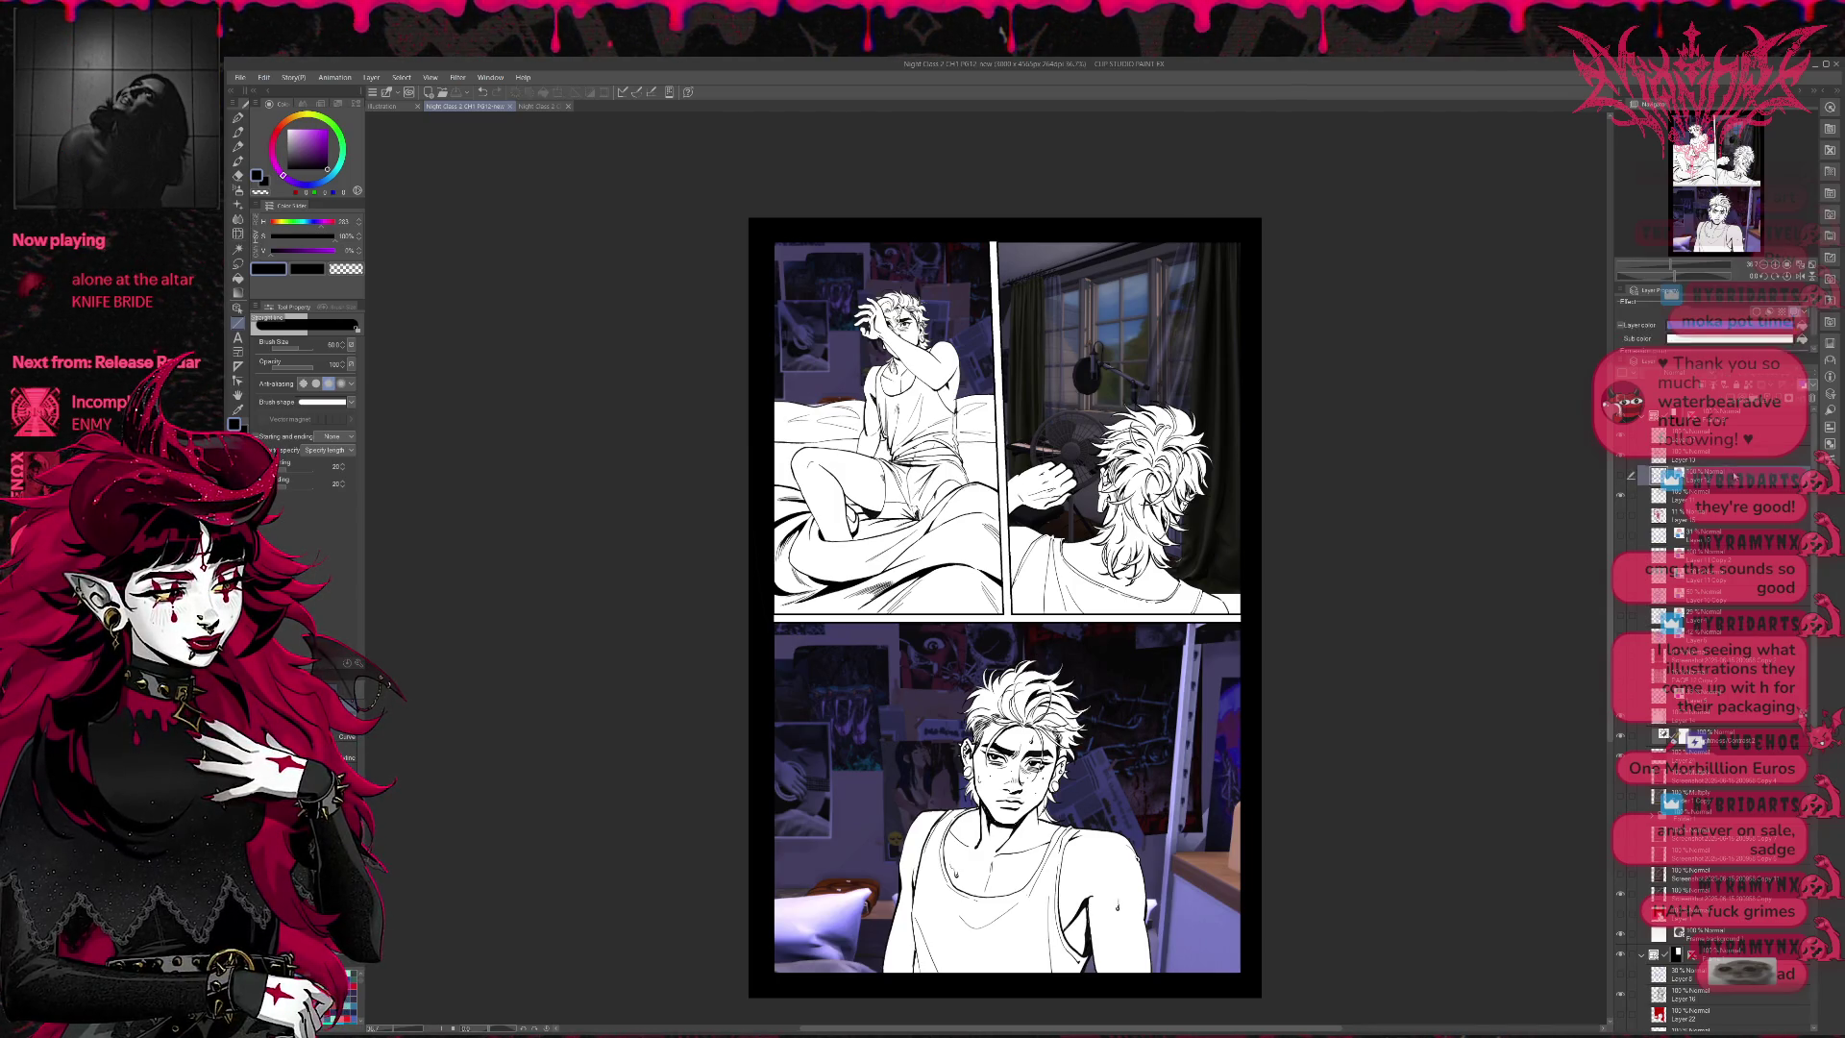
pyautogui.moveTo(1709, 524); pyautogui.dragTo(1674, 631)
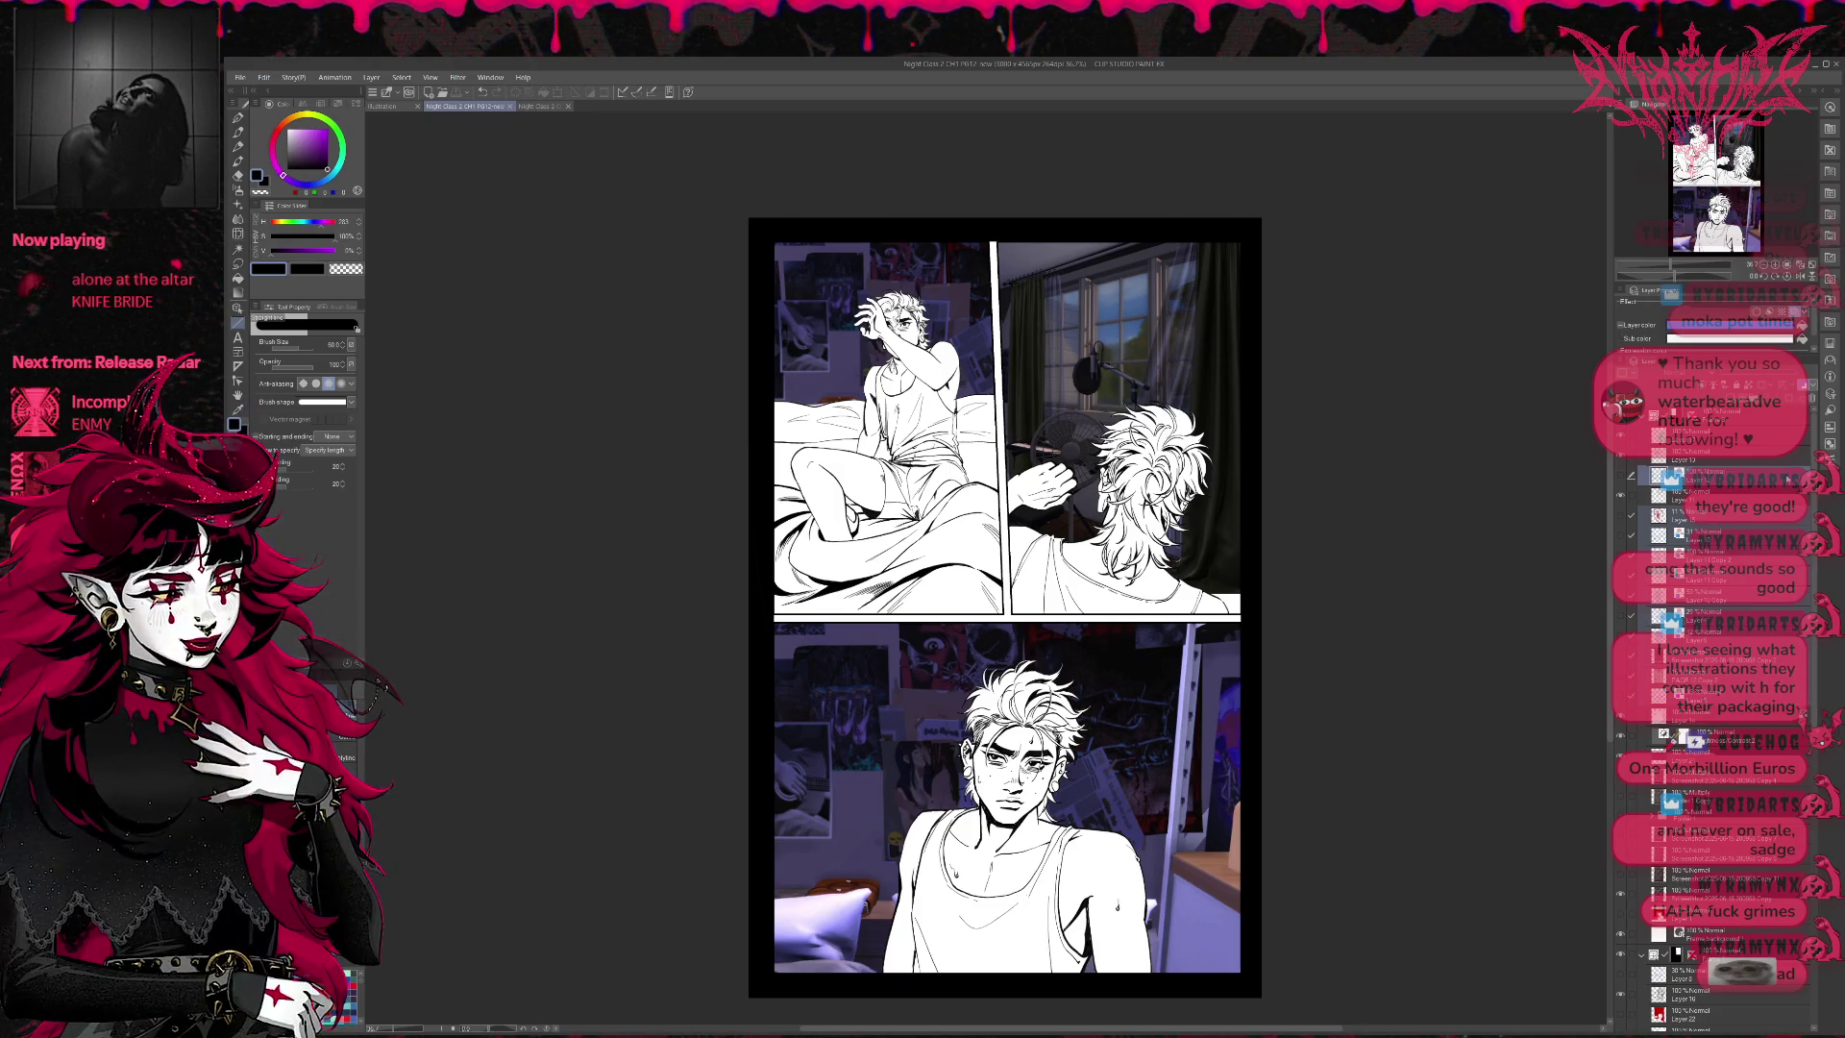
pyautogui.press('Delete')
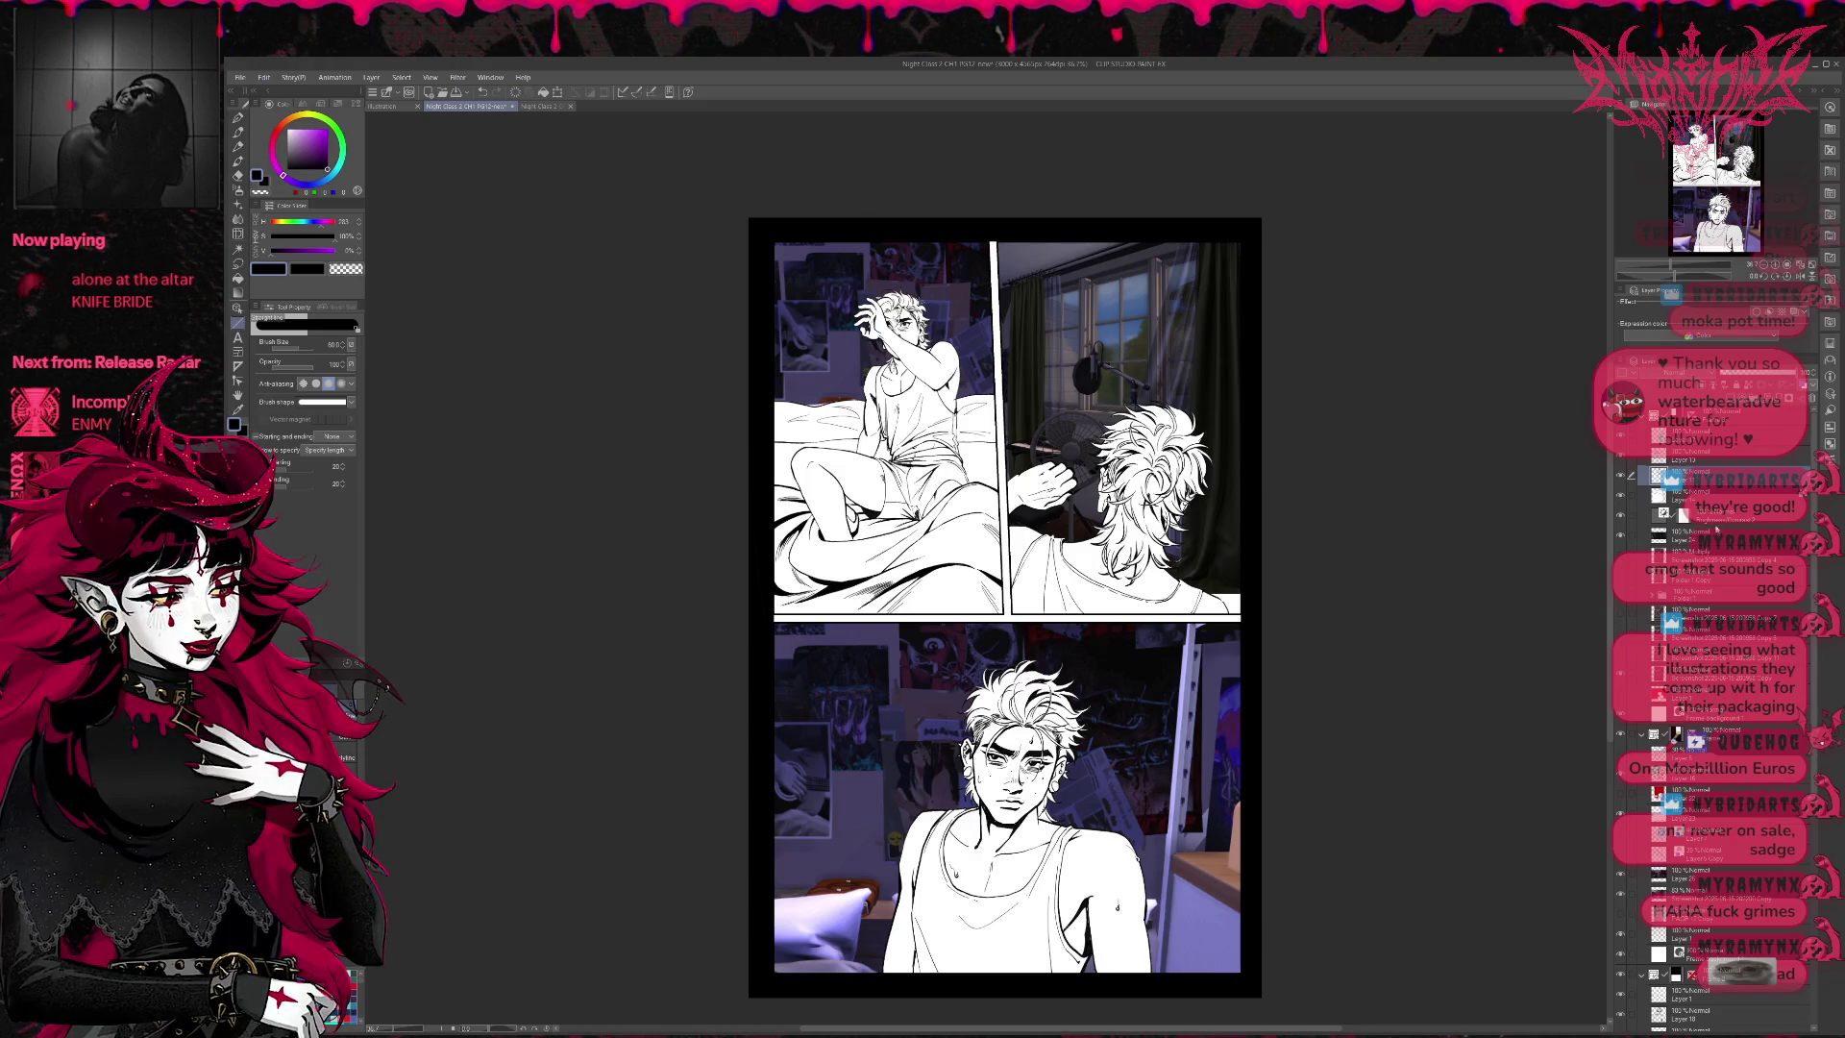
pyautogui.click(1691, 549)
pyautogui.keyDown('shift'); pyautogui.click(1691, 673); pyautogui.keyUp('shift')
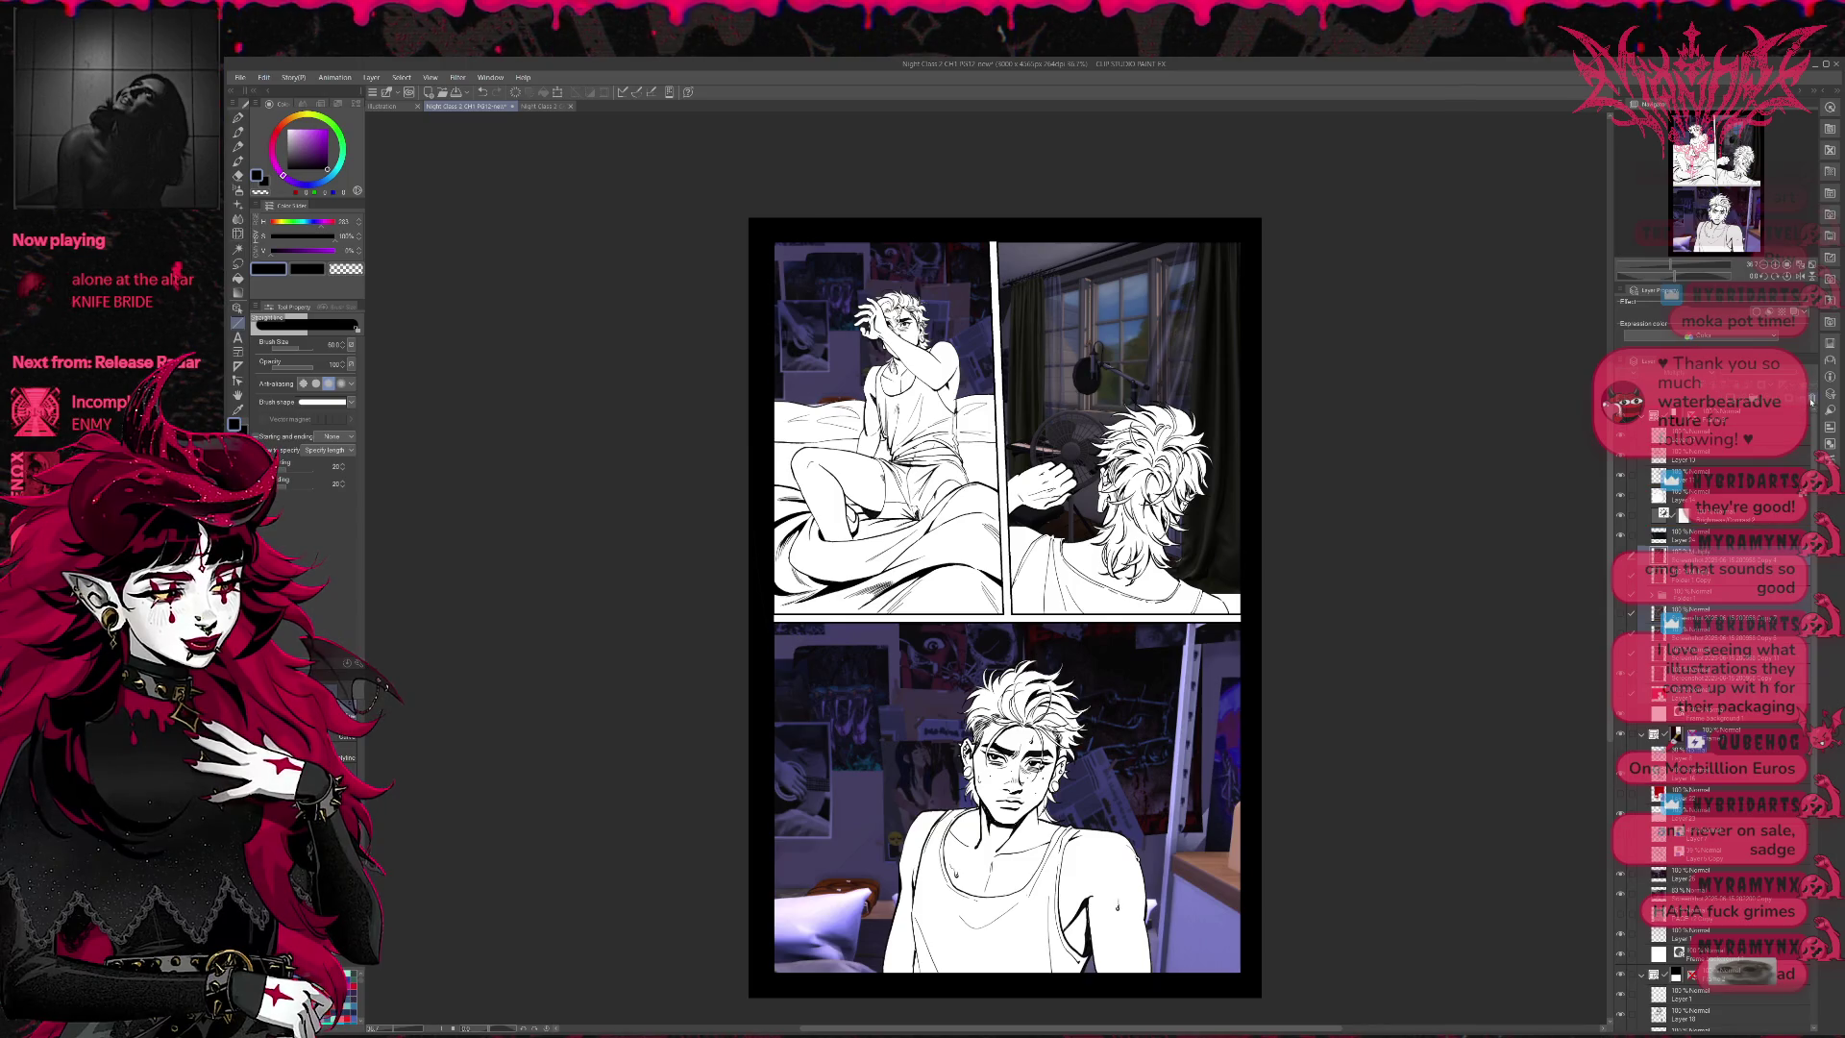
pyautogui.press('Delete')
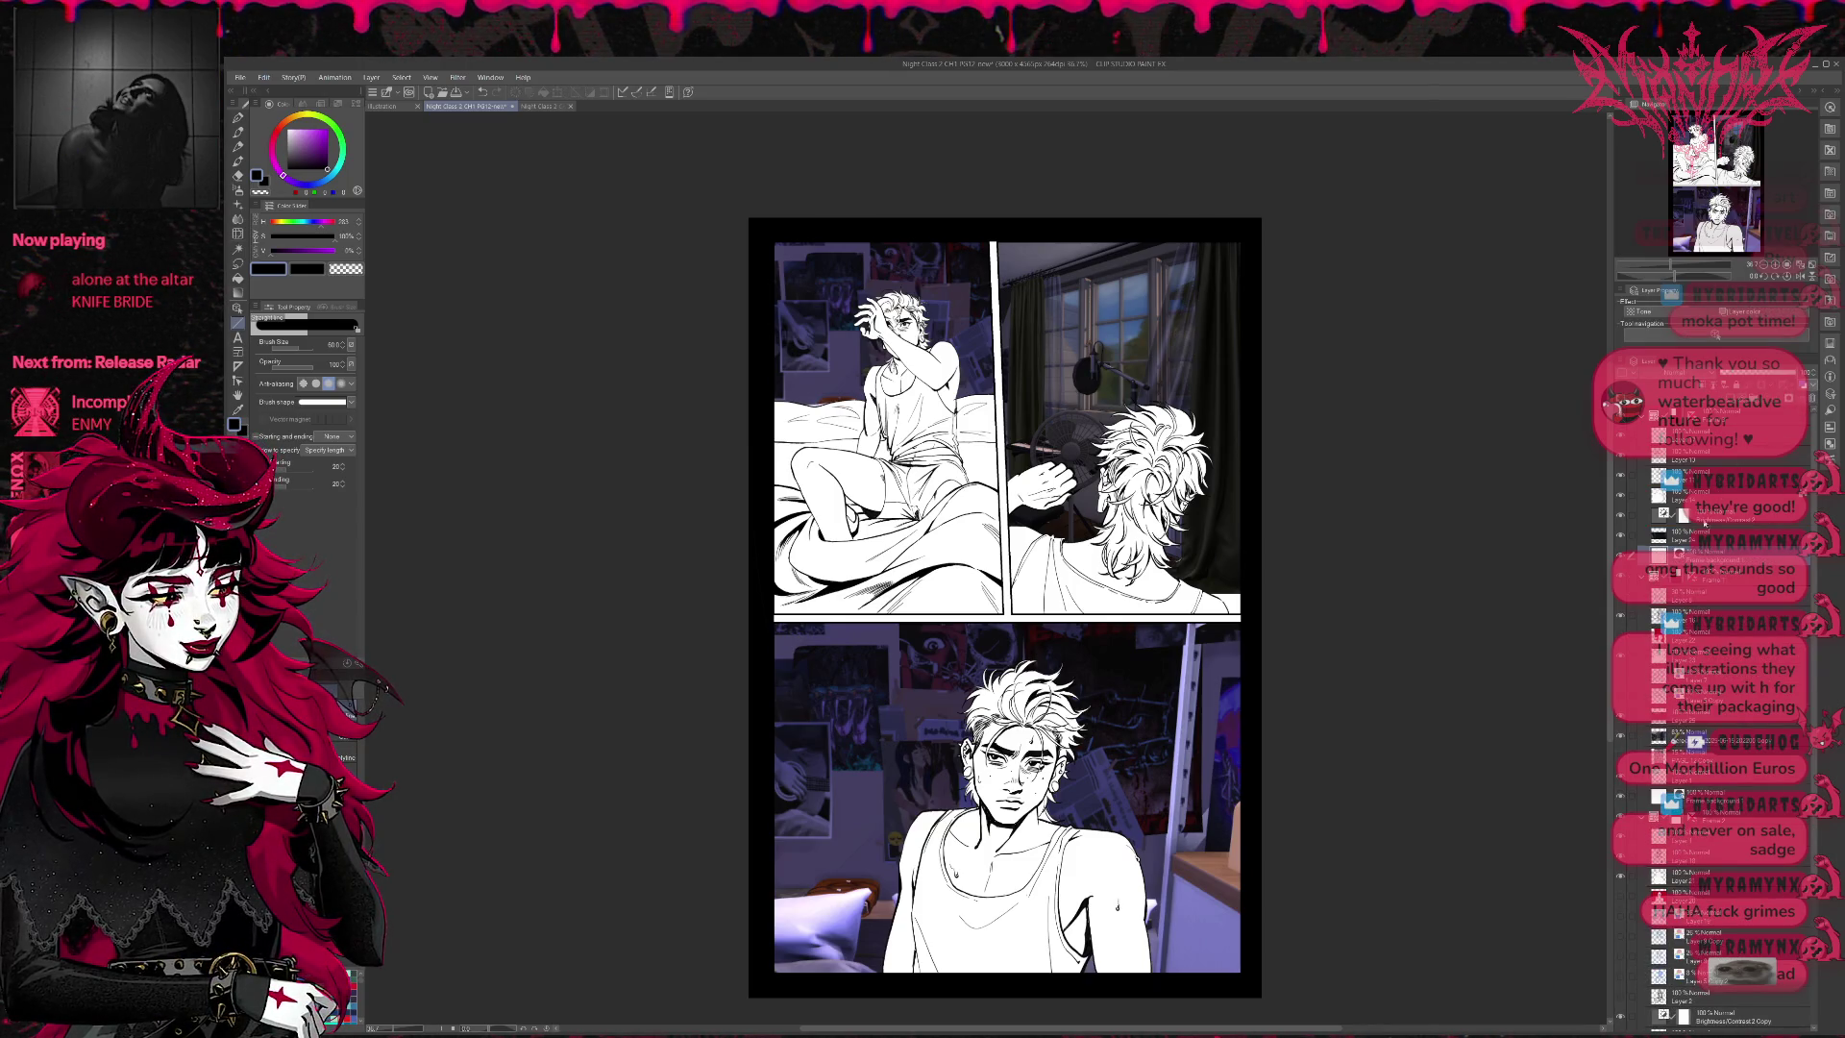
pyautogui.click(1691, 595)
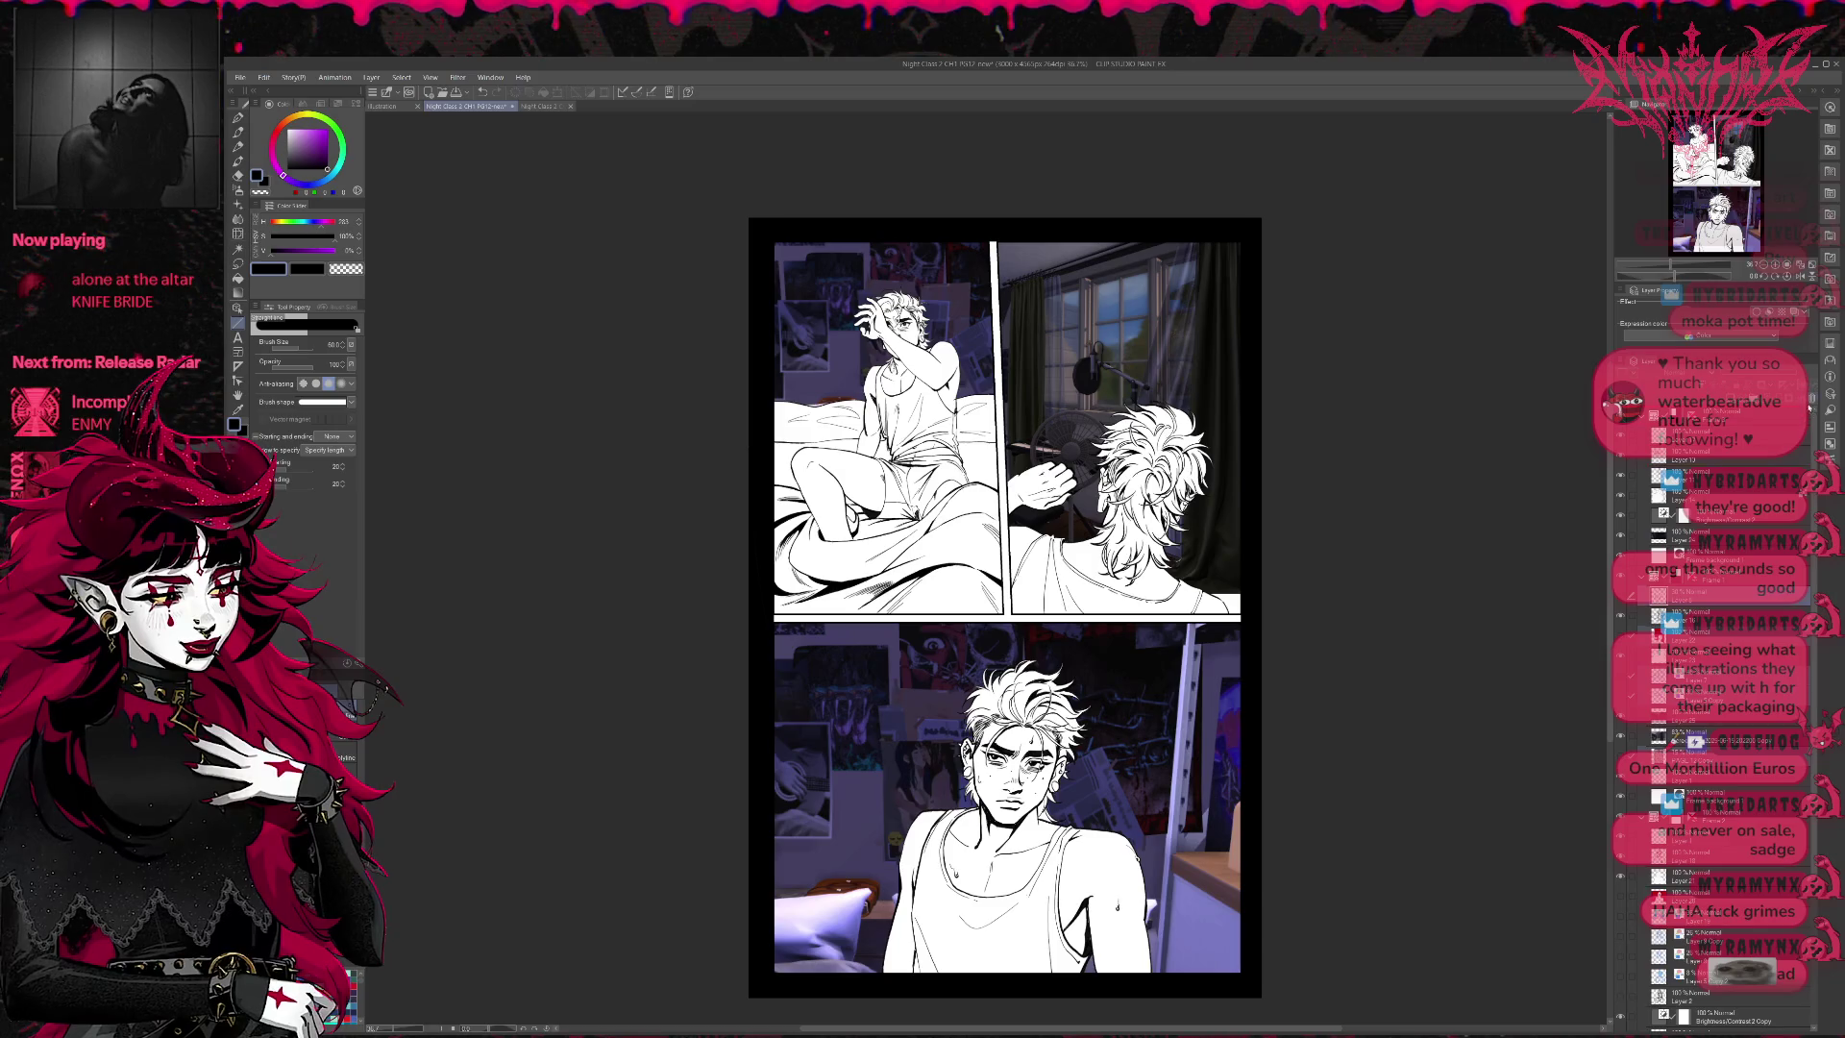
pyautogui.press('Delete')
# - Delete the remaining spare Screenshot layers near the bottom of the list
pyautogui.scroll(-3, 1611, 596)
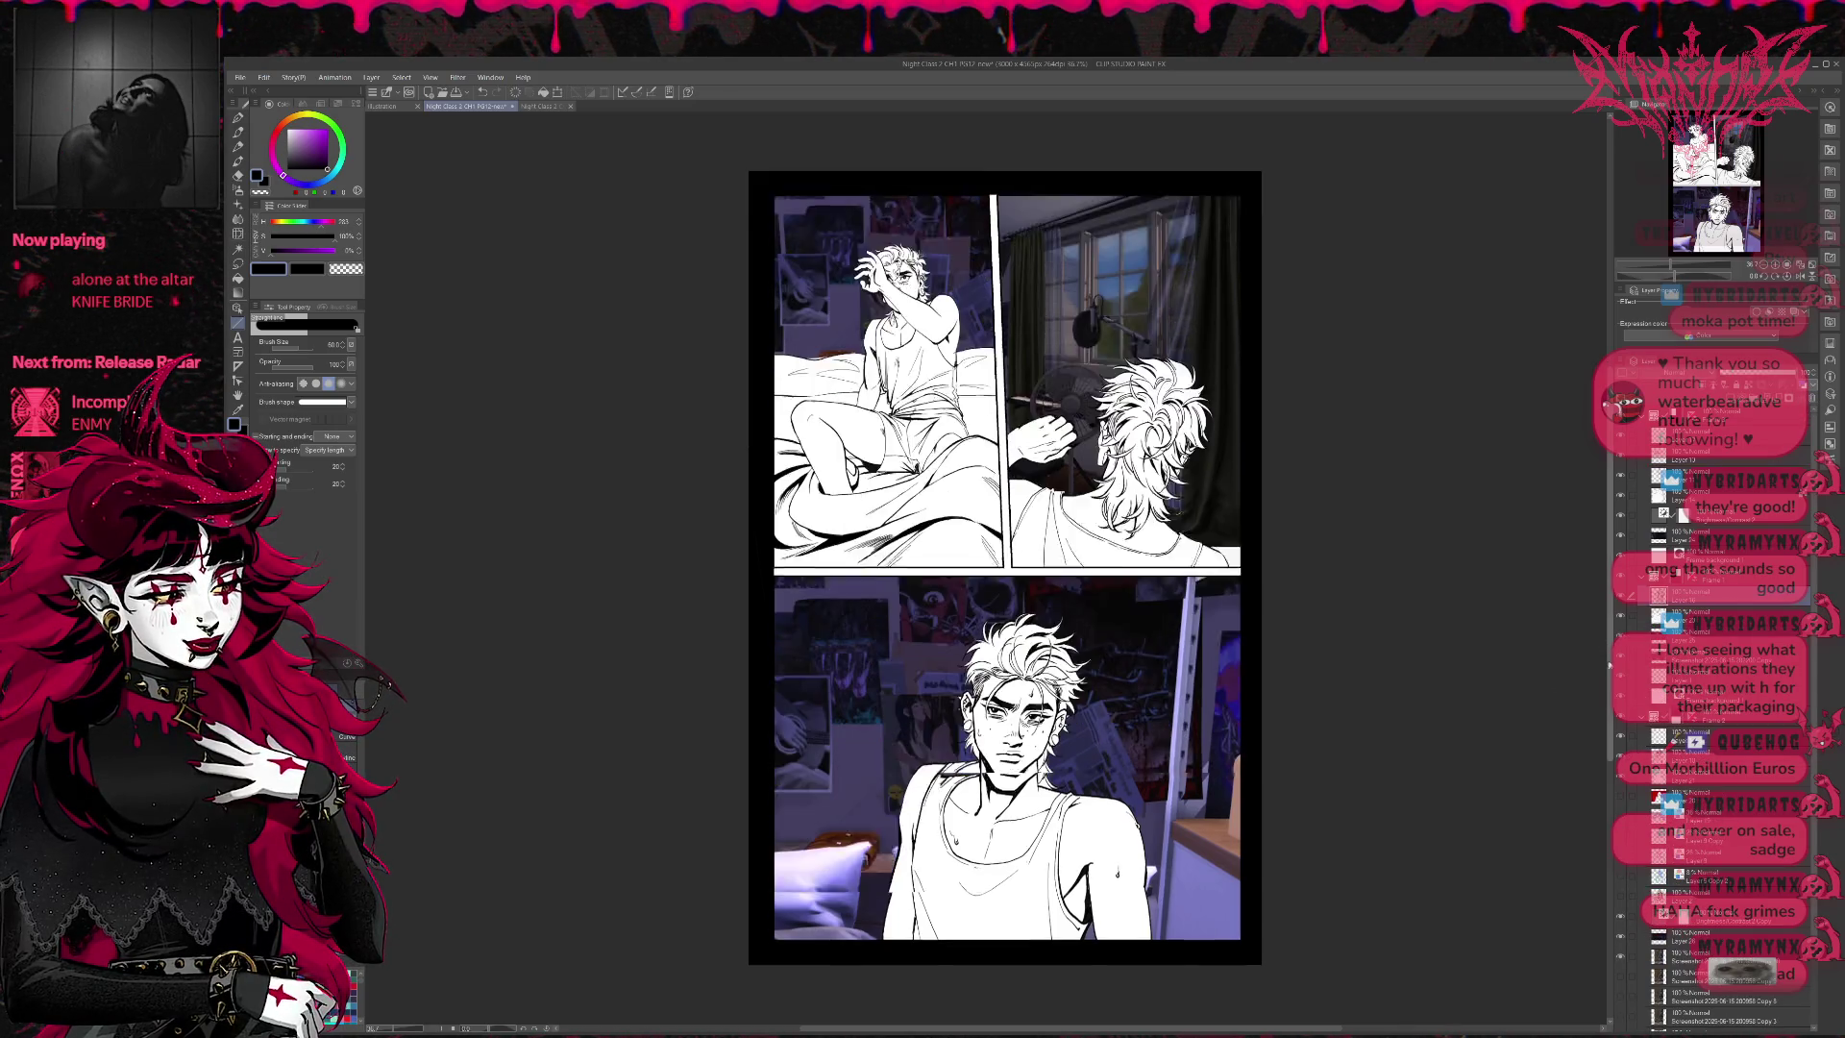
pyautogui.scroll(-5, 1730, 668)
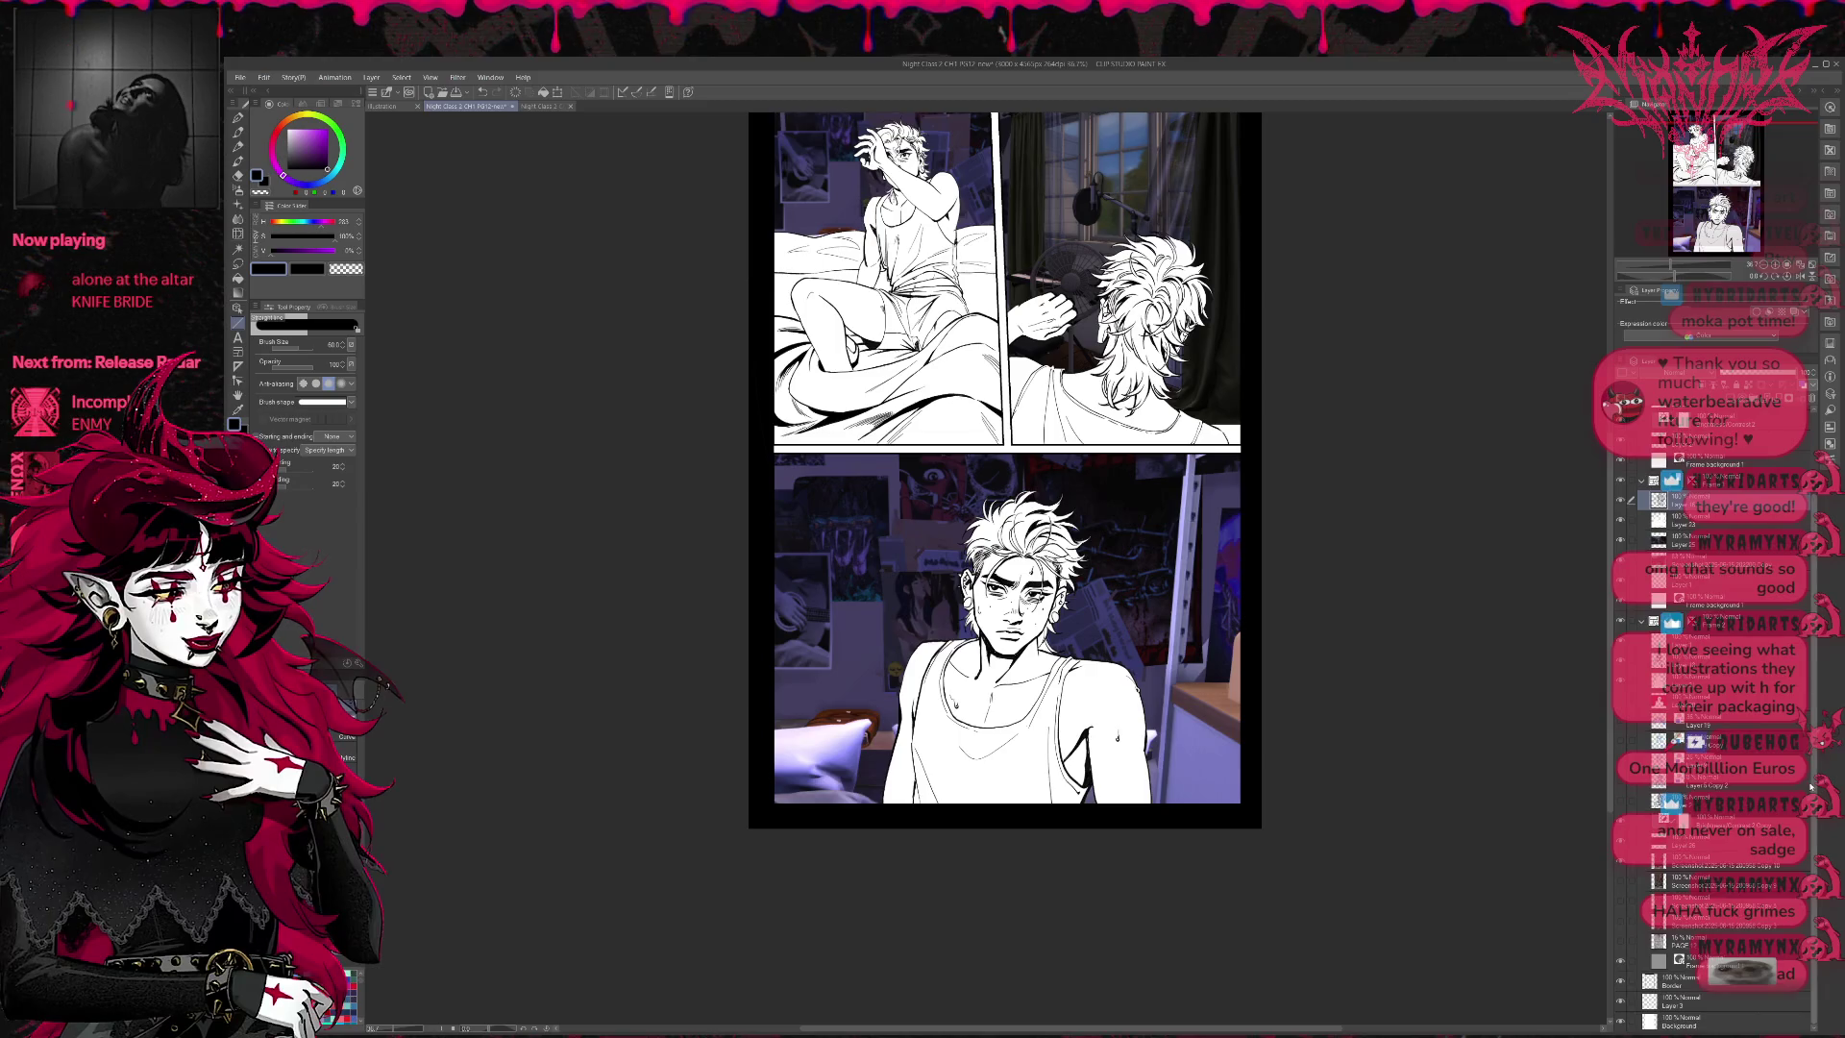
pyautogui.keyDown('ctrl'); pyautogui.click(1723, 785); pyautogui.keyUp('ctrl')
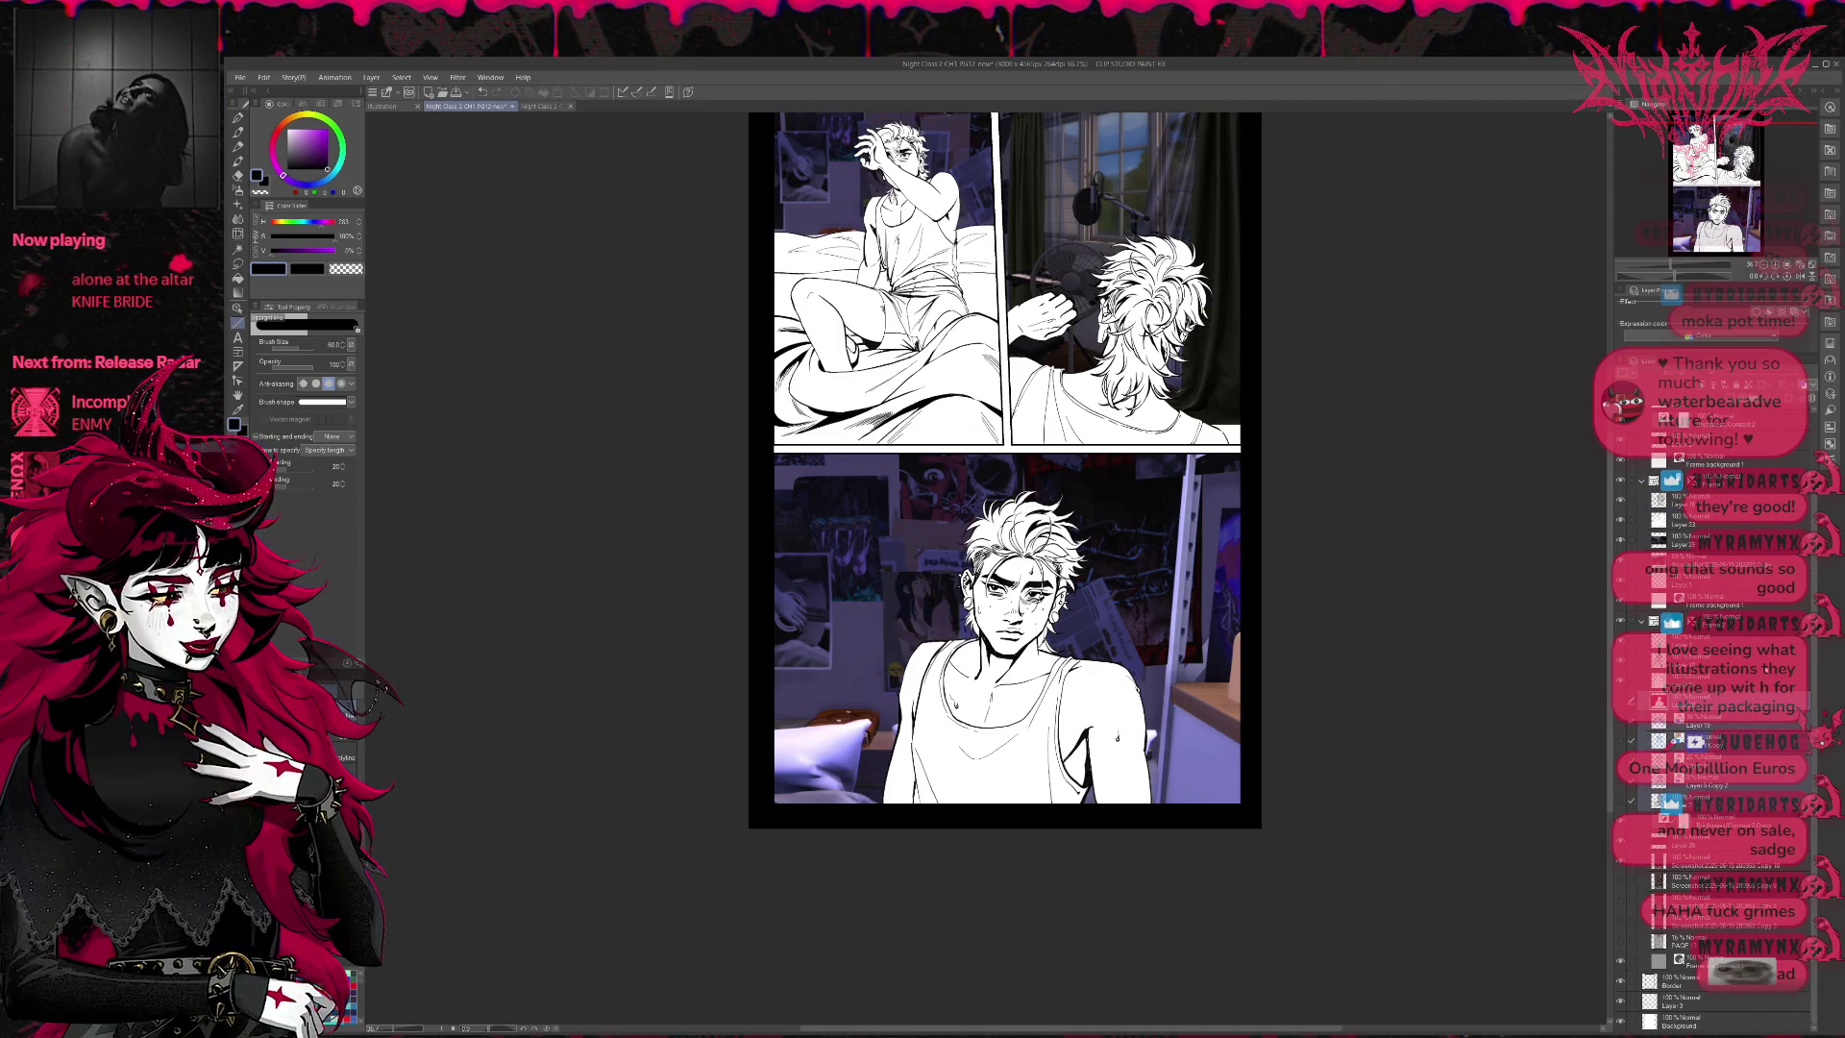
pyautogui.hotkey('shift', 'alt', 'e')
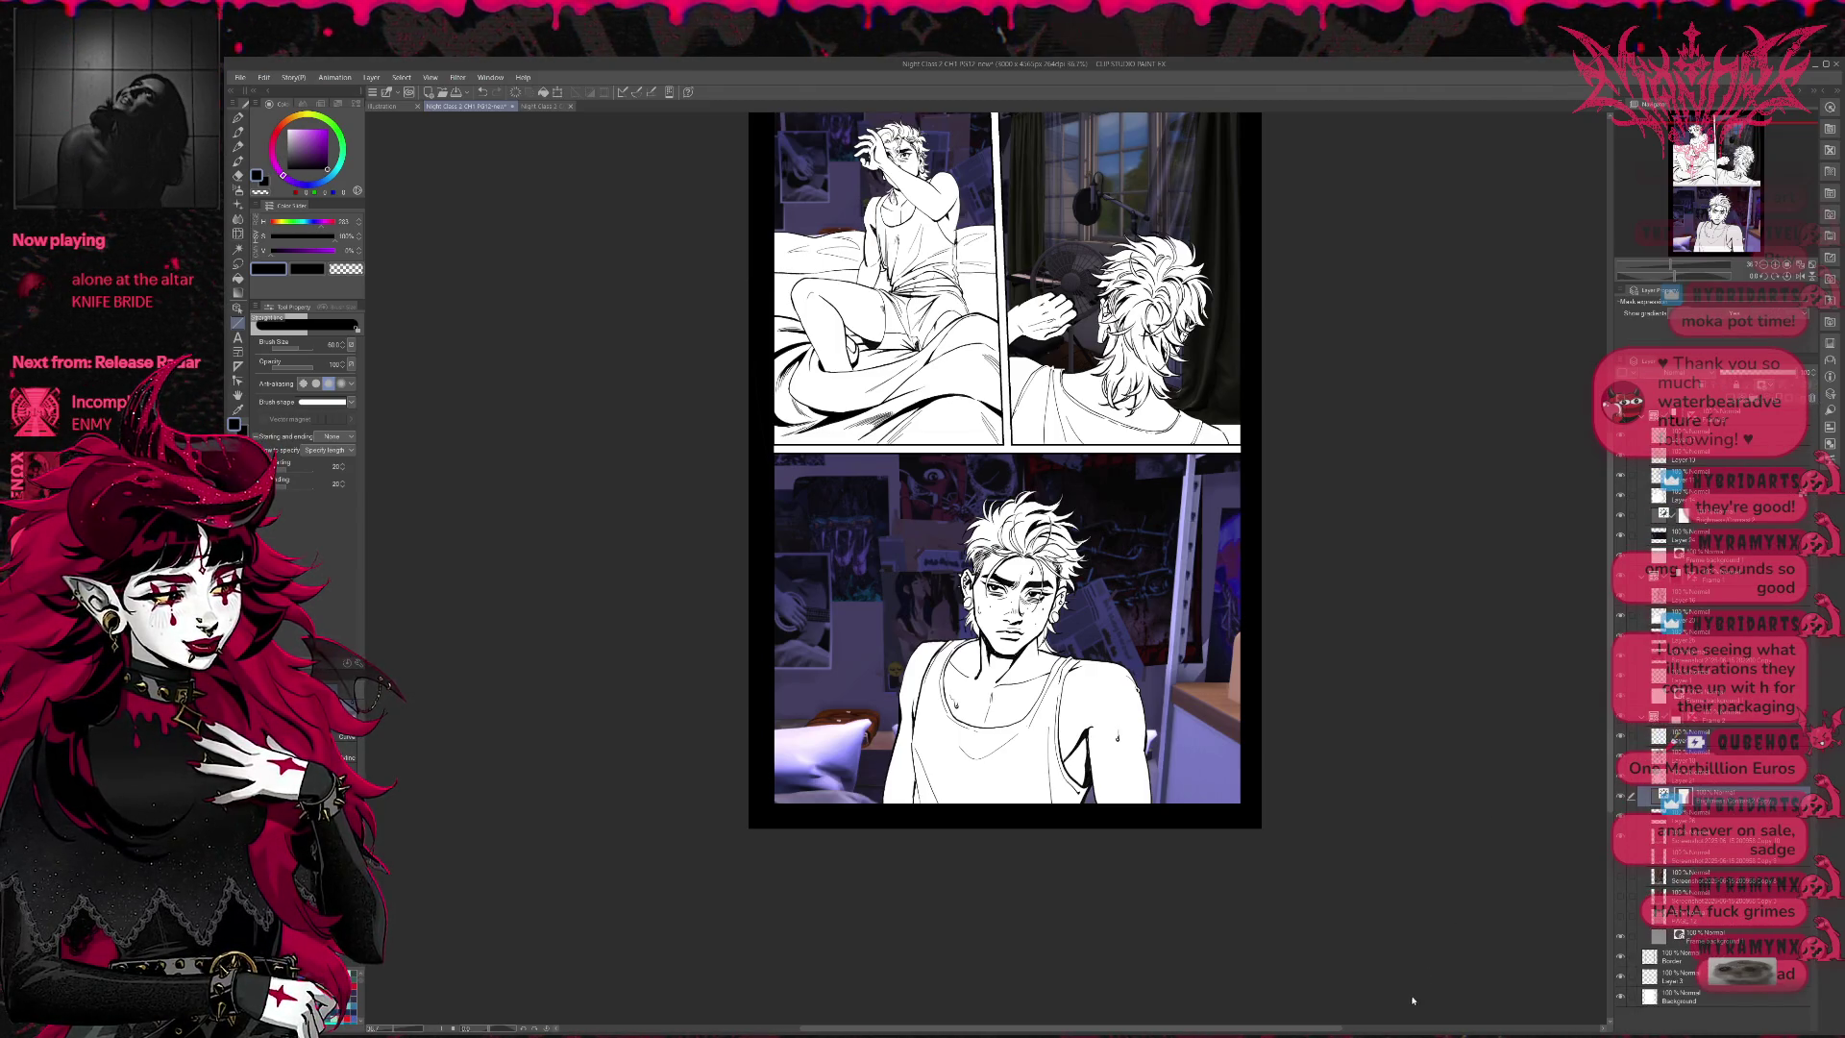
pyautogui.click(1729, 865)
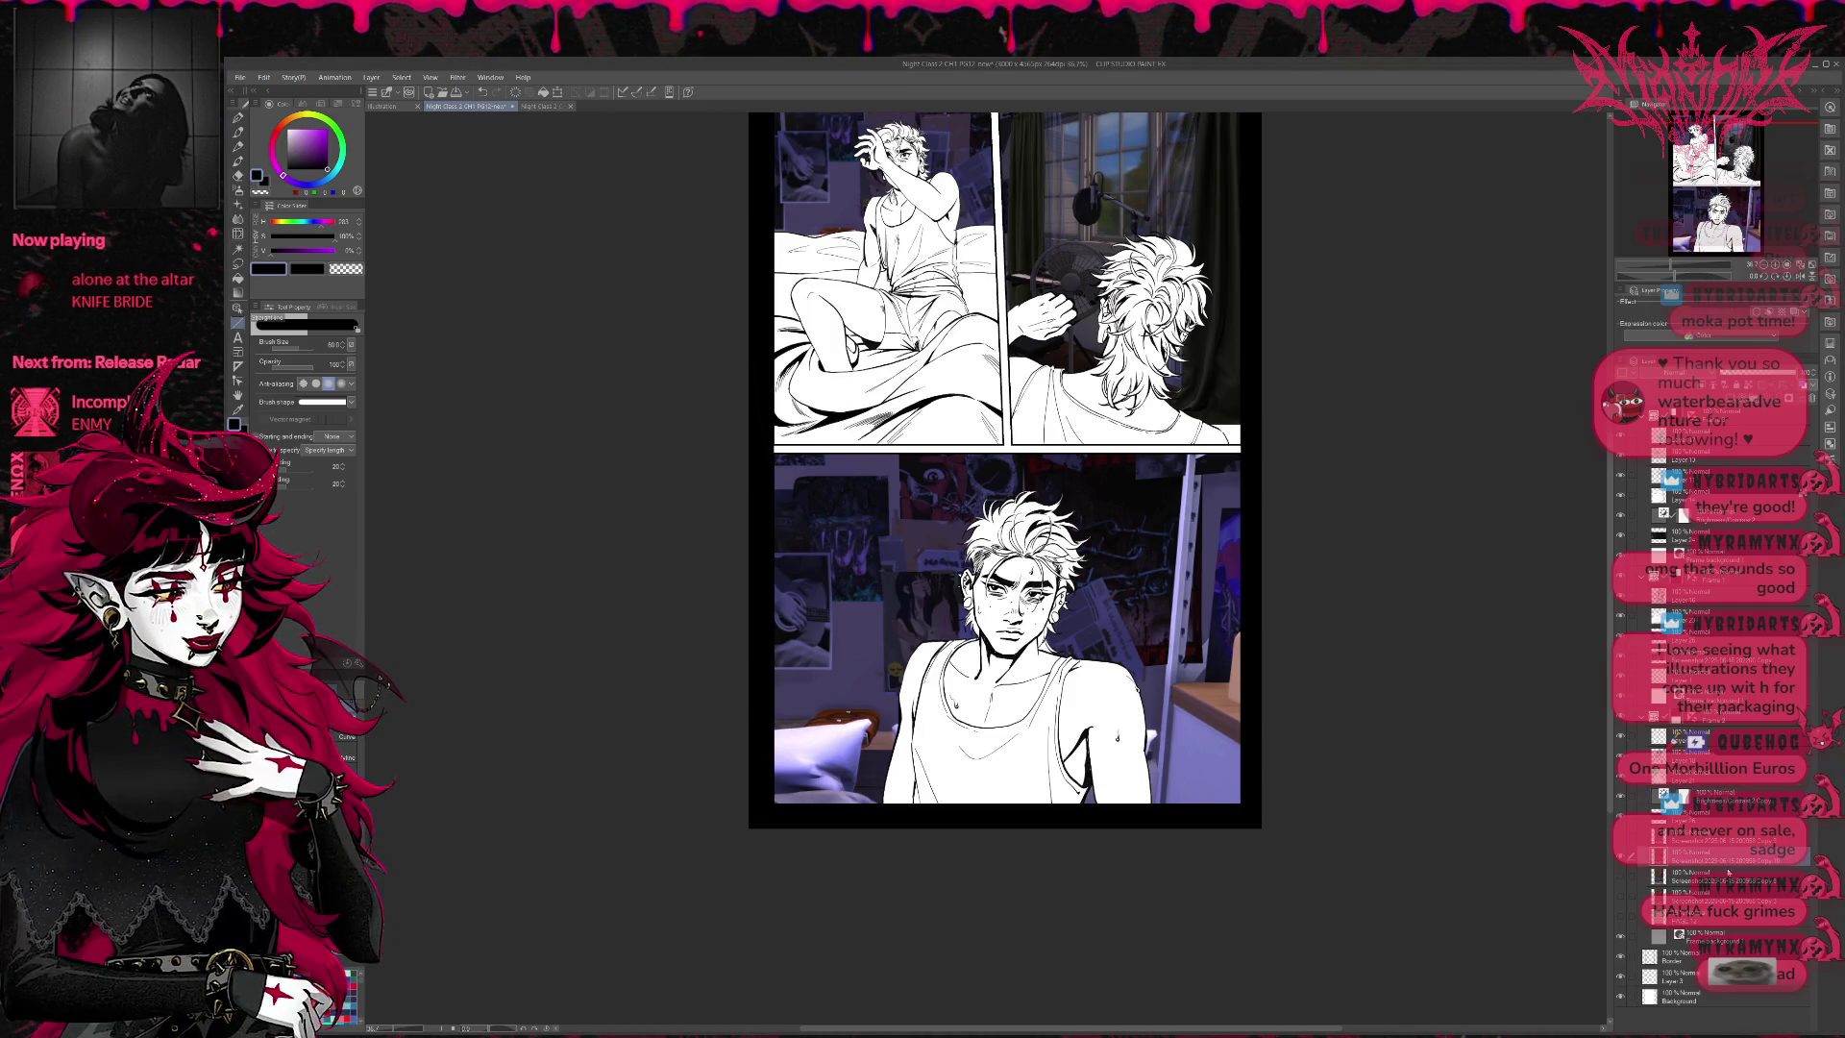
pyautogui.keyDown('shift'); pyautogui.click(1720, 913); pyautogui.keyUp('shift')
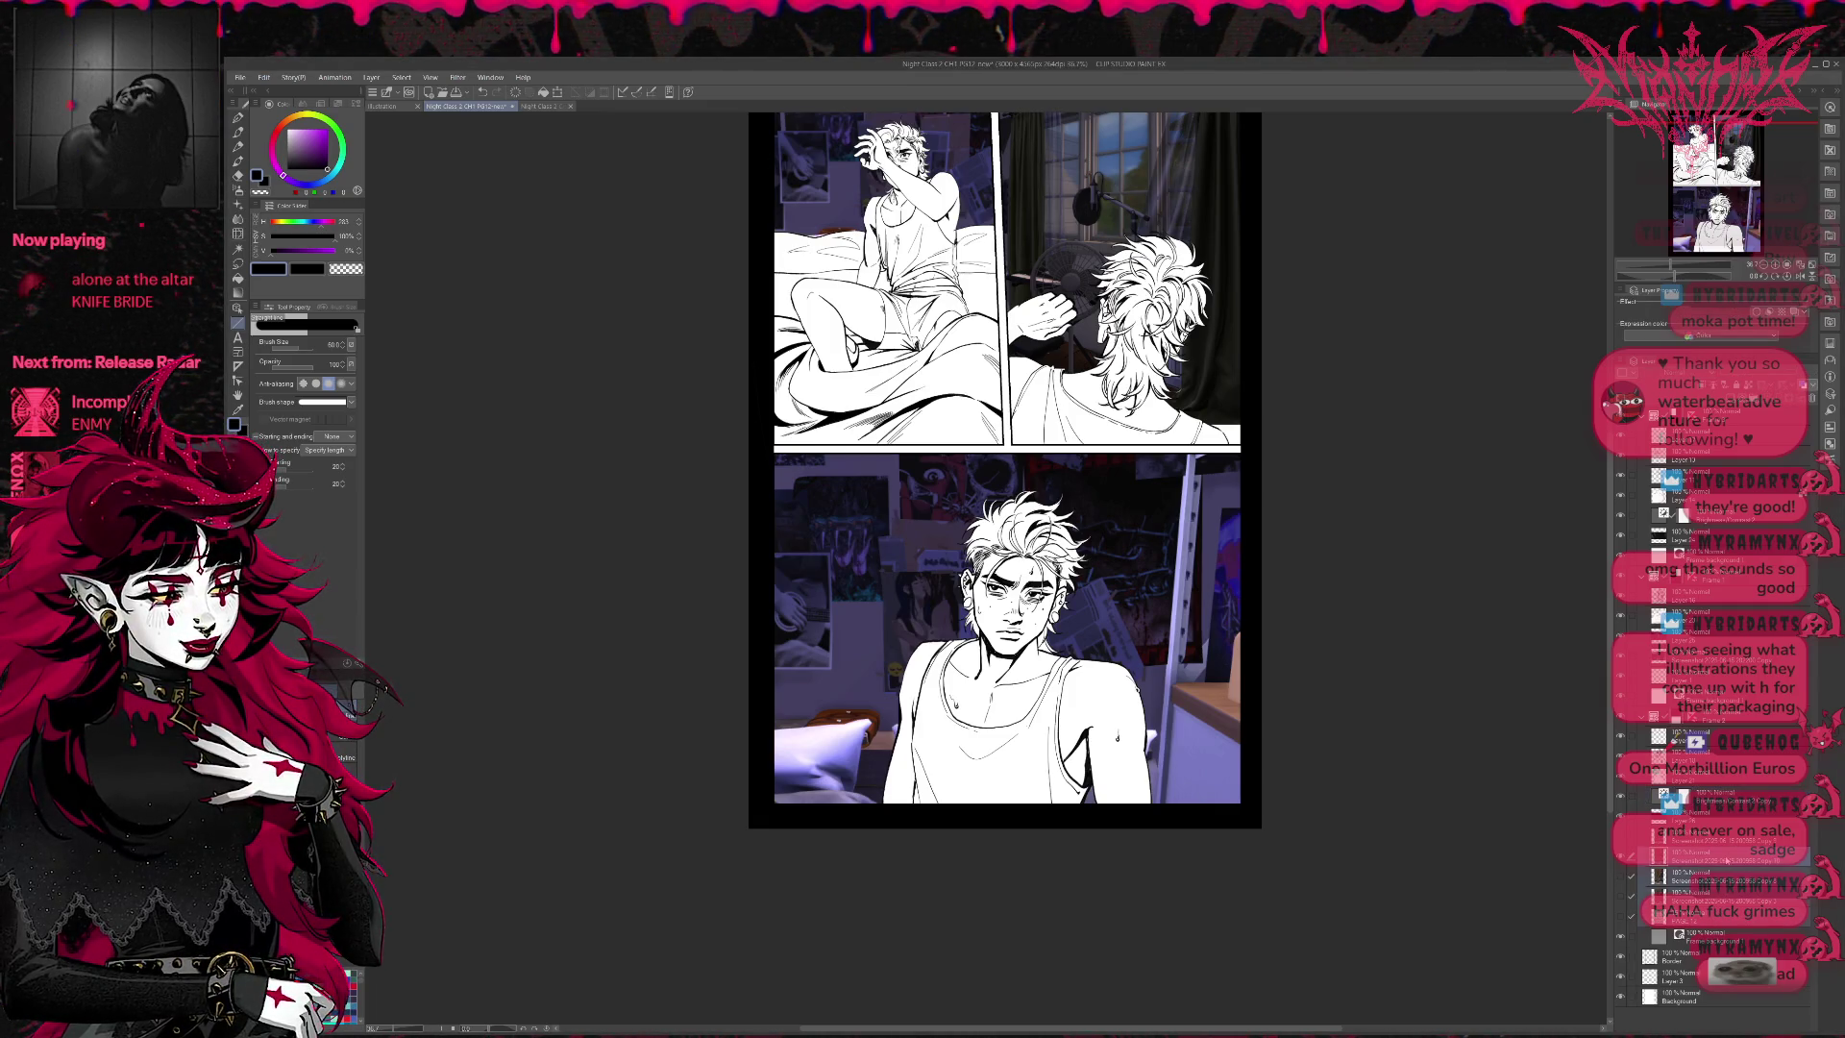
pyautogui.click(1811, 398)
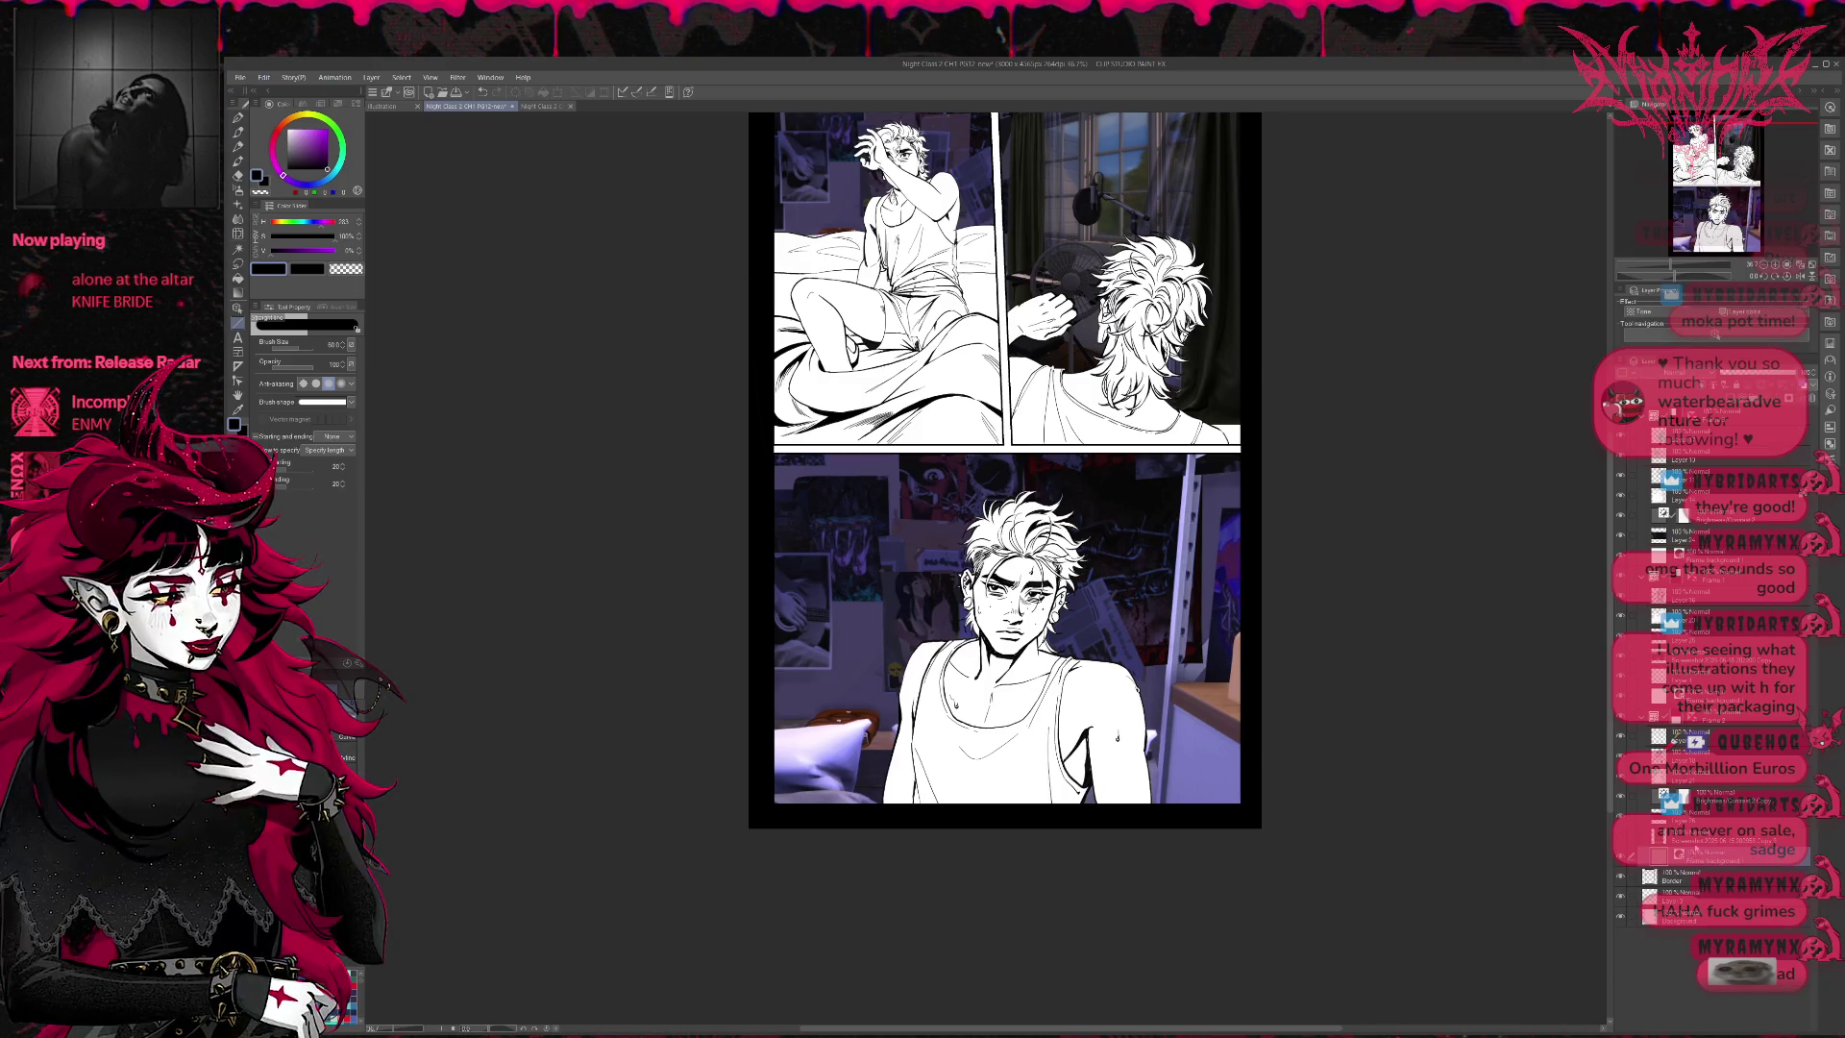
pyautogui.click(1711, 840)
pyautogui.click(1811, 398)
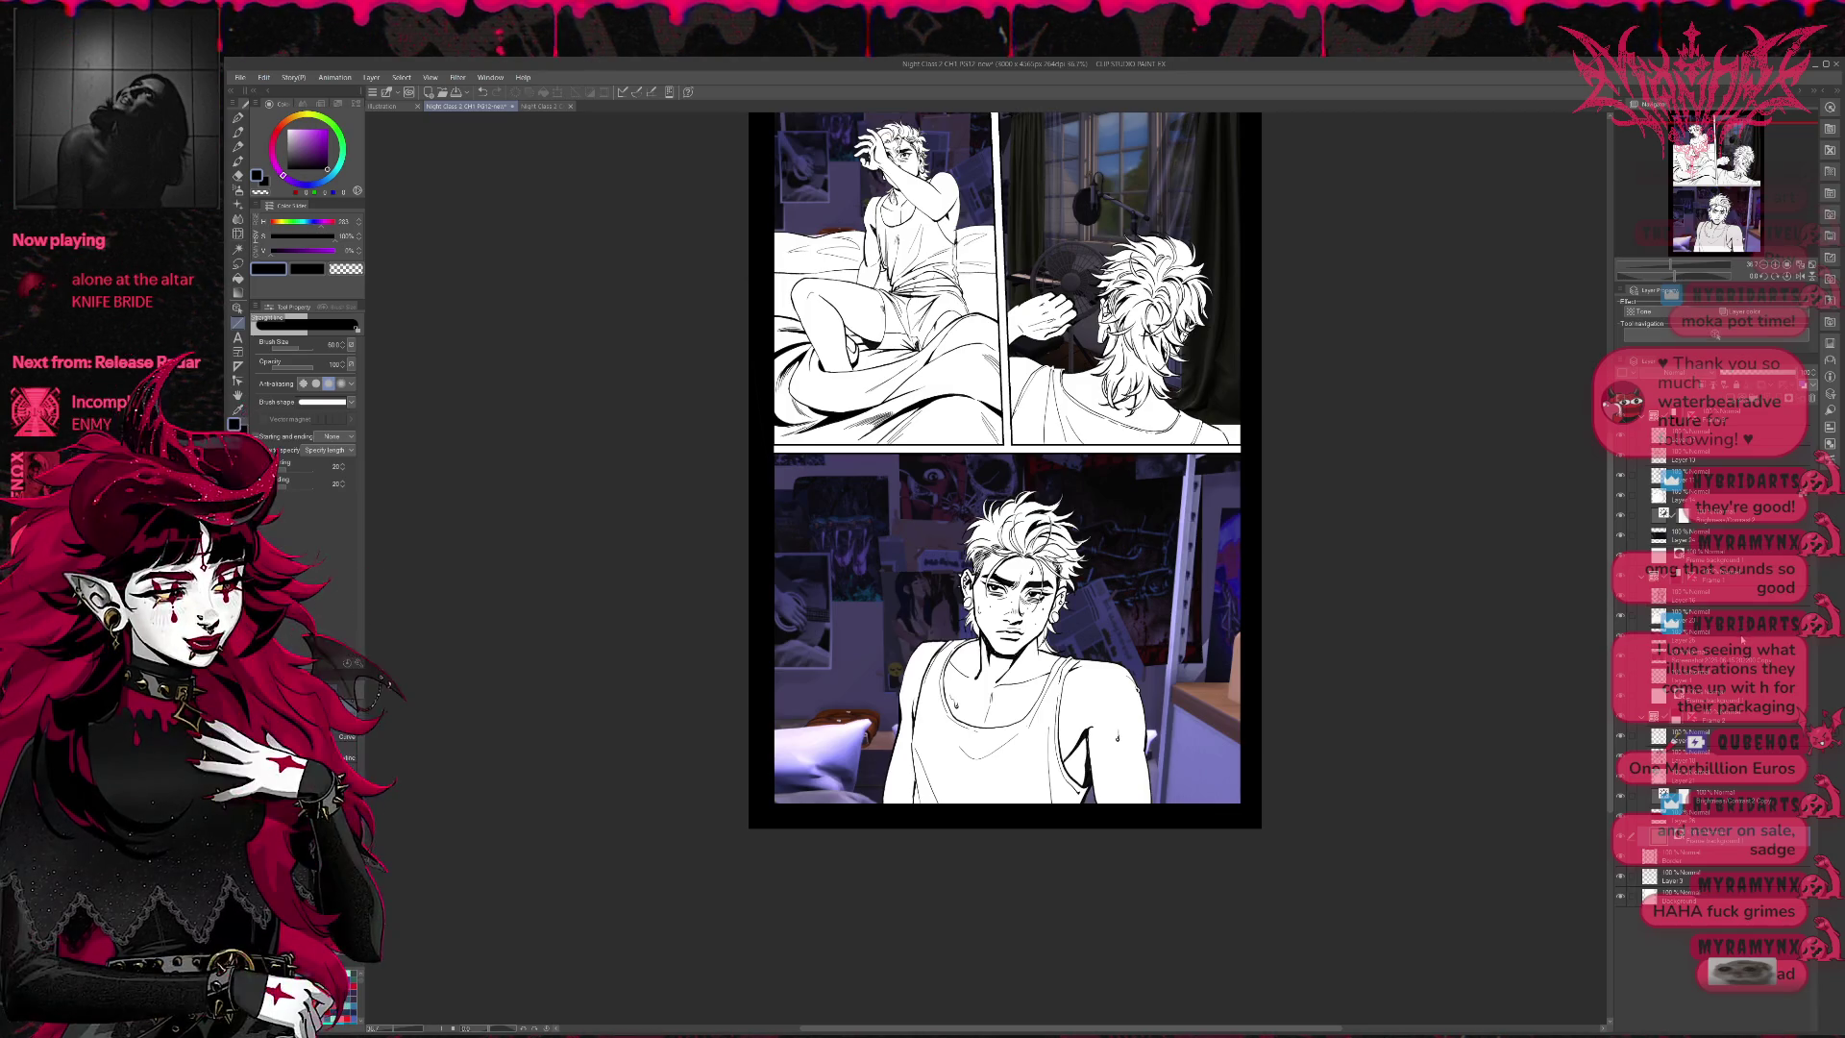
# - Compare the top-left panel with and without its photo background, setting its opacity to about 84%
pyautogui.click(1689, 537)
pyautogui.click(1744, 375)
pyautogui.moveTo(1753, 377); pyautogui.dragTo(1766, 378)
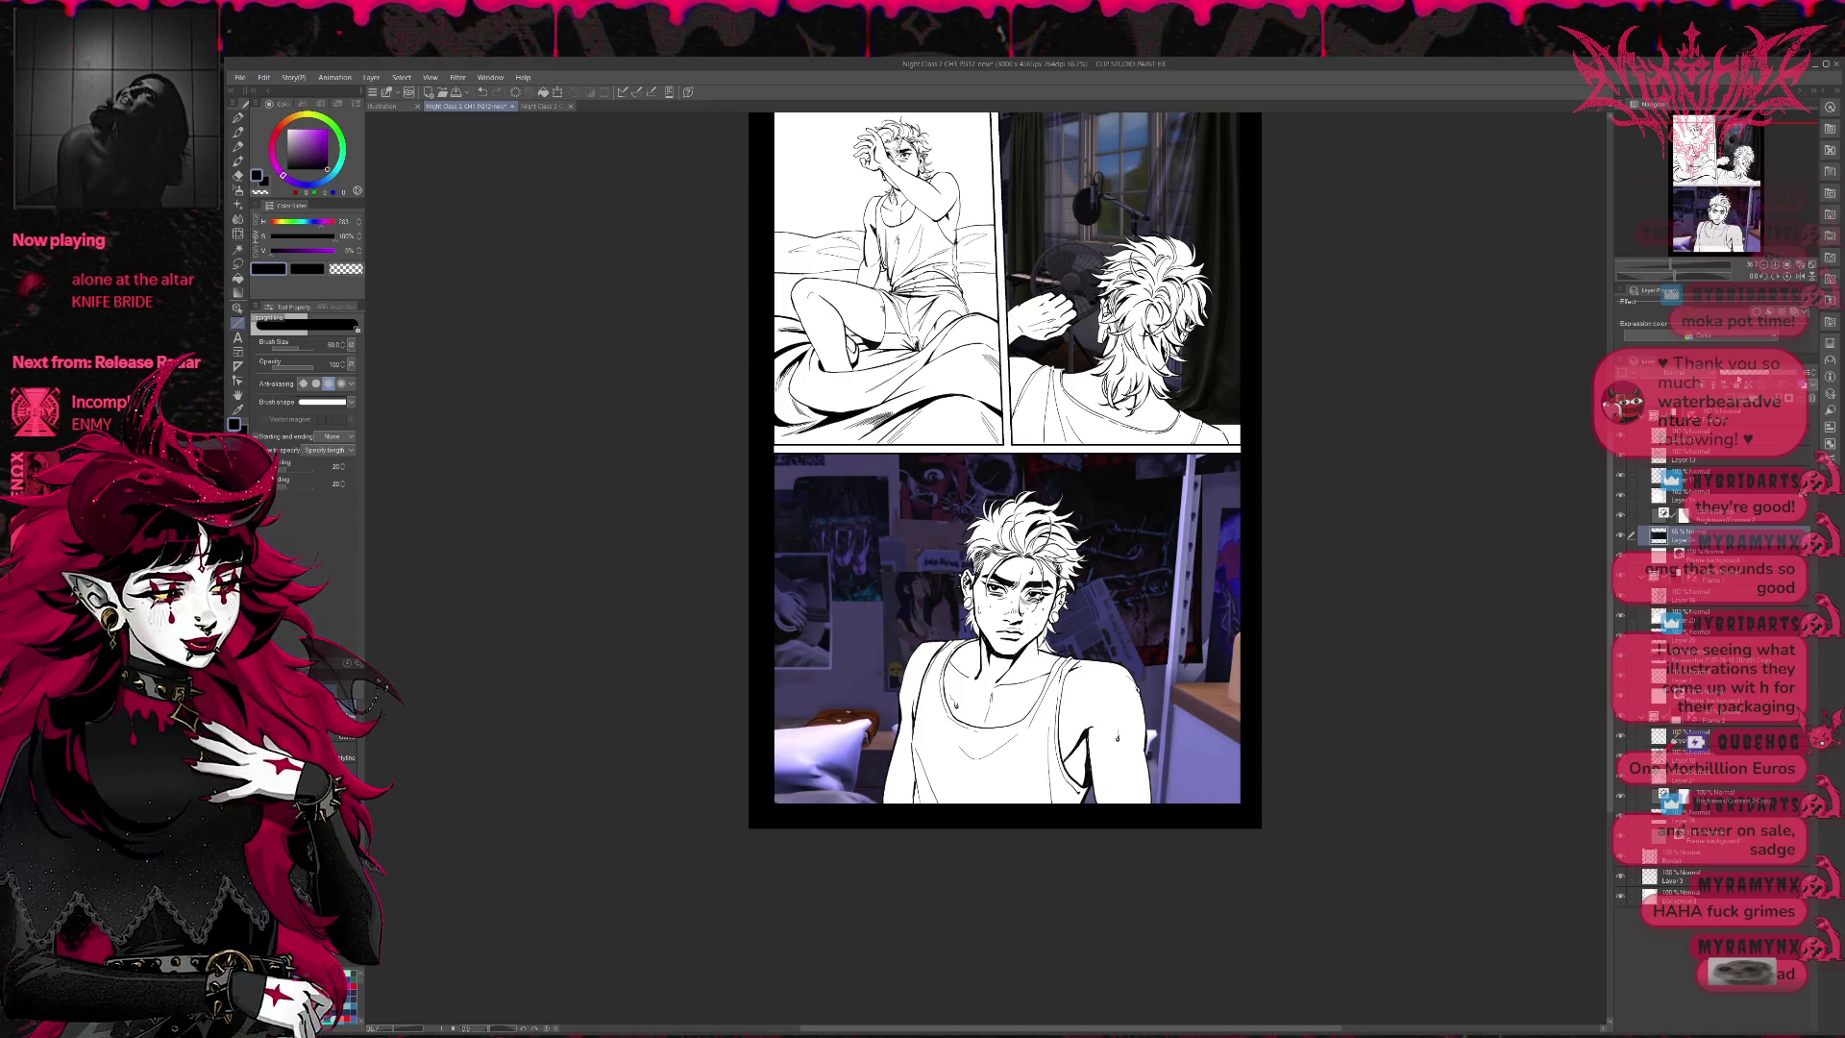
pyautogui.click(1684, 541)
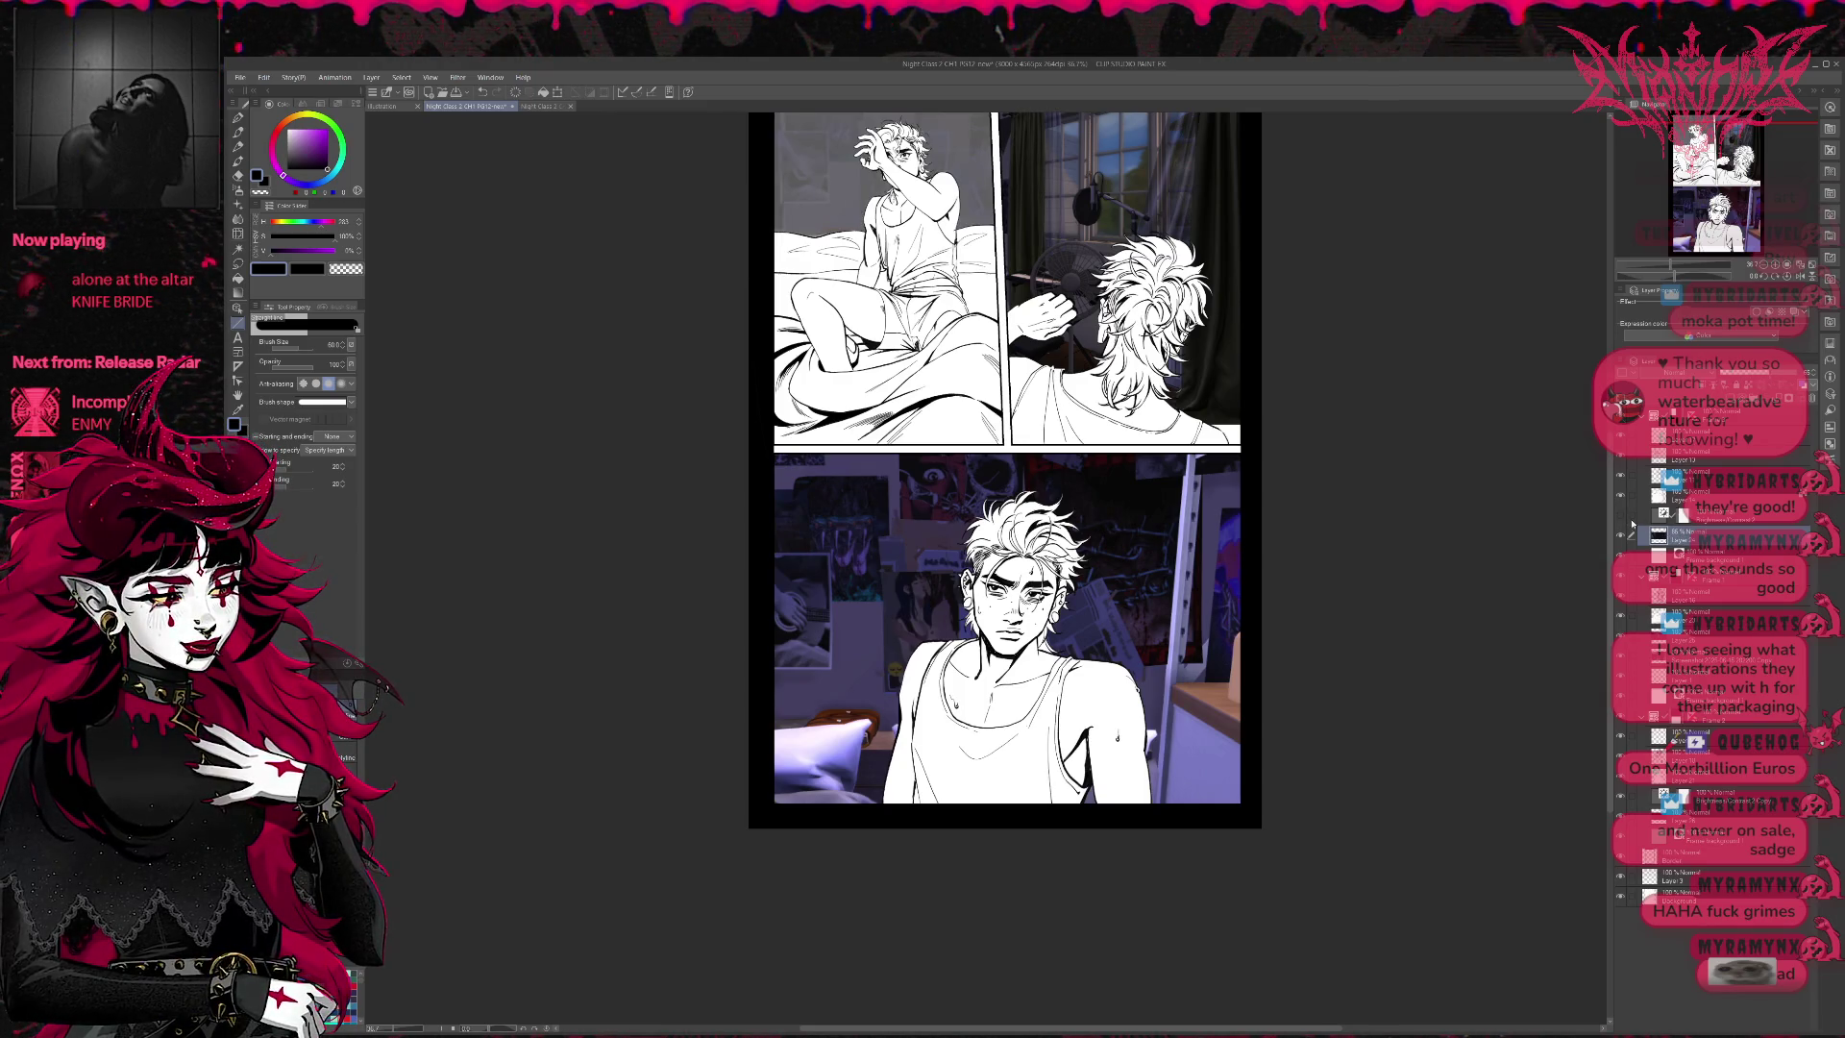
pyautogui.click(1620, 533)
pyautogui.click(1620, 533)
pyautogui.click(1622, 519)
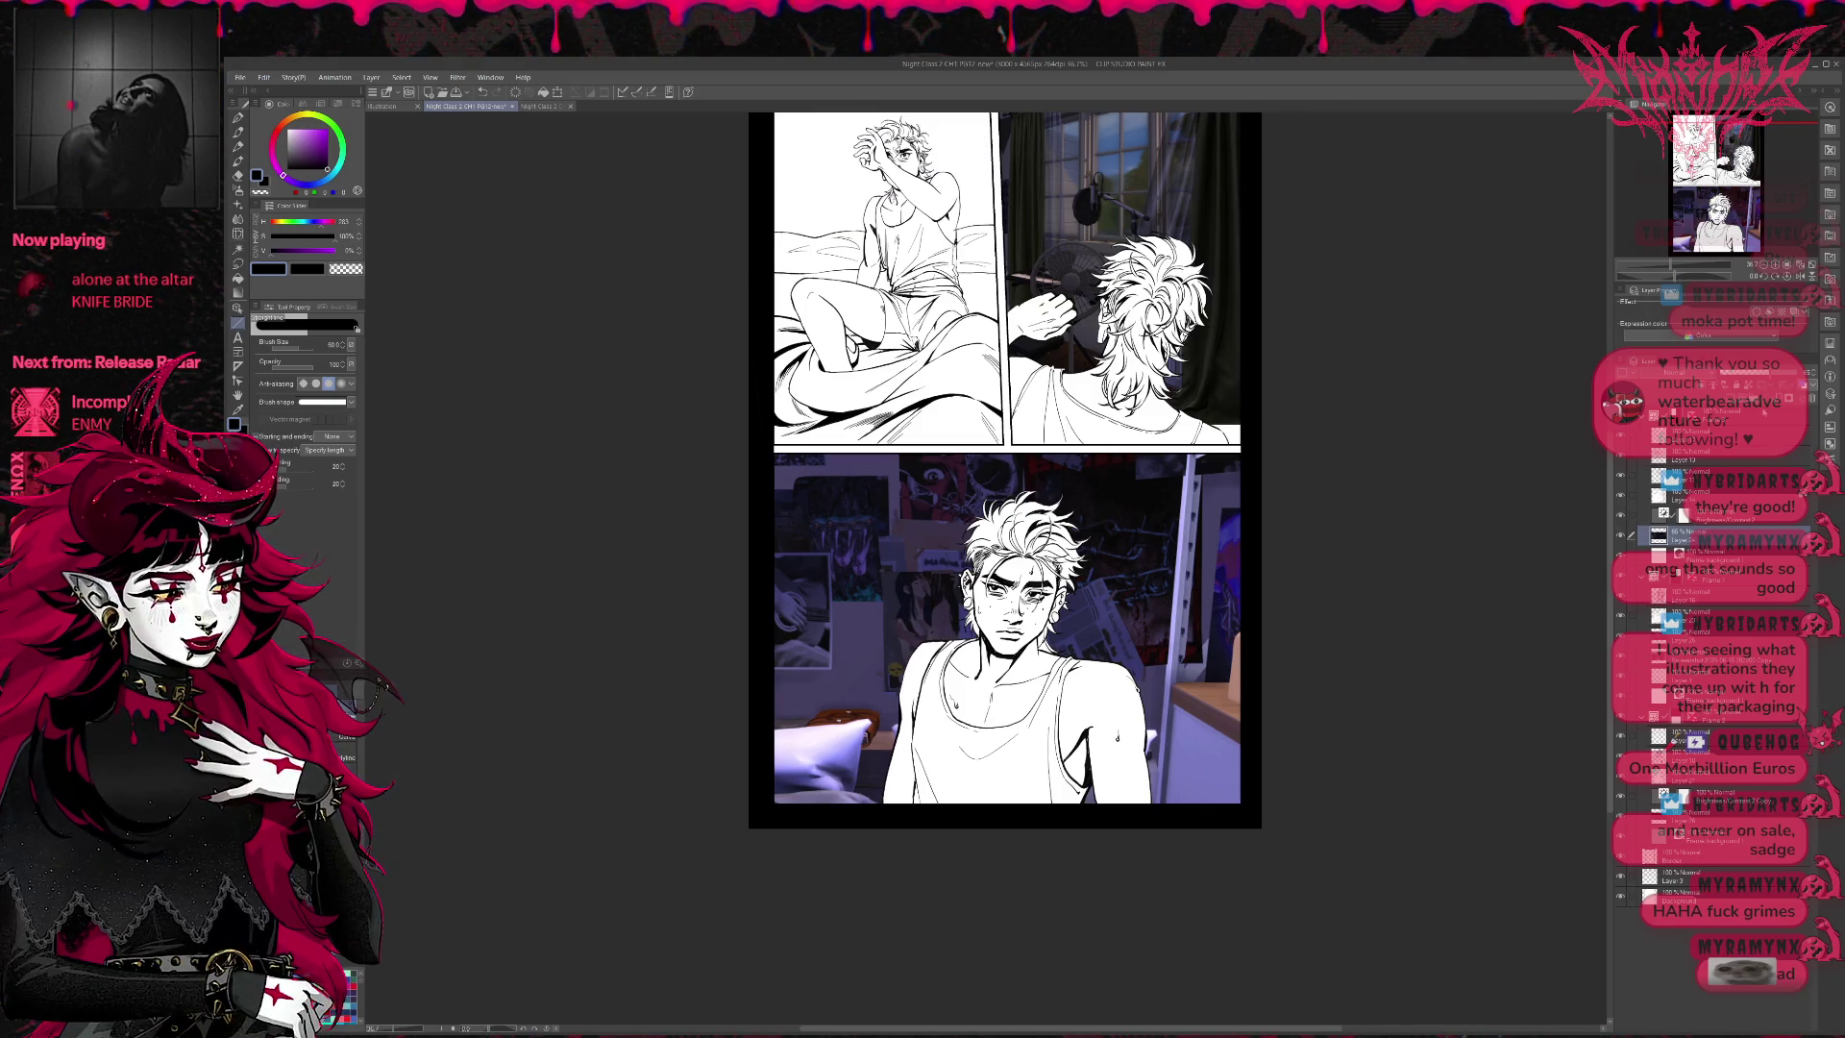
pyautogui.click(1622, 519)
pyautogui.moveTo(1789, 378); pyautogui.dragTo(1784, 375)
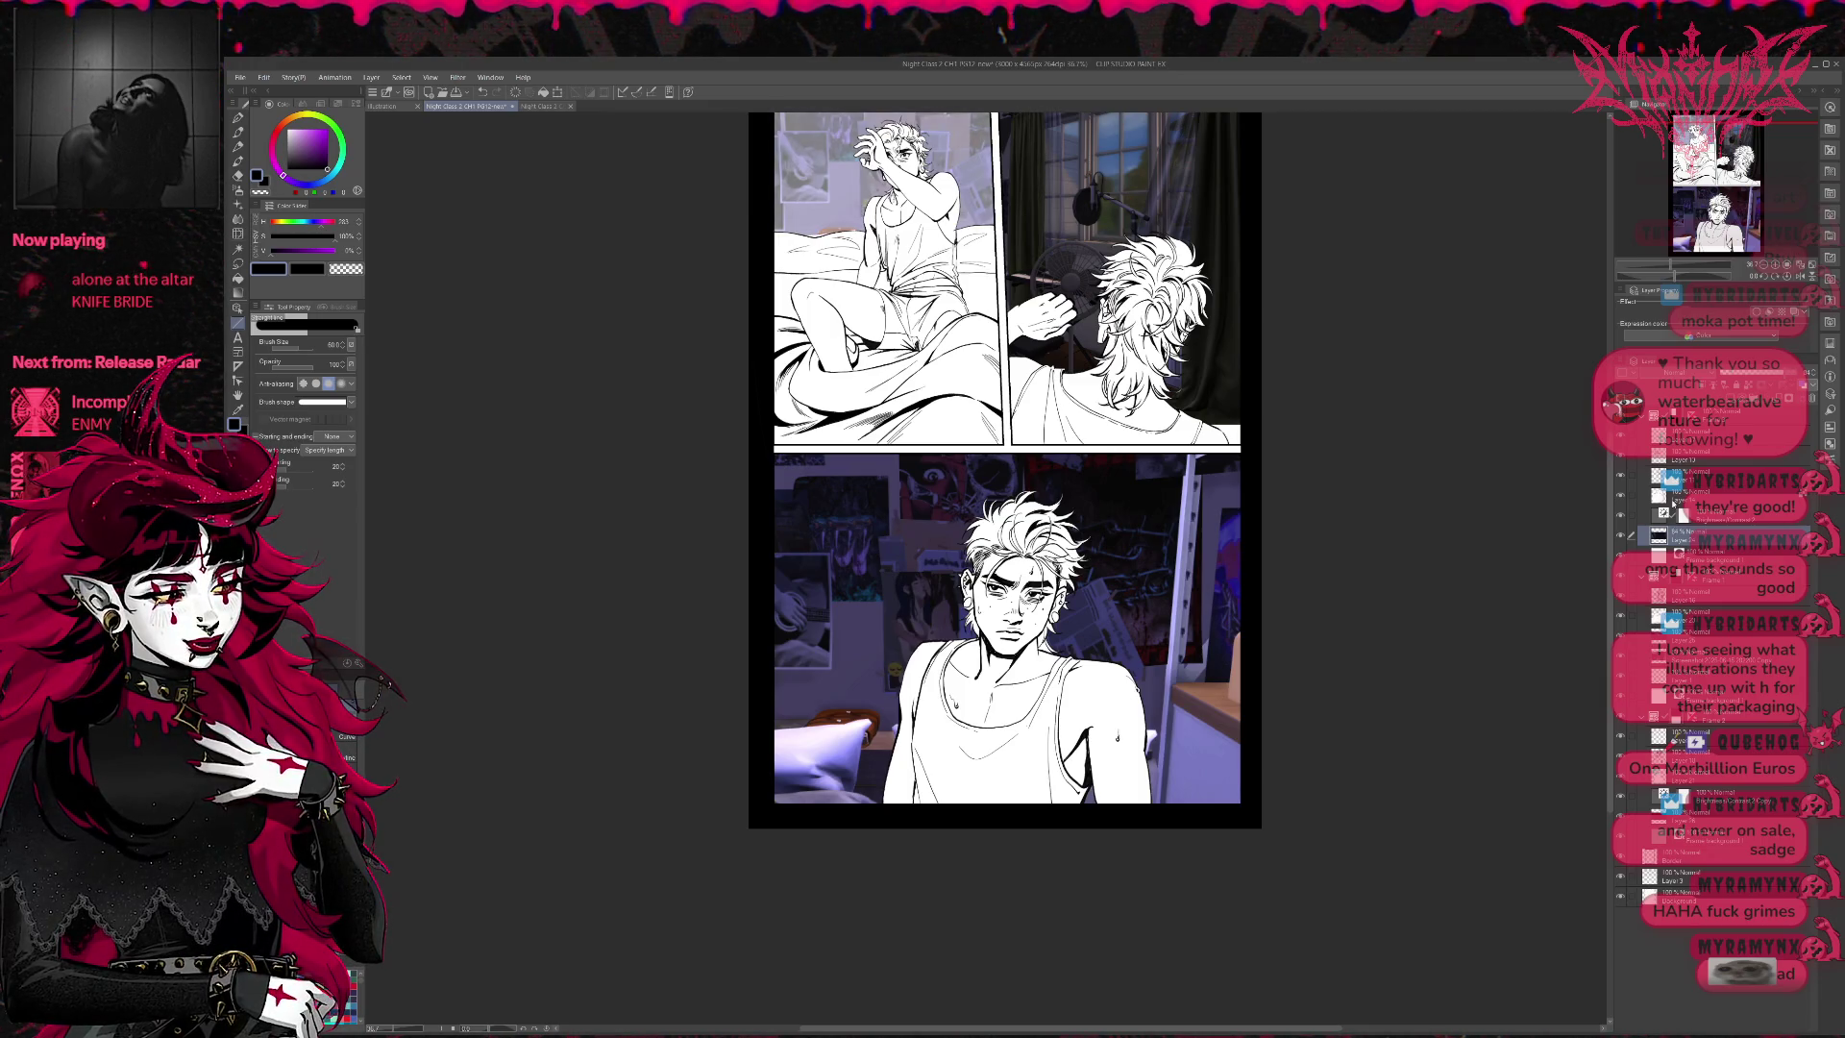
# - Show the bright window photo in the top-right panel and fade the bottom panel's room photo
pyautogui.click(1699, 634)
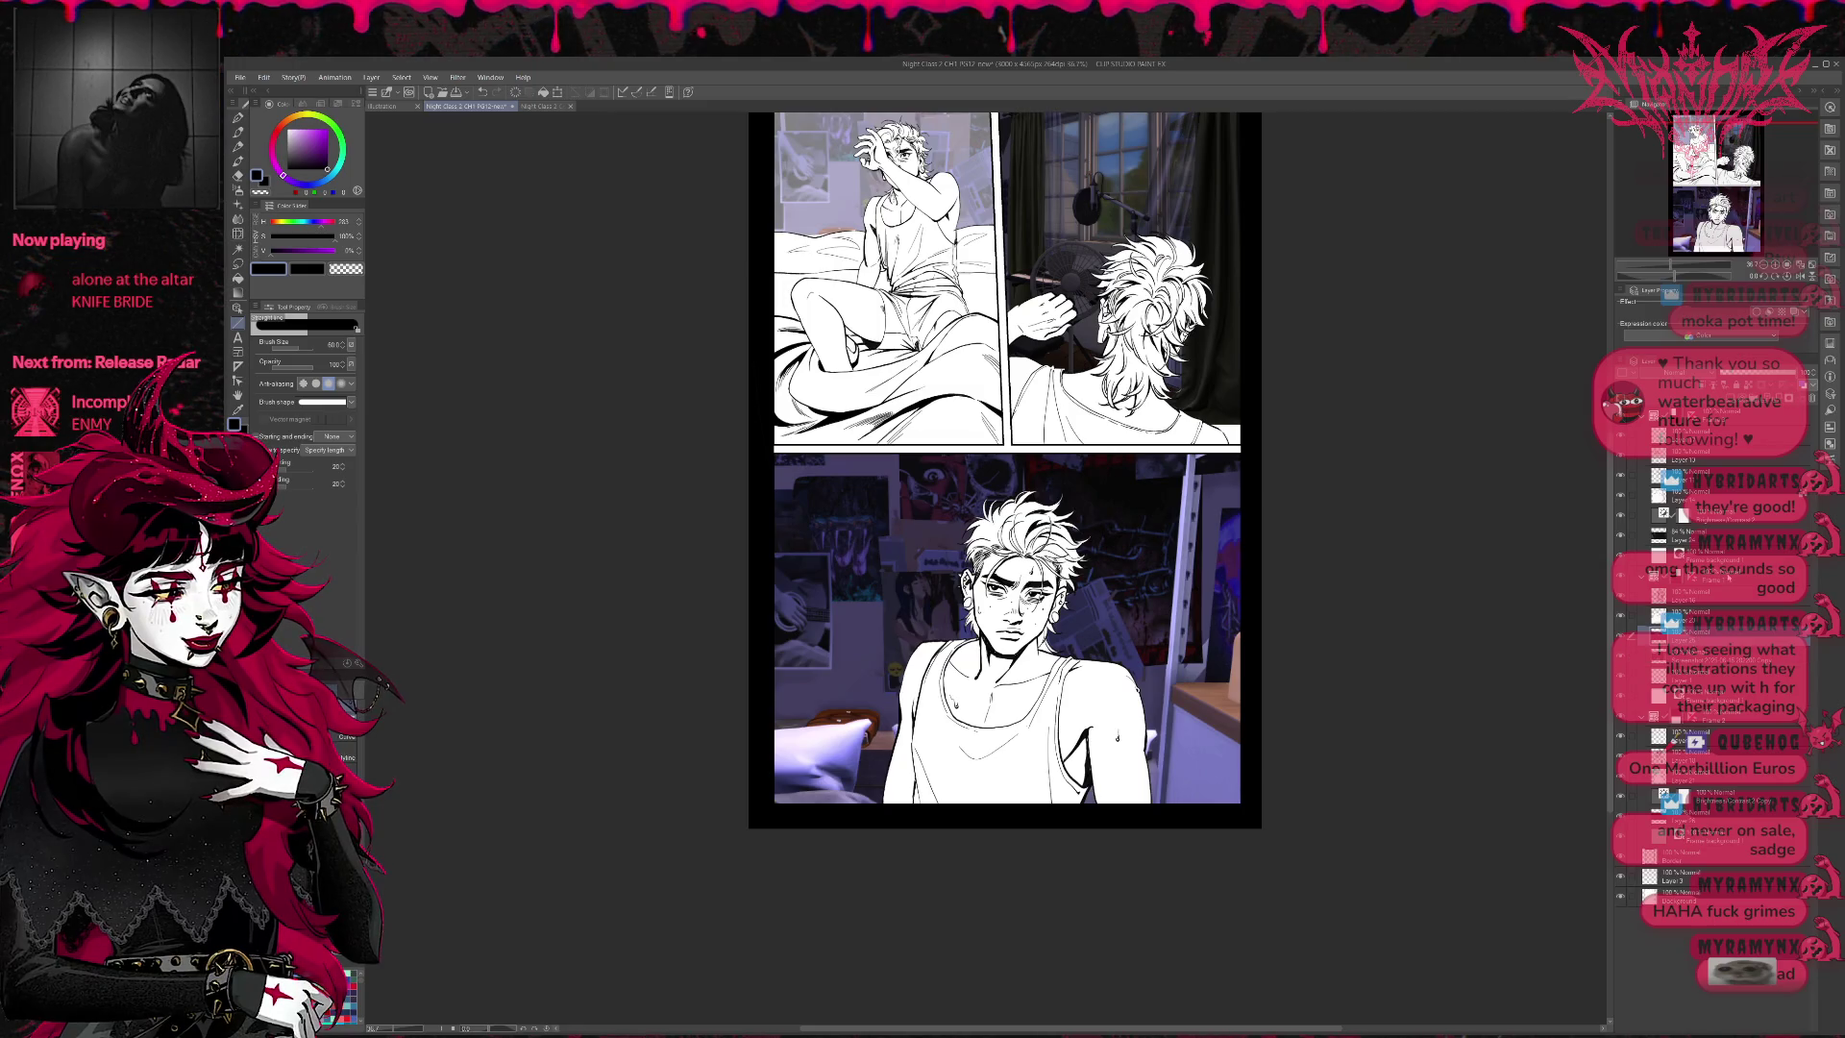
pyautogui.click(1748, 377)
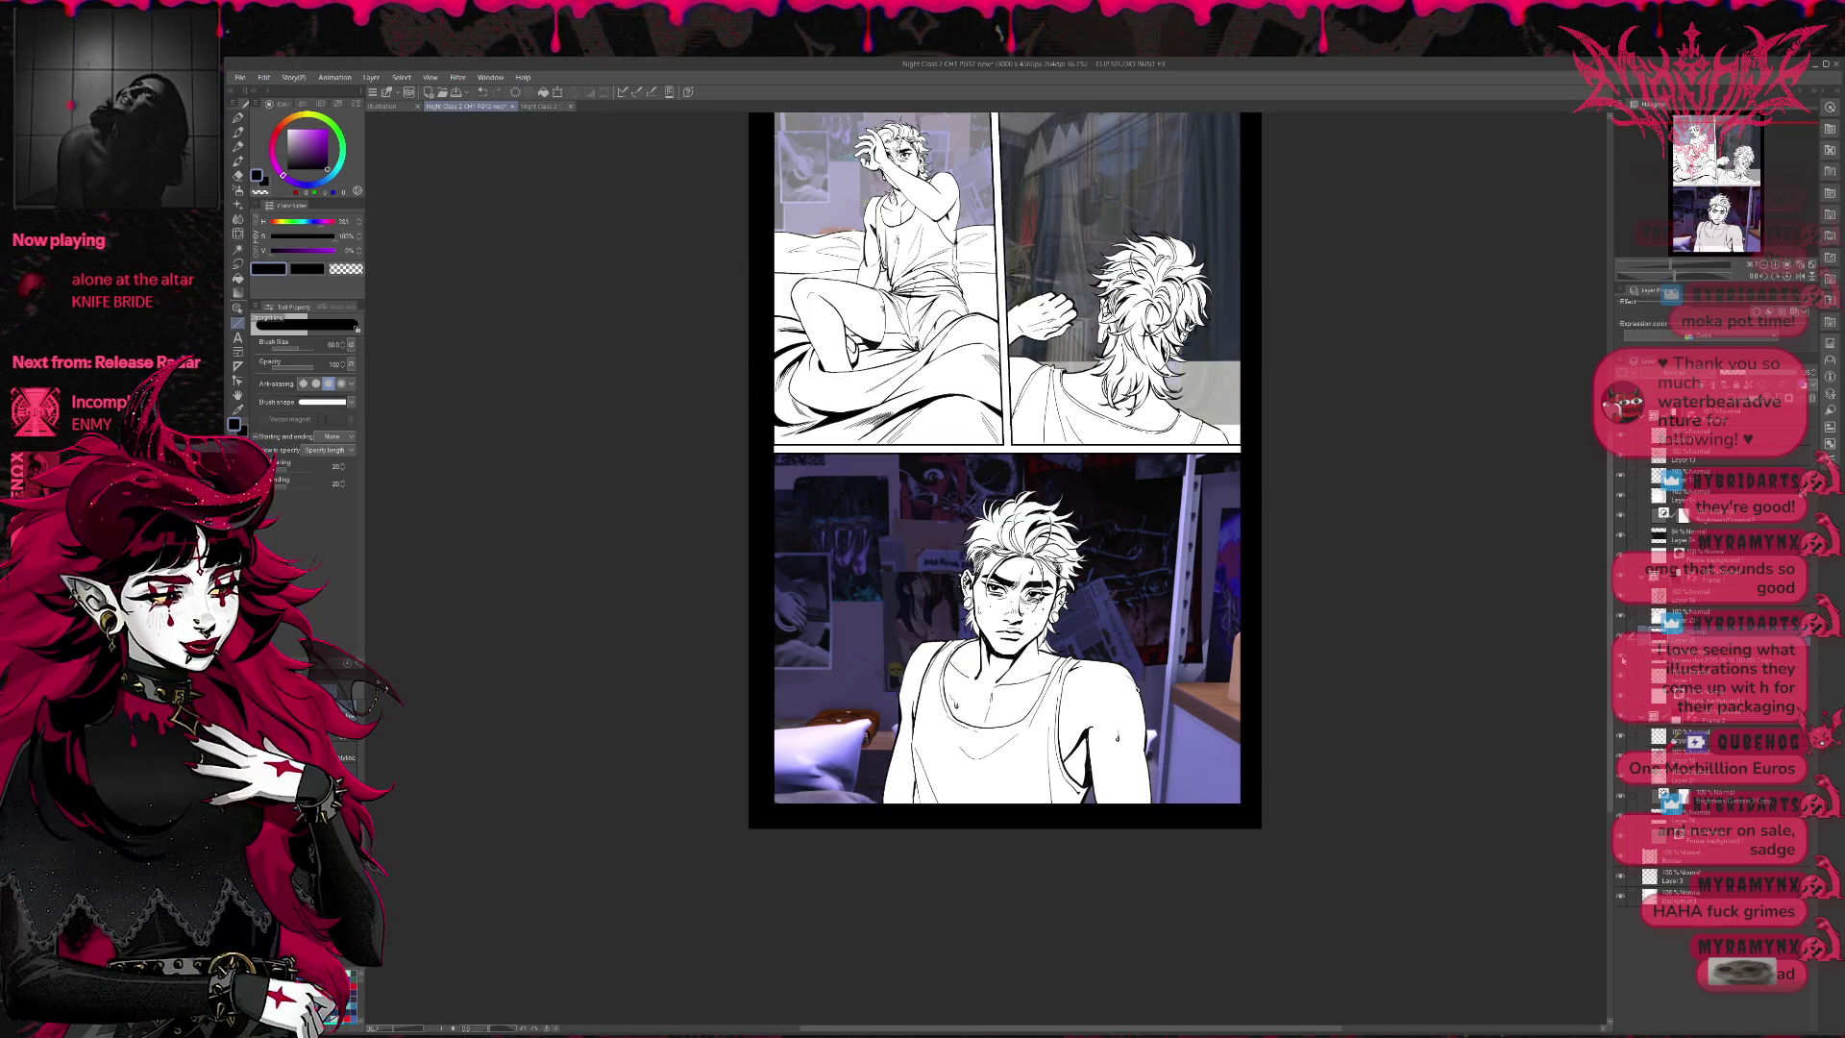
pyautogui.click(1622, 660)
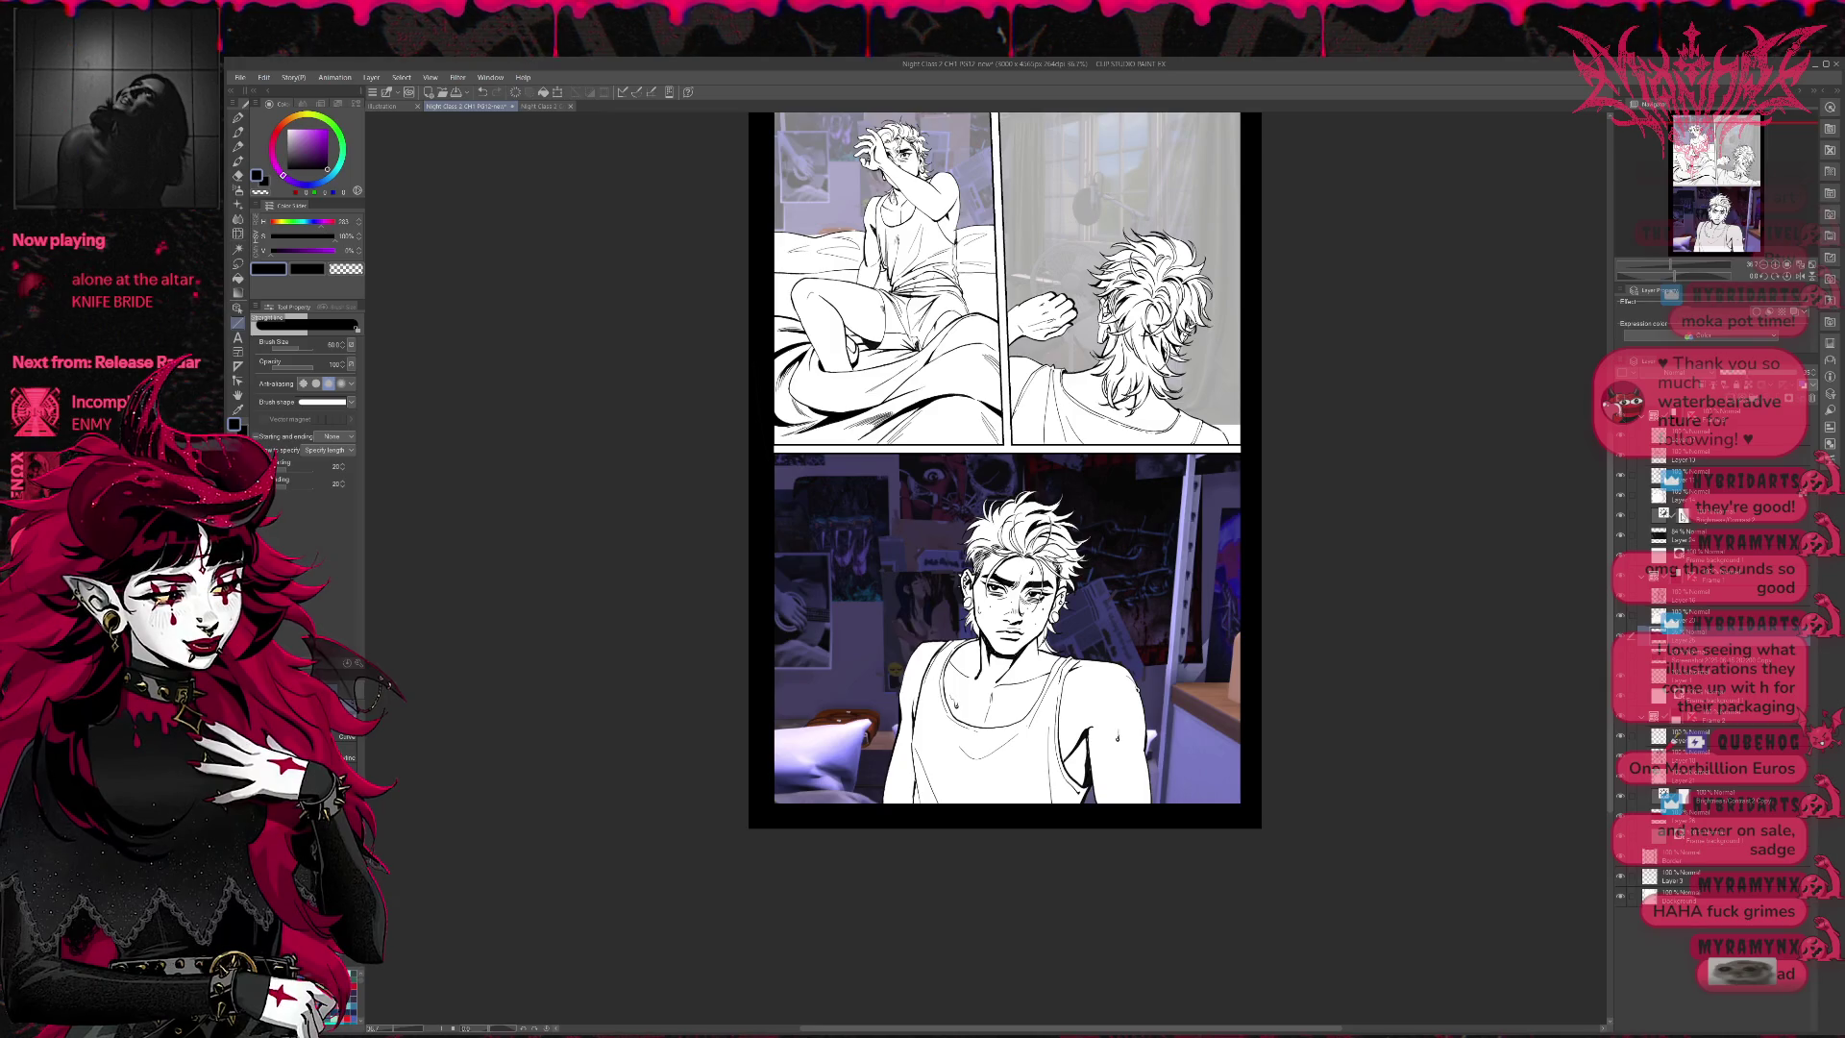
pyautogui.moveTo(1787, 379); pyautogui.dragTo(1769, 380)
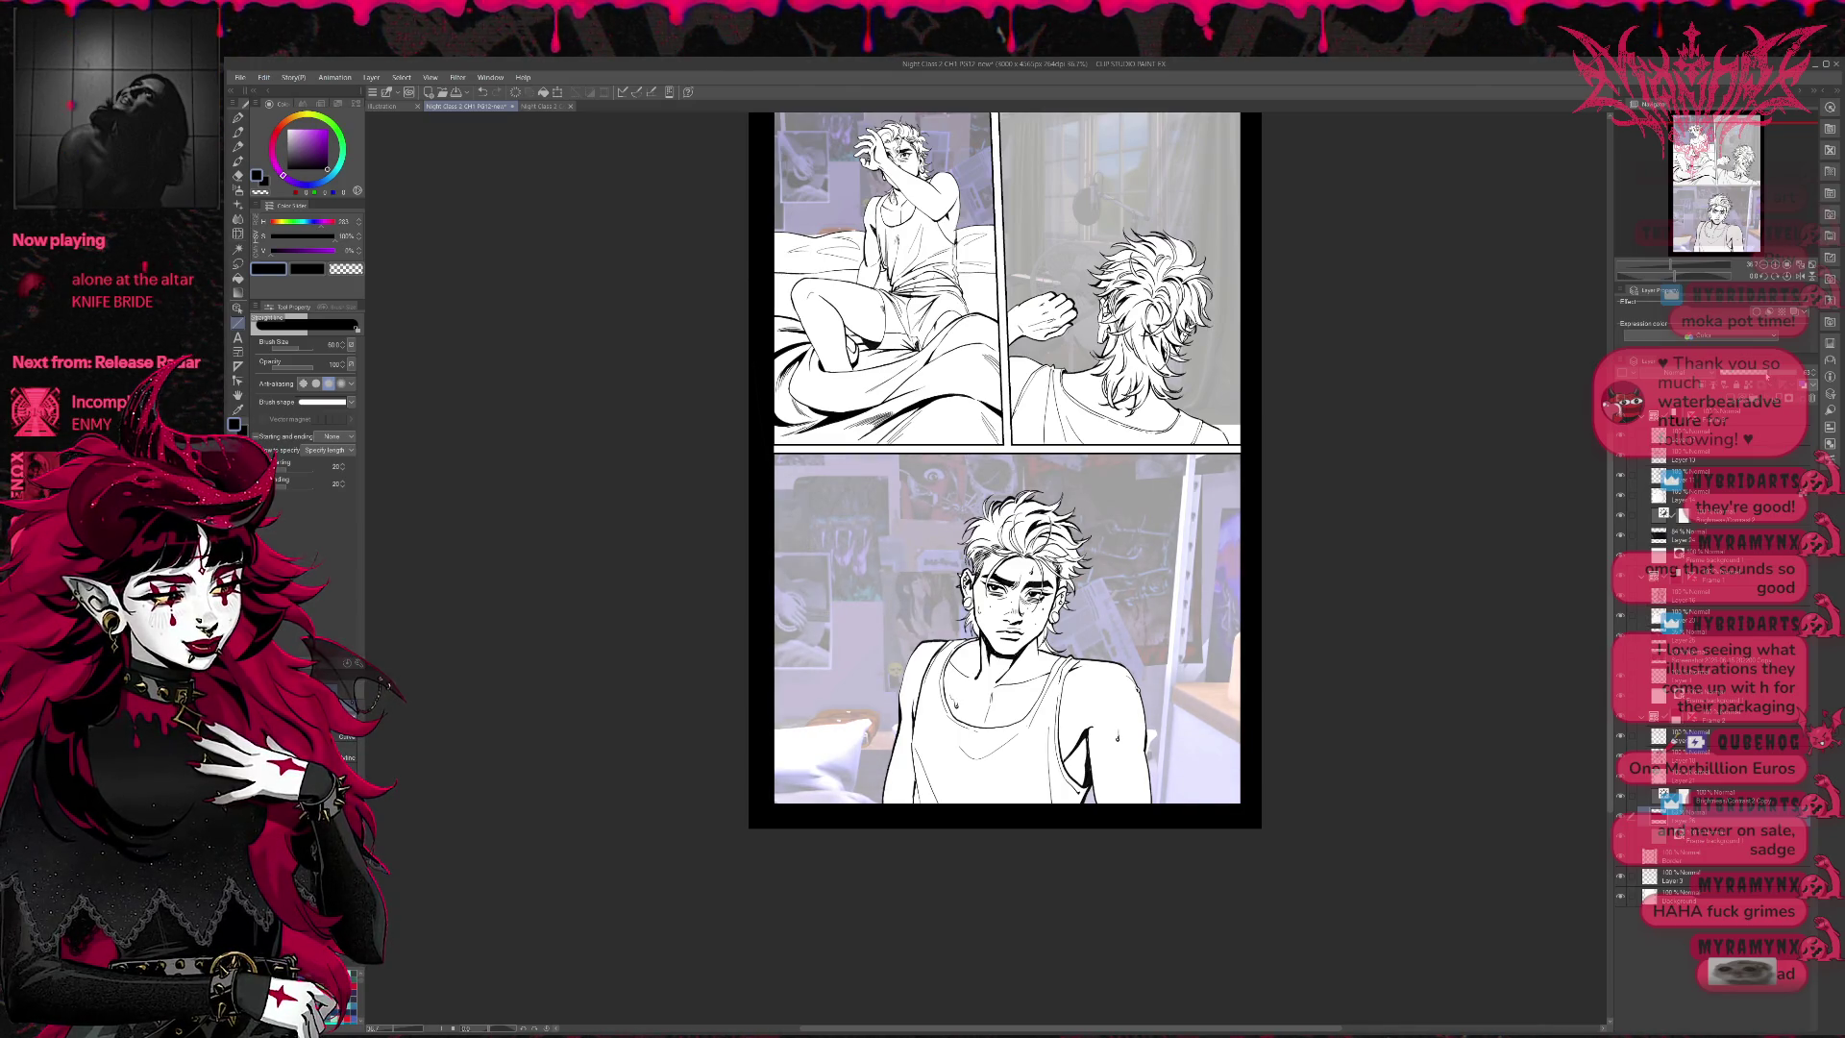
# - Turn on the window-grid light layer over the top-left panel and zoom in on the page
pyautogui.click(1621, 496)
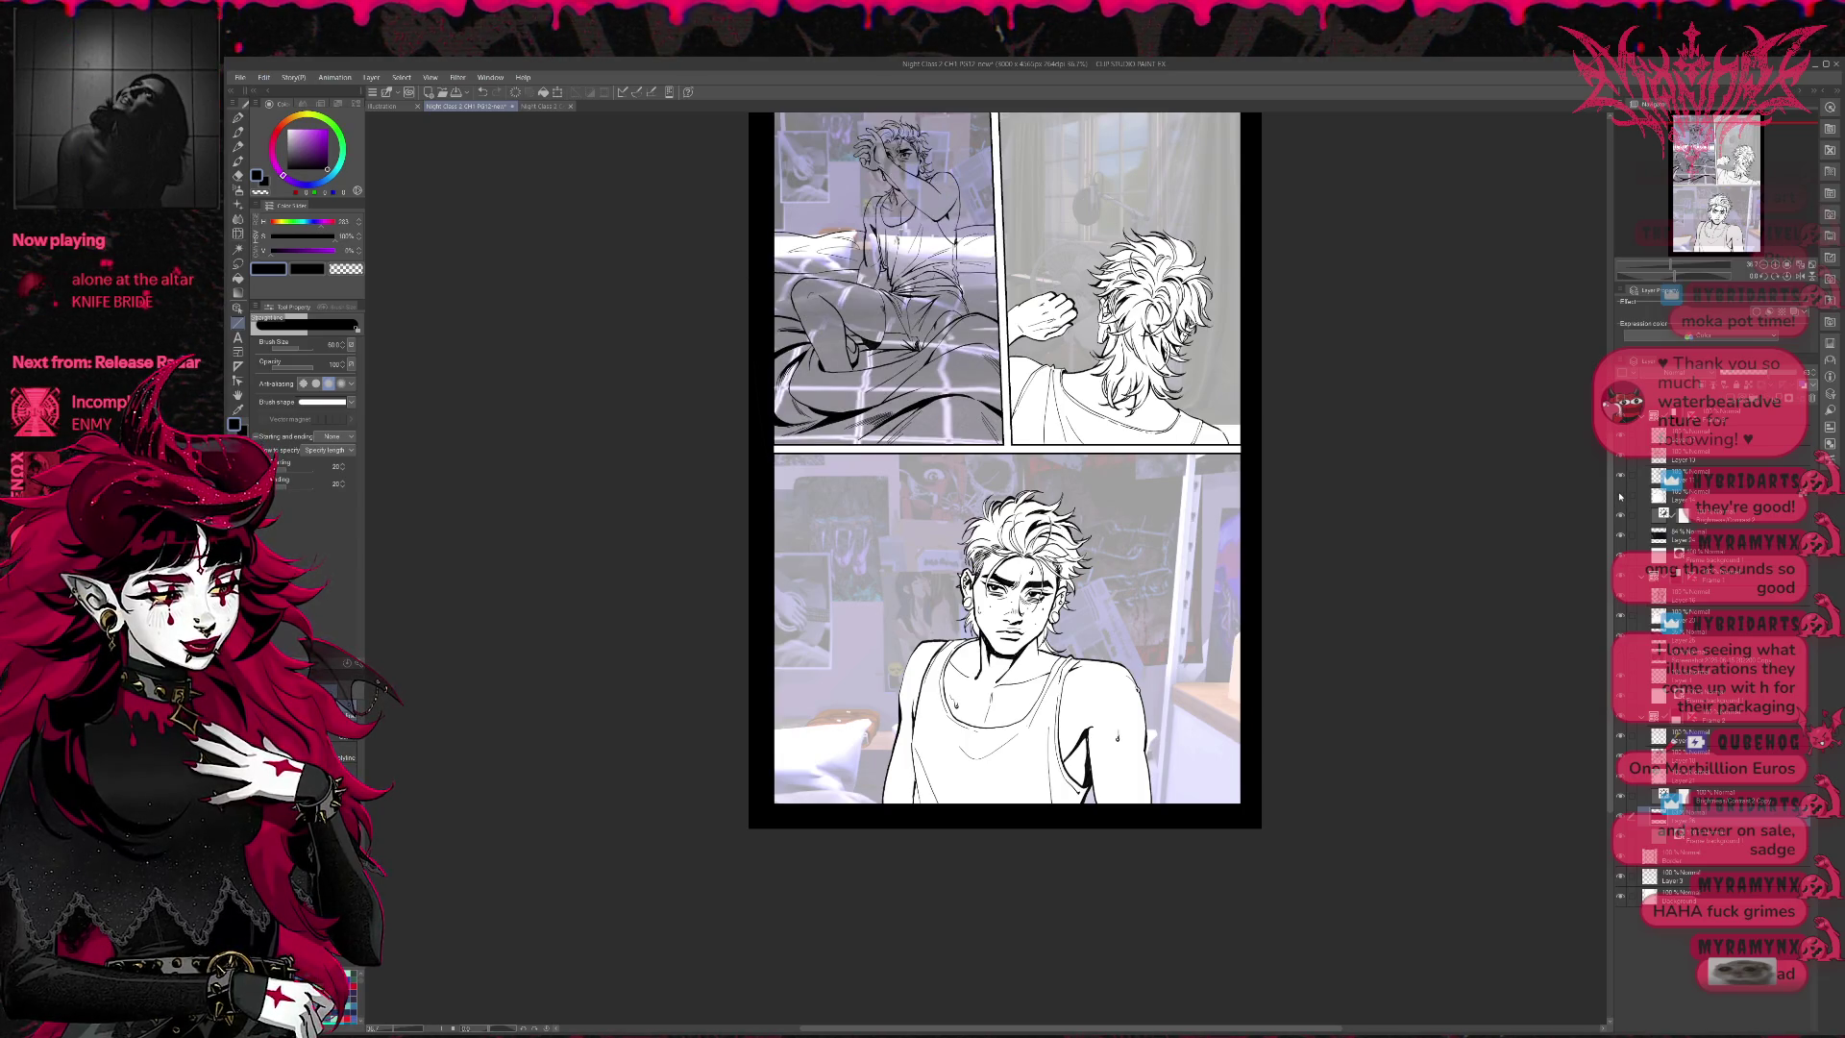
pyautogui.click(1621, 496)
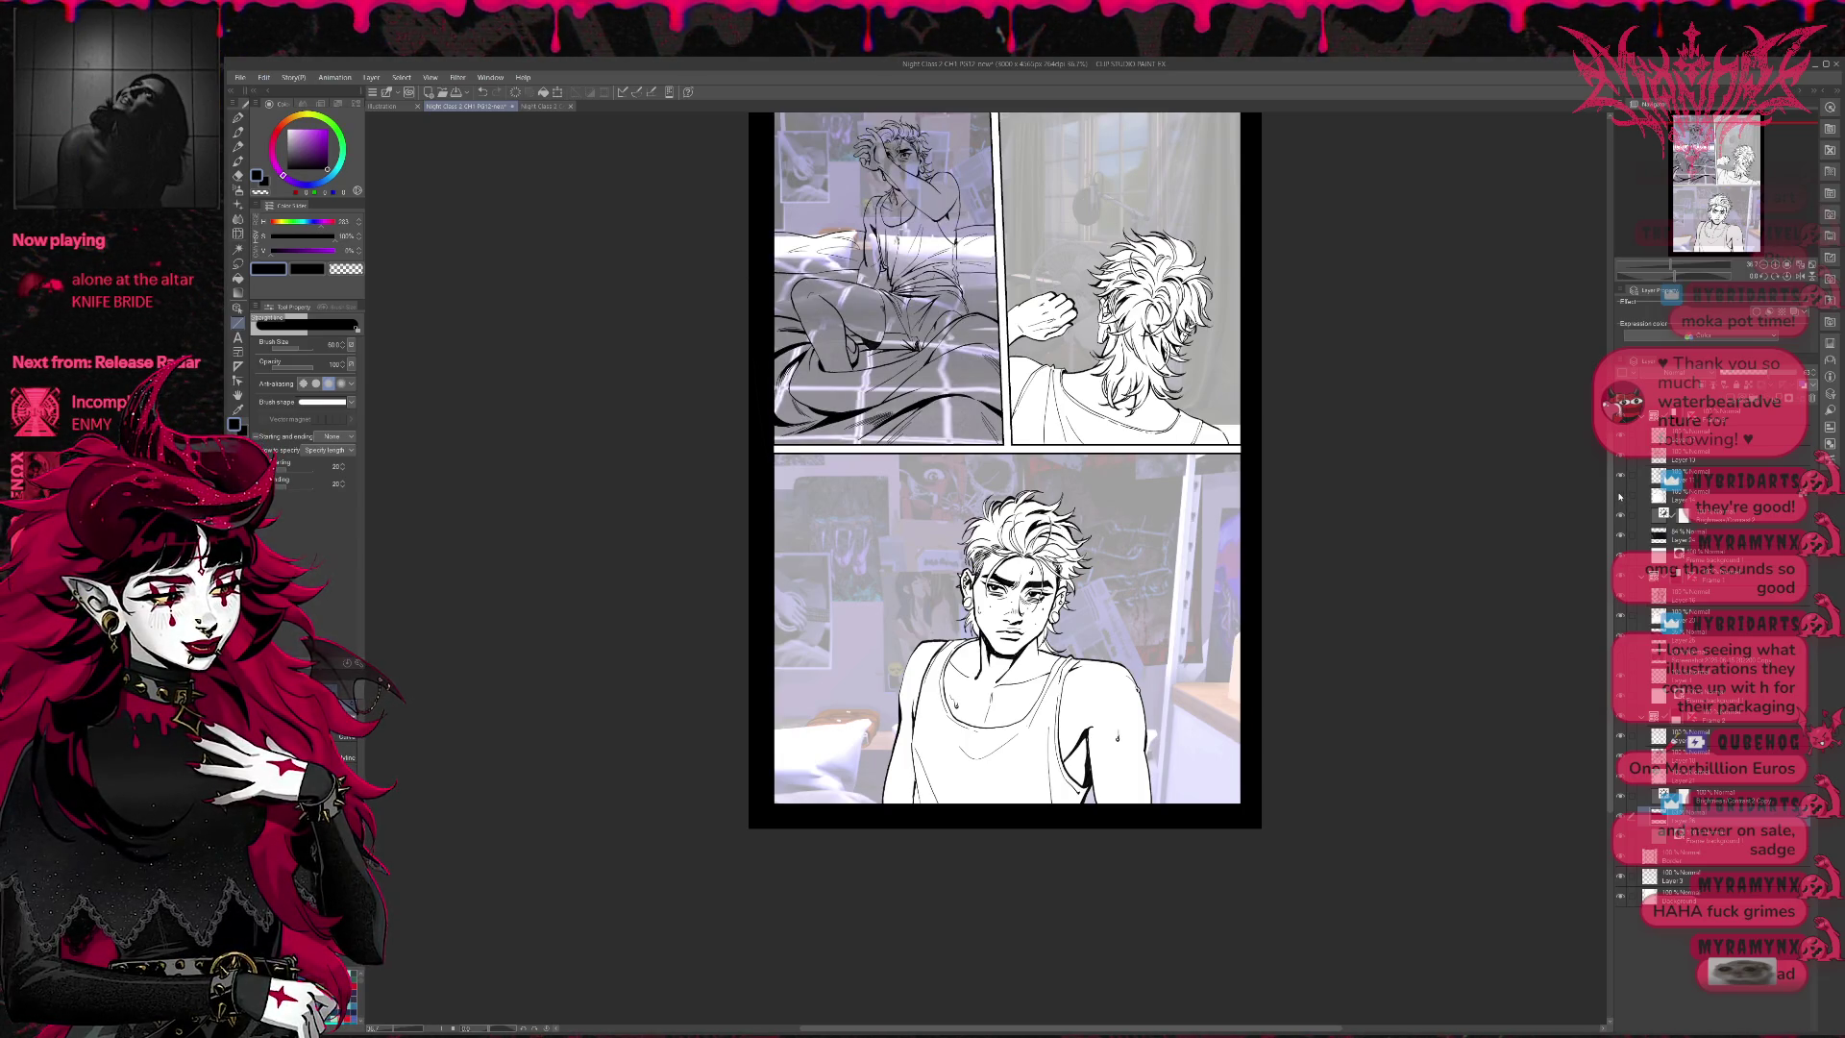
pyautogui.scroll(3, 1412, 528)
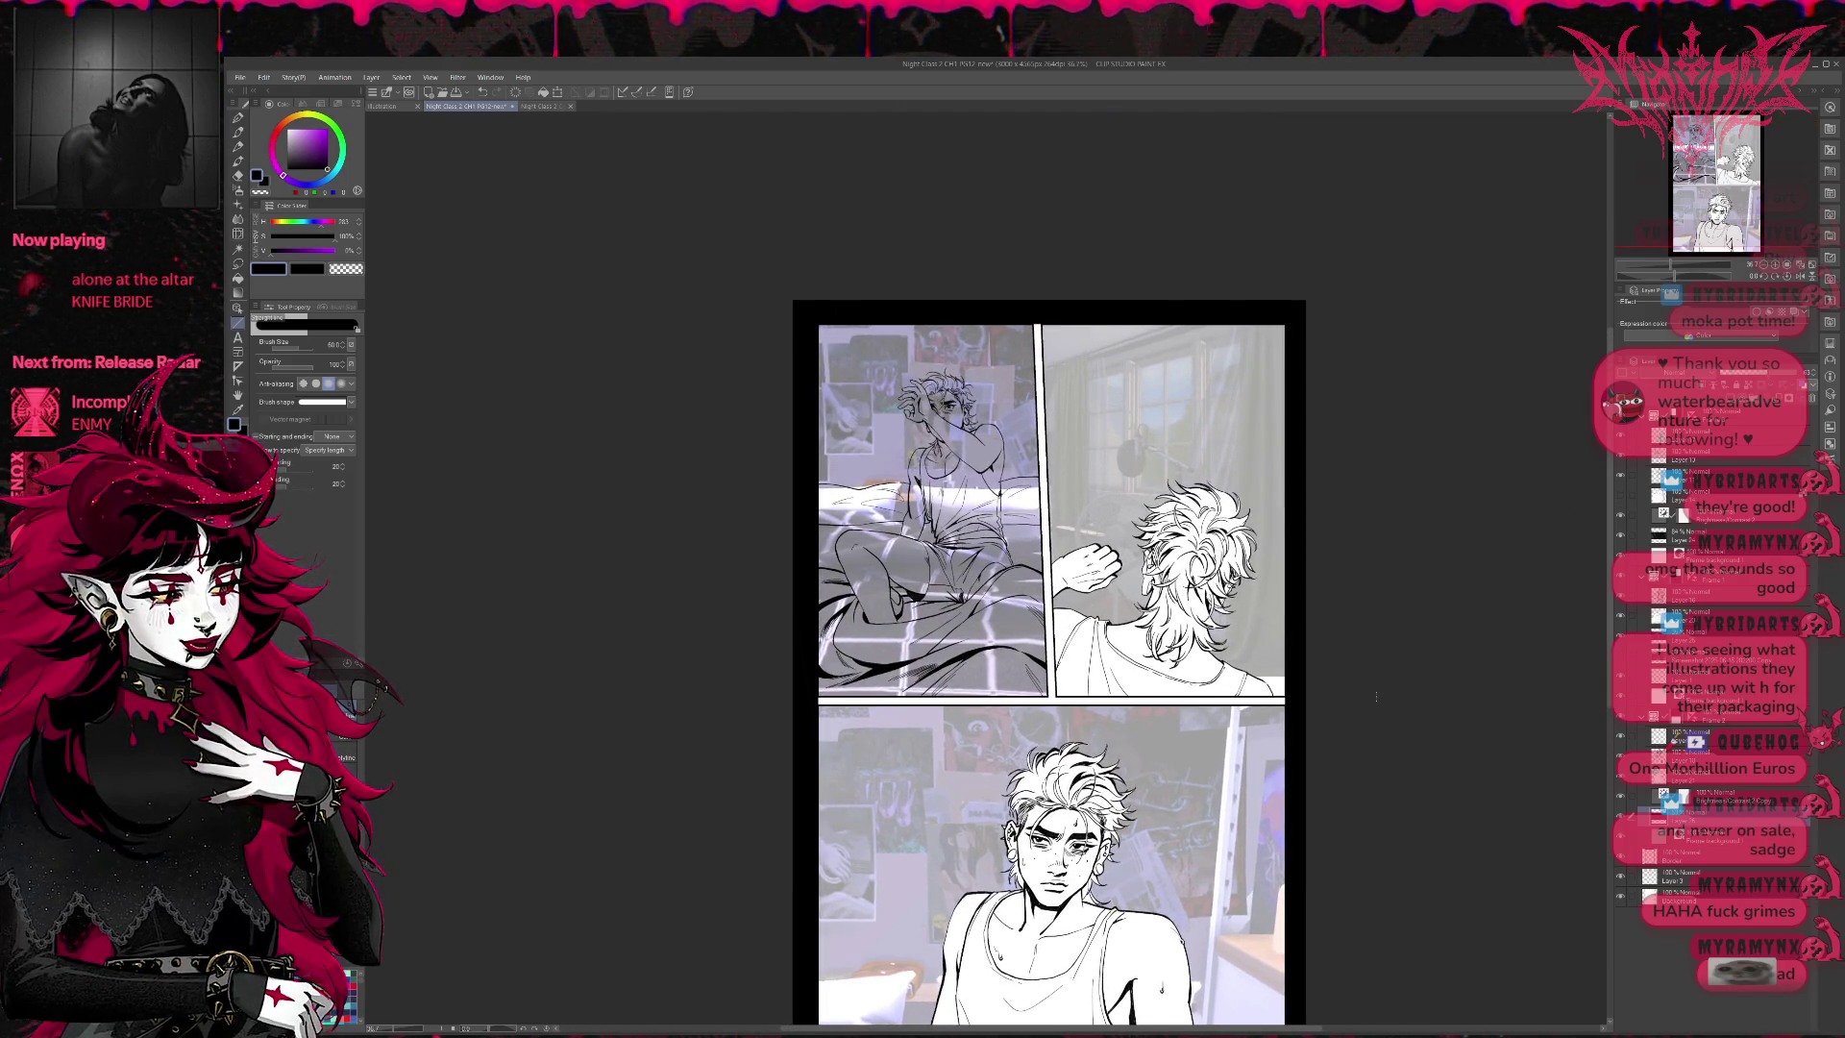
pyautogui.hotkey('ctrl', '=')
pyautogui.scroll(1, 1072, 615)
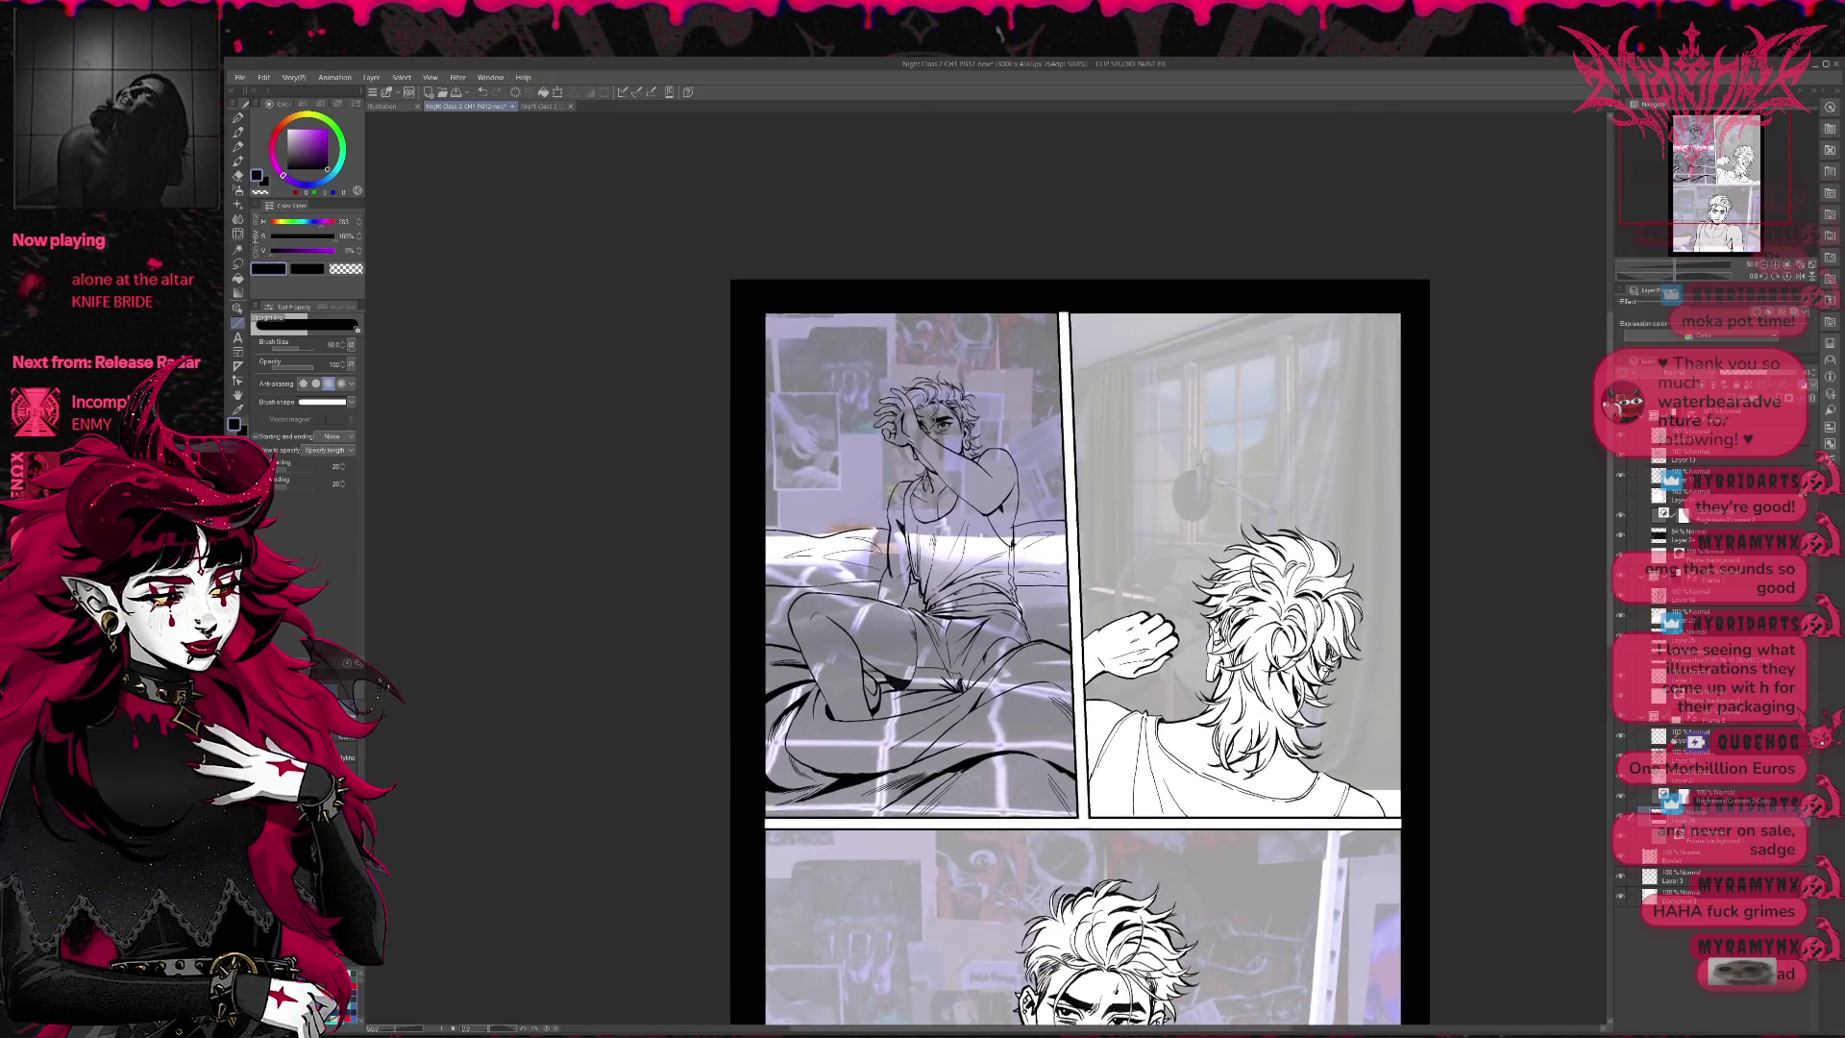
# - Move the top-left panel's bedroom photo slightly down-left with Transform
pyautogui.click(1730, 532)
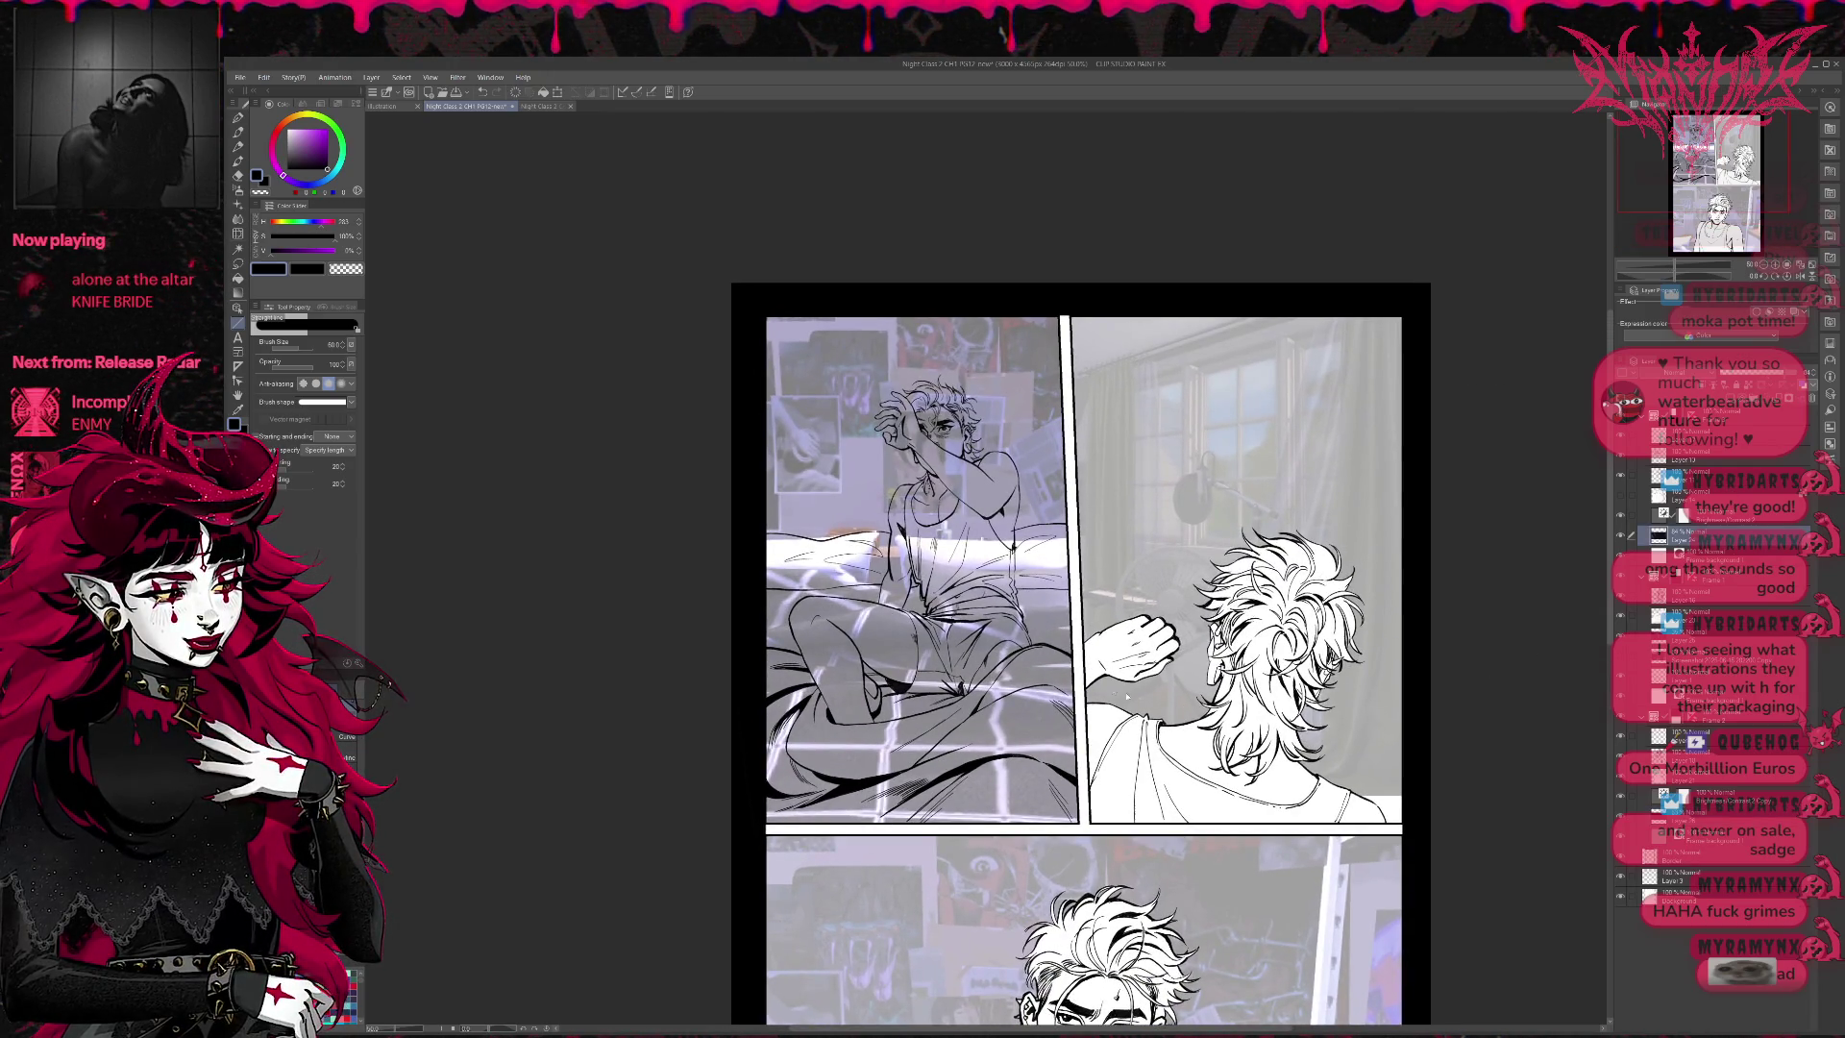
pyautogui.hotkey('ctrl', 't')
pyautogui.moveTo(1072, 664)
pyautogui.mouseDown()
pyautogui.moveTo(1030, 698)
pyautogui.moveTo(1032, 679)
pyautogui.moveTo(1033, 733)
pyautogui.moveTo(1027, 706)
pyautogui.moveTo(1060, 691)
pyautogui.mouseUp()
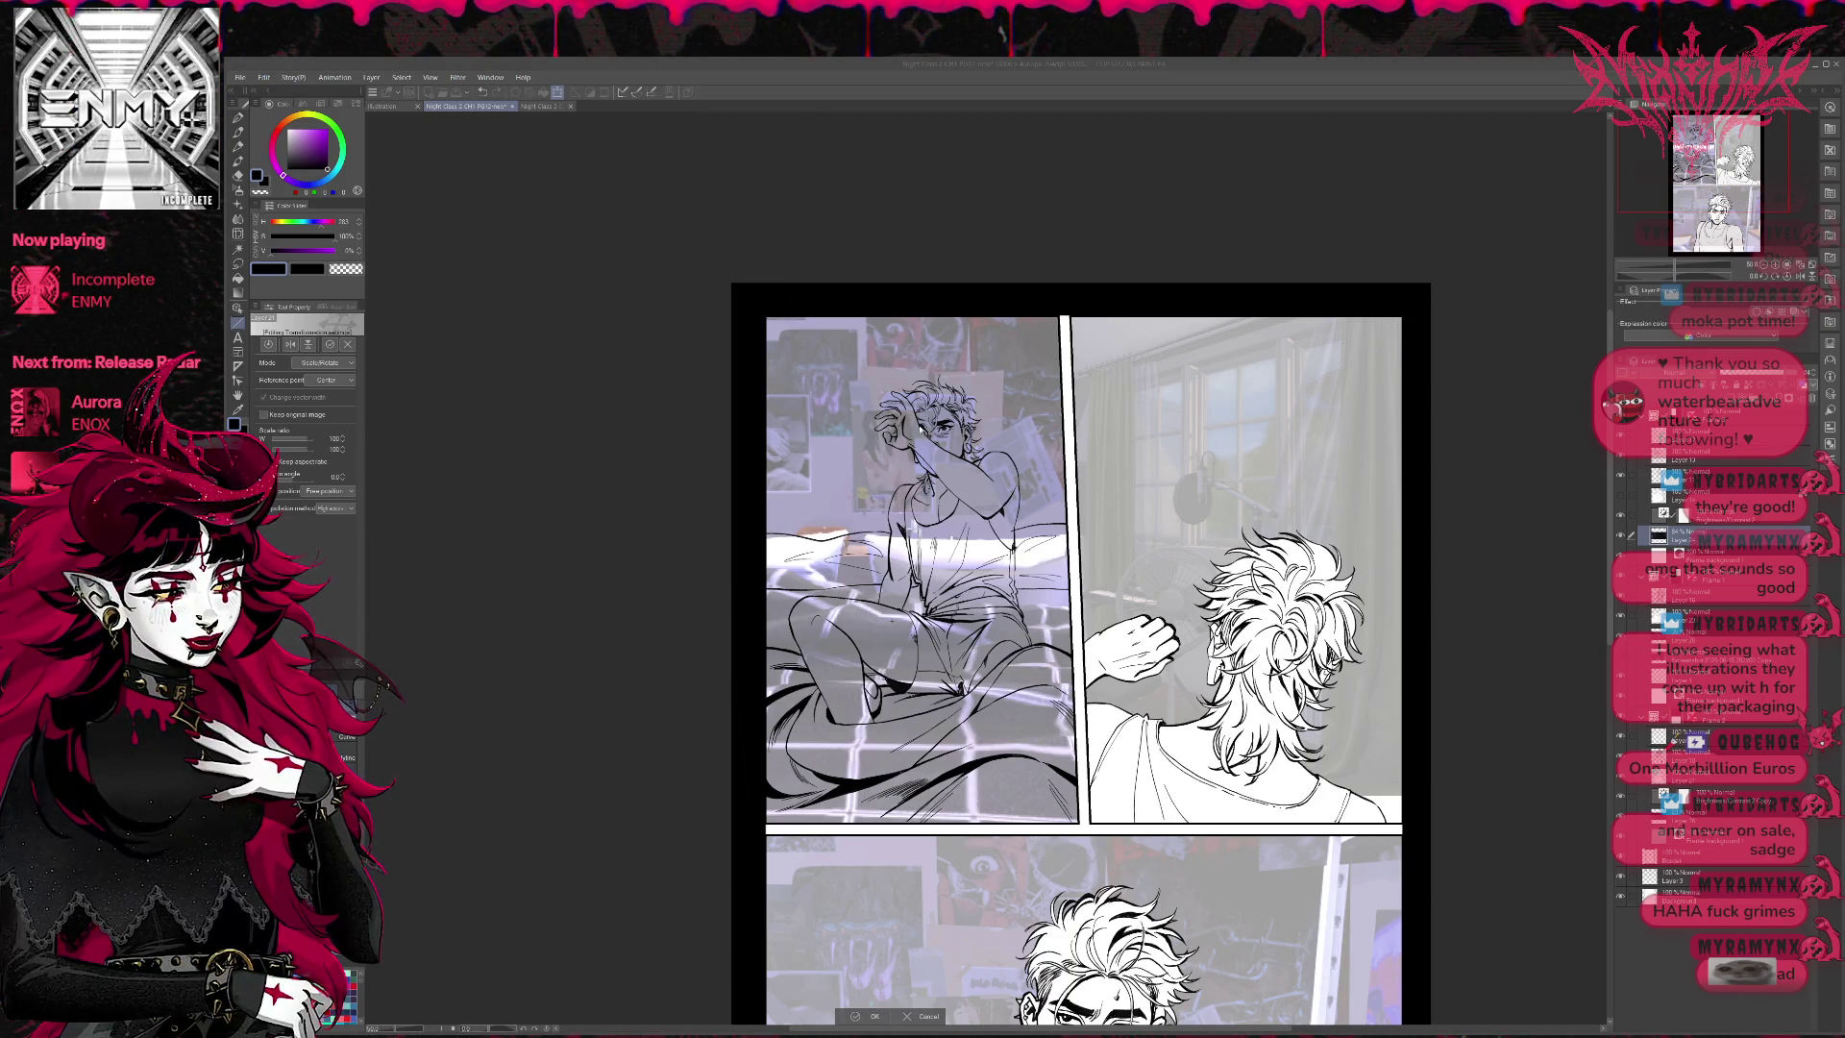
# - Commit the bedroom photo's new position and compare the panel with the sketch layer on and off
pyautogui.press('Return')
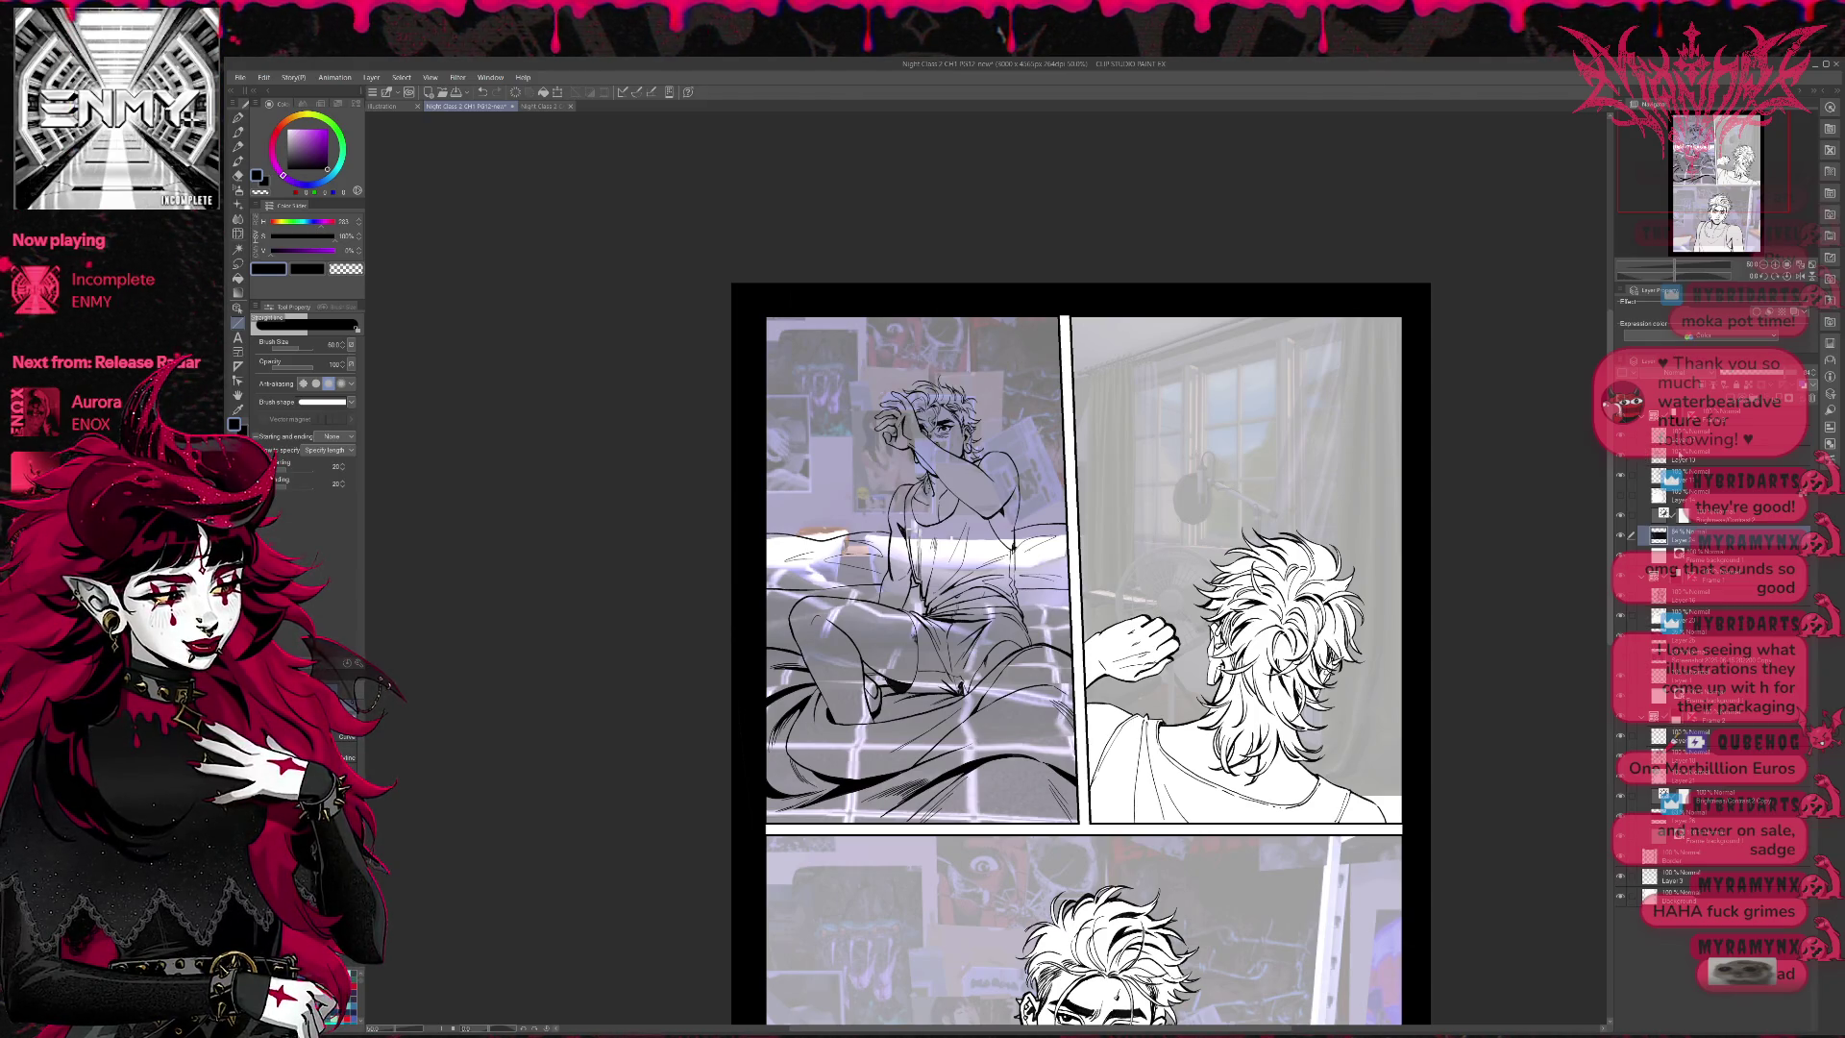
pyautogui.click(1621, 476)
pyautogui.click(1621, 477)
pyautogui.click(1621, 477)
pyautogui.click(1621, 475)
pyautogui.click(1621, 475)
pyautogui.click(1621, 475)
# - Add a layer mask to Layer 13 and switch to the Eraser
pyautogui.click(1668, 459)
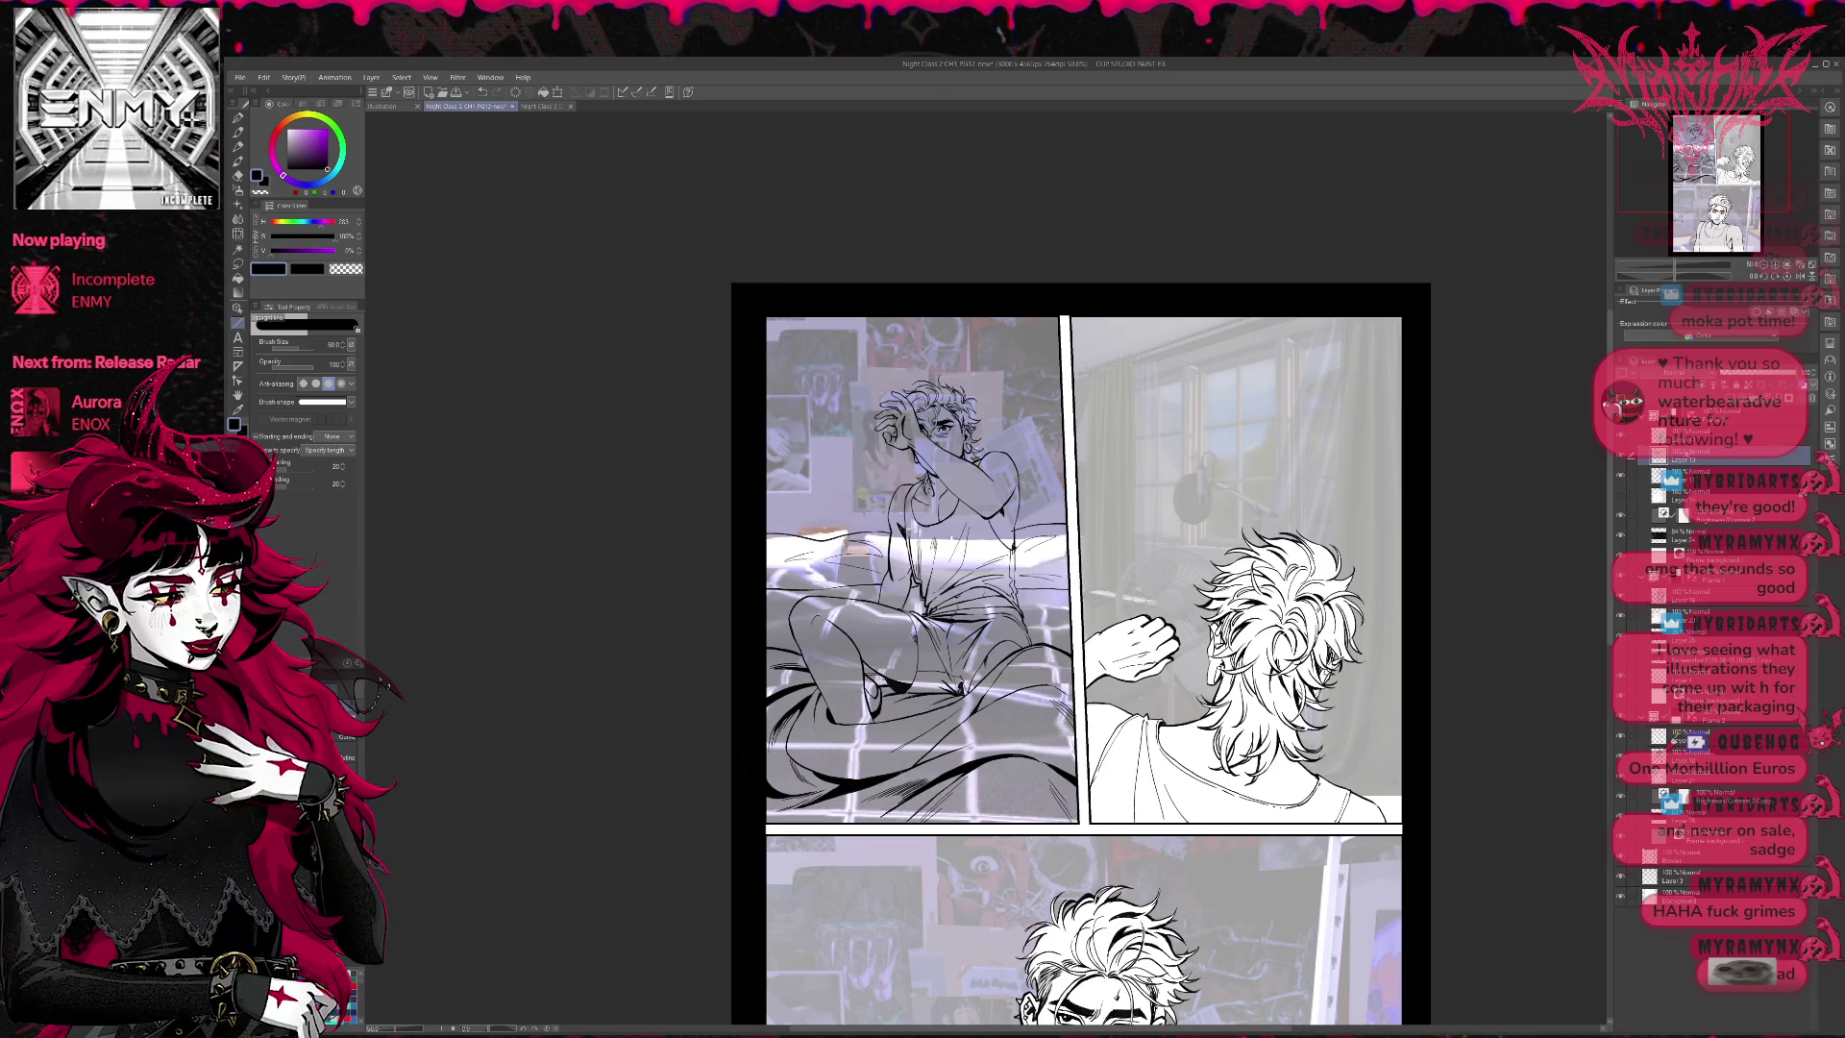
pyautogui.hotkey('ctrl', 'shift', 'm')
pyautogui.press('e')
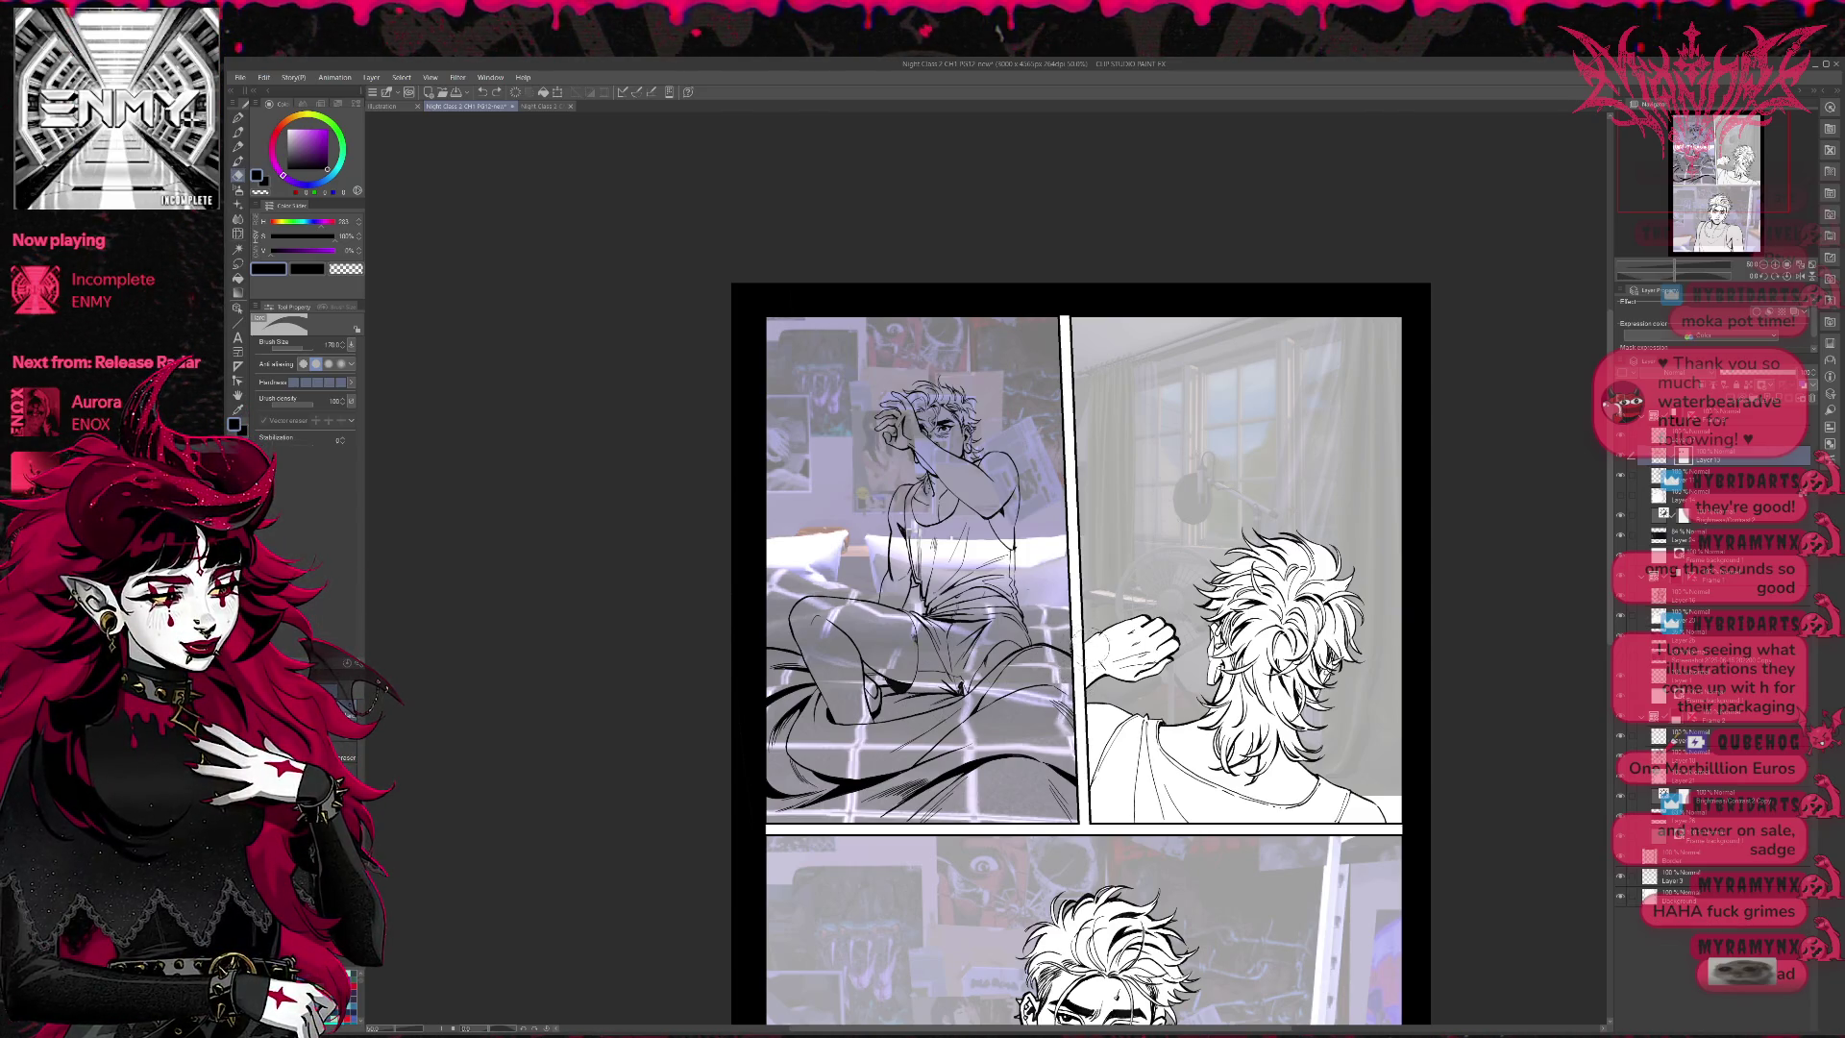
# - Zoom onto the top-left panel, select the Pen, and add a new raster layer for the bed inks
pyautogui.click(1775, 266)
pyautogui.moveTo(1198, 536); pyautogui.dragTo(1241, 541)
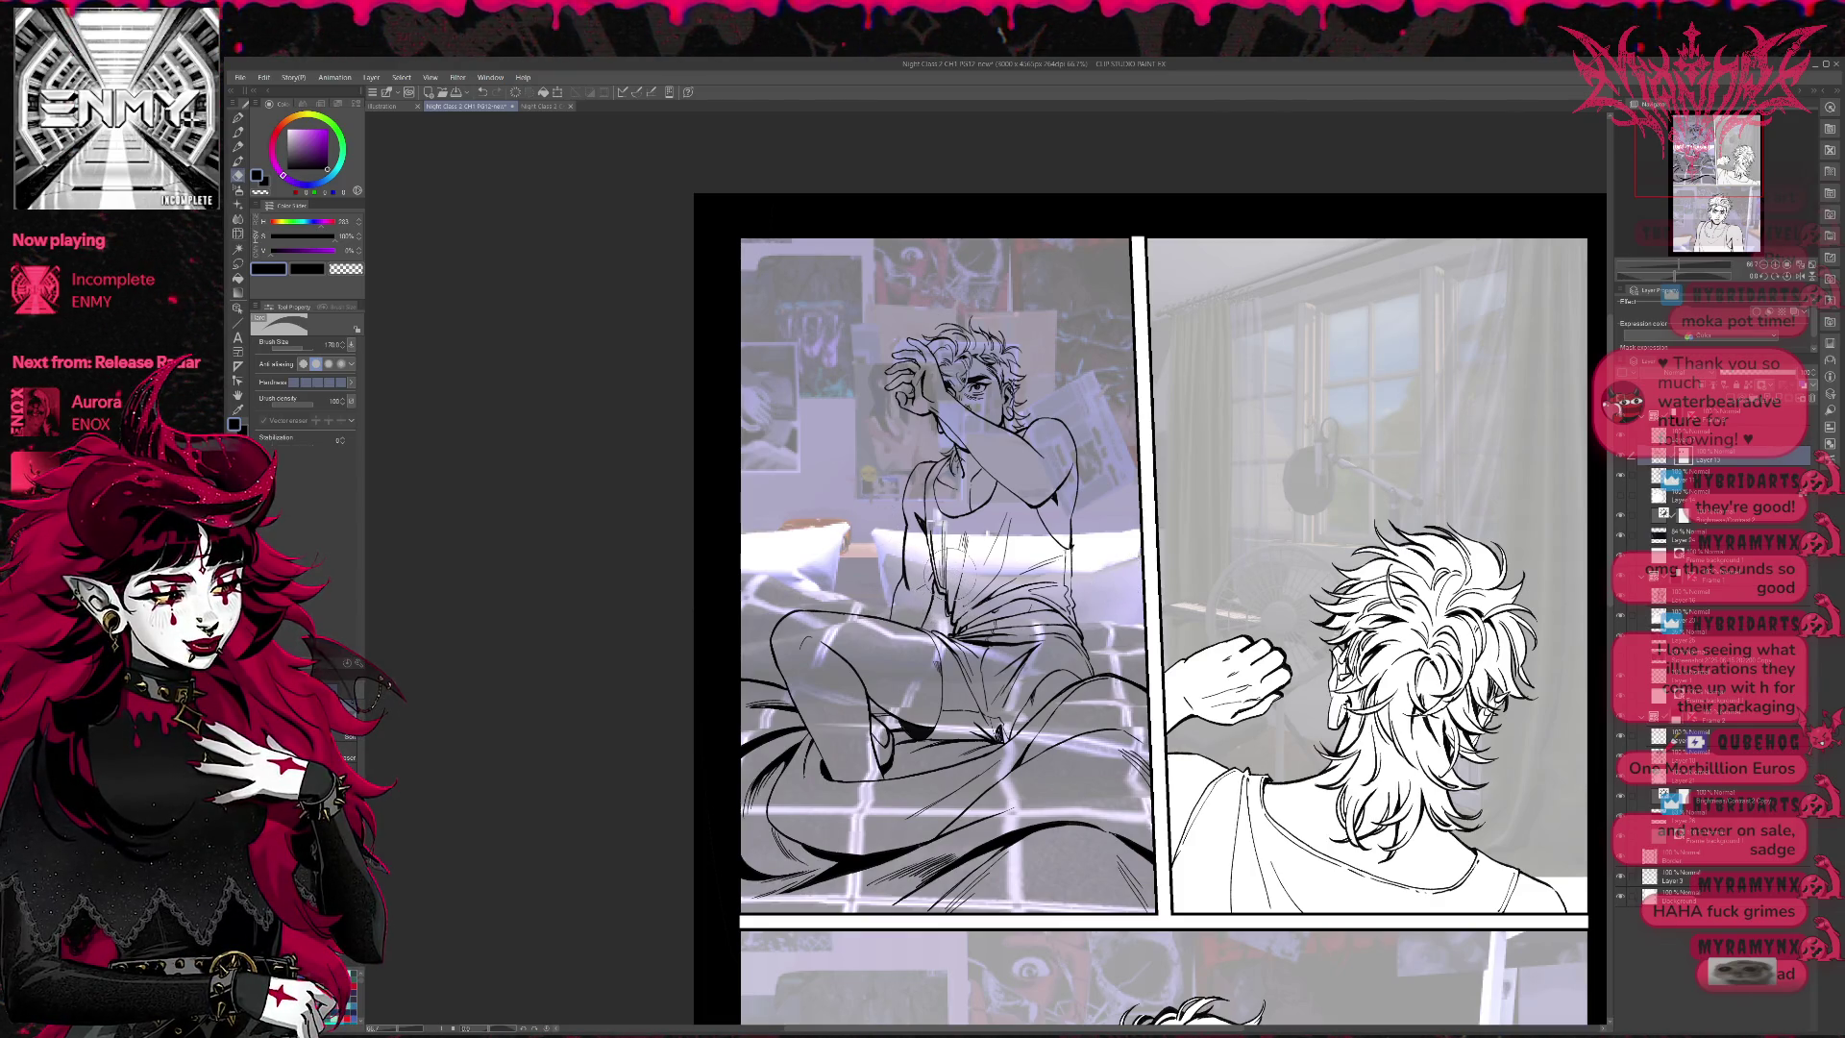
pyautogui.click(239, 117)
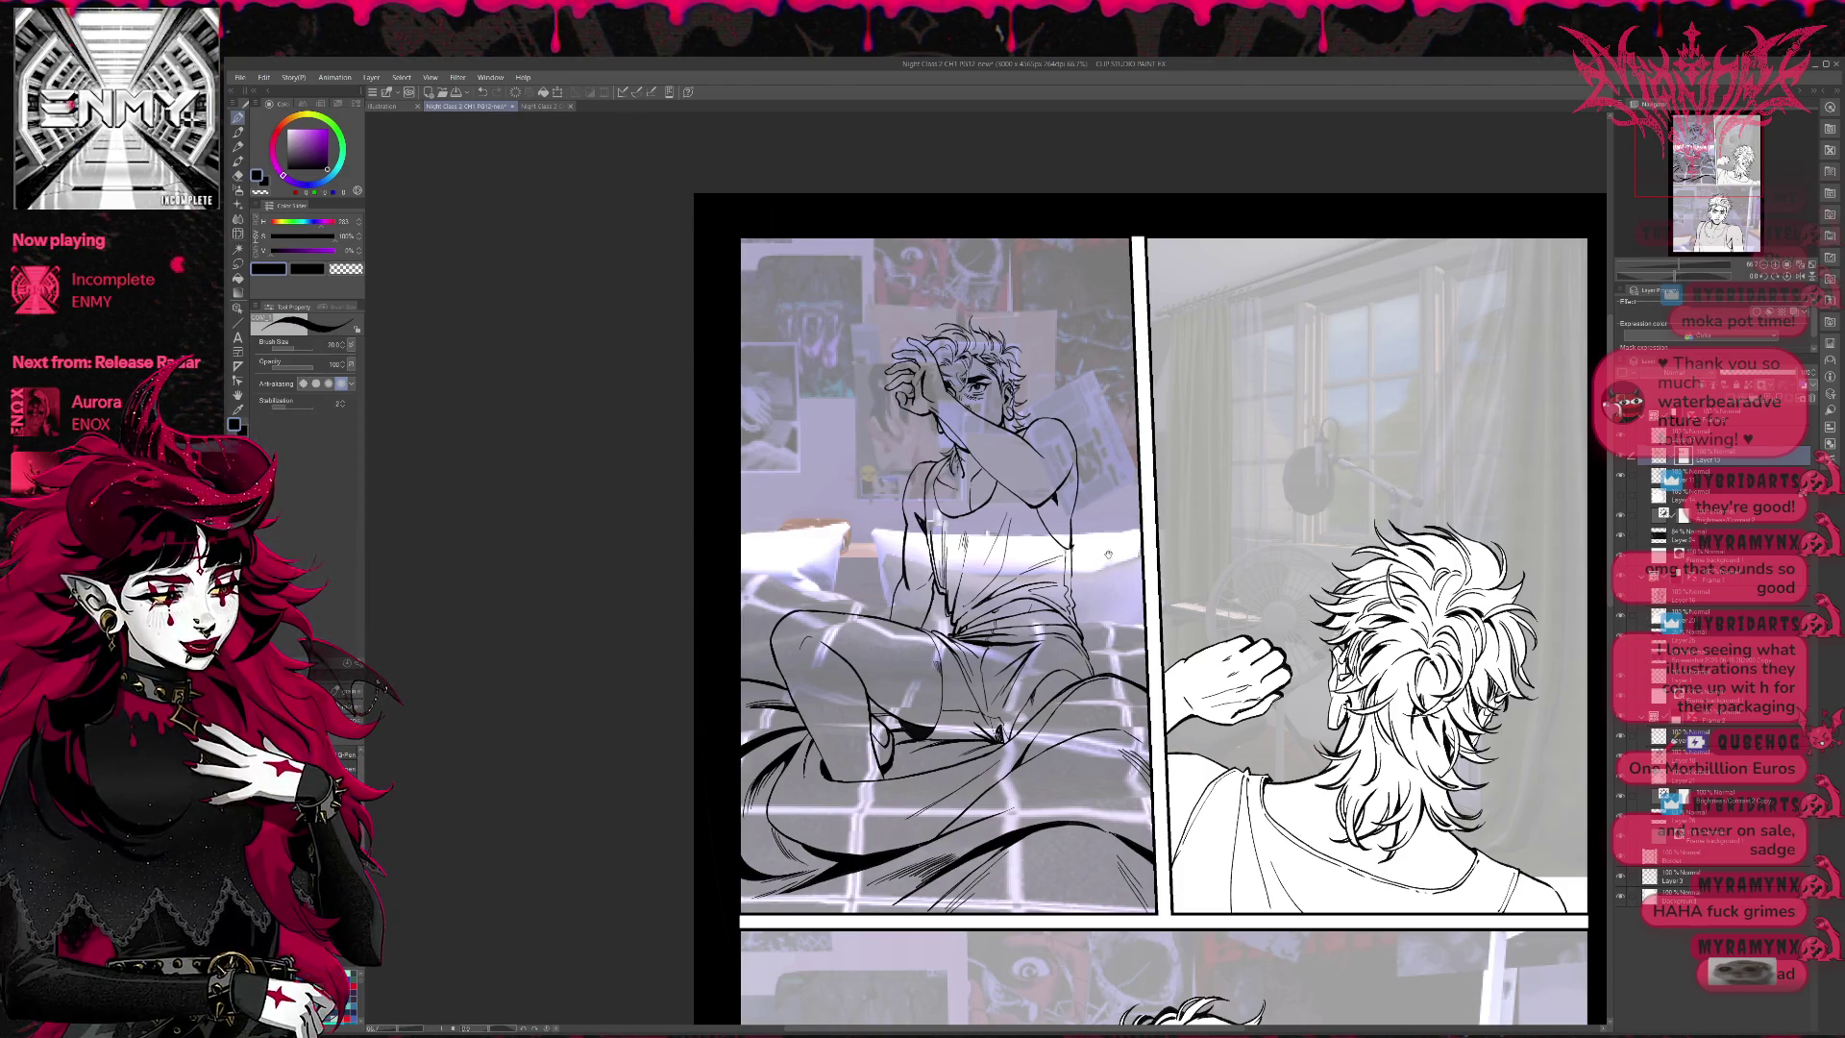
pyautogui.hscroll(-2, 1151, 611)
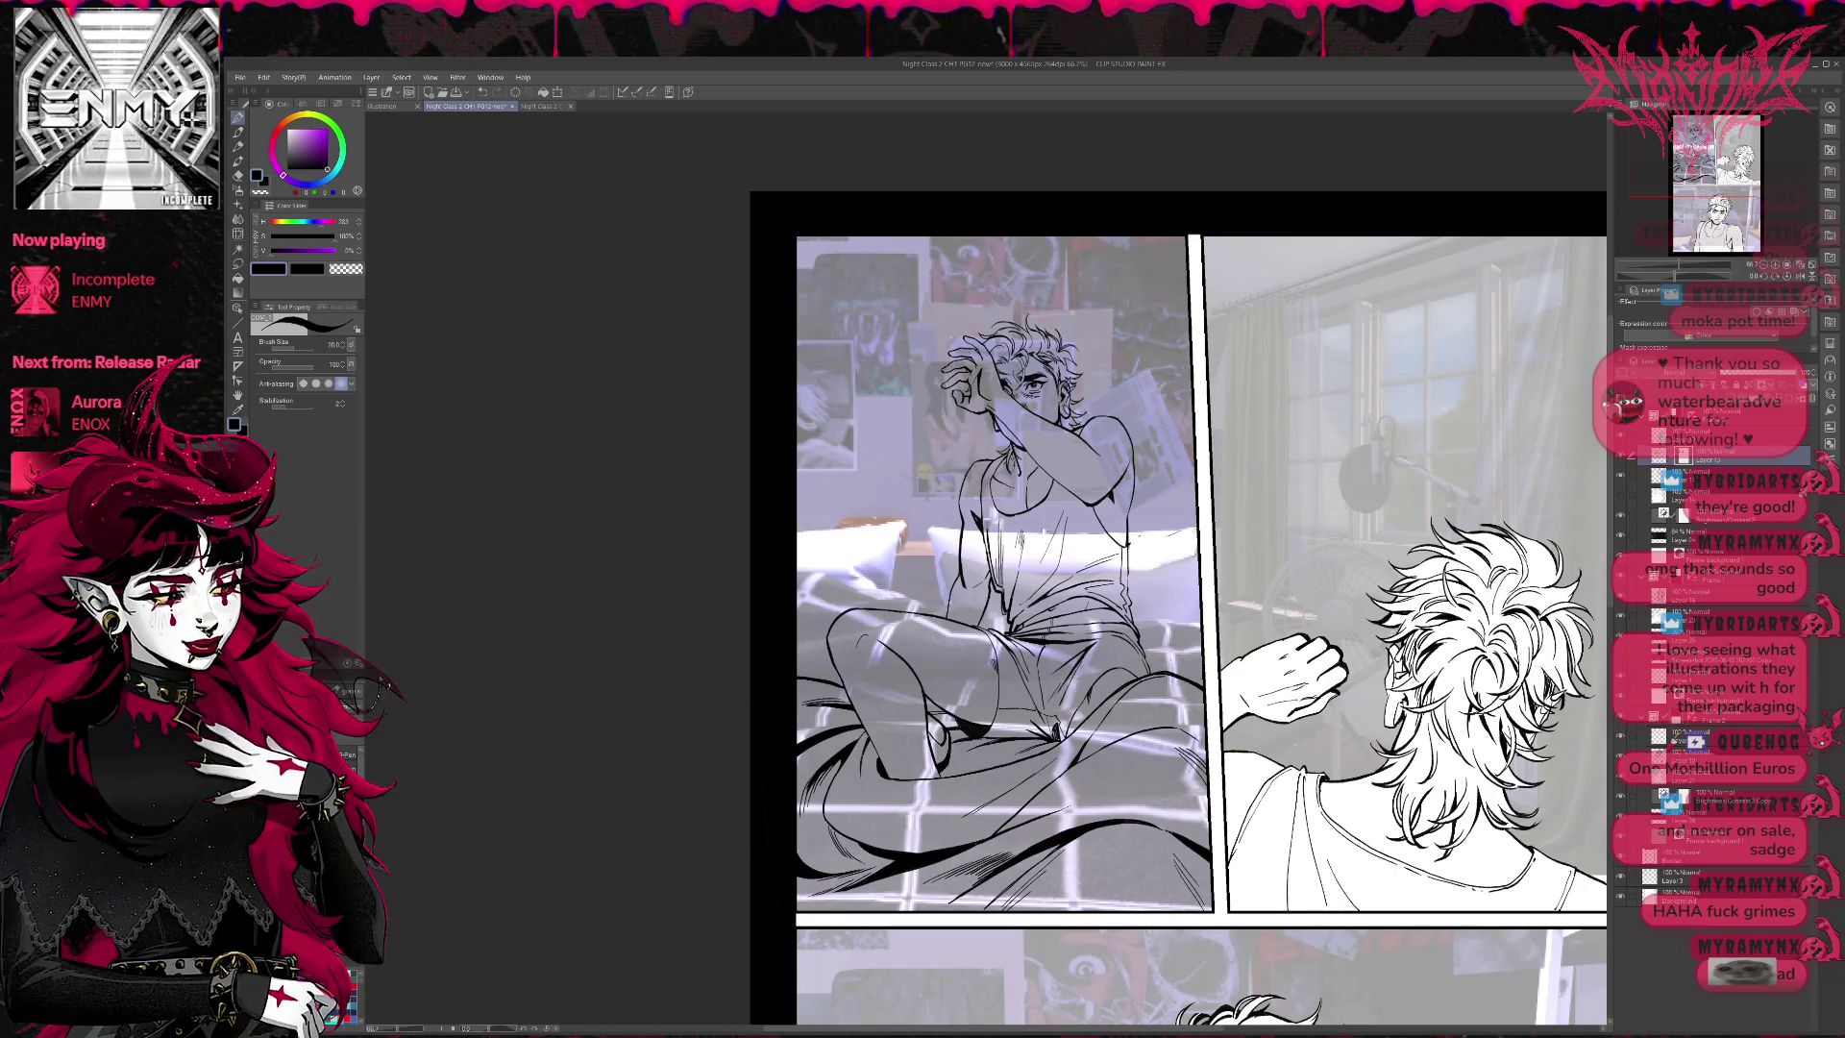
pyautogui.hotkey('ctrl', 'shift', 'n')
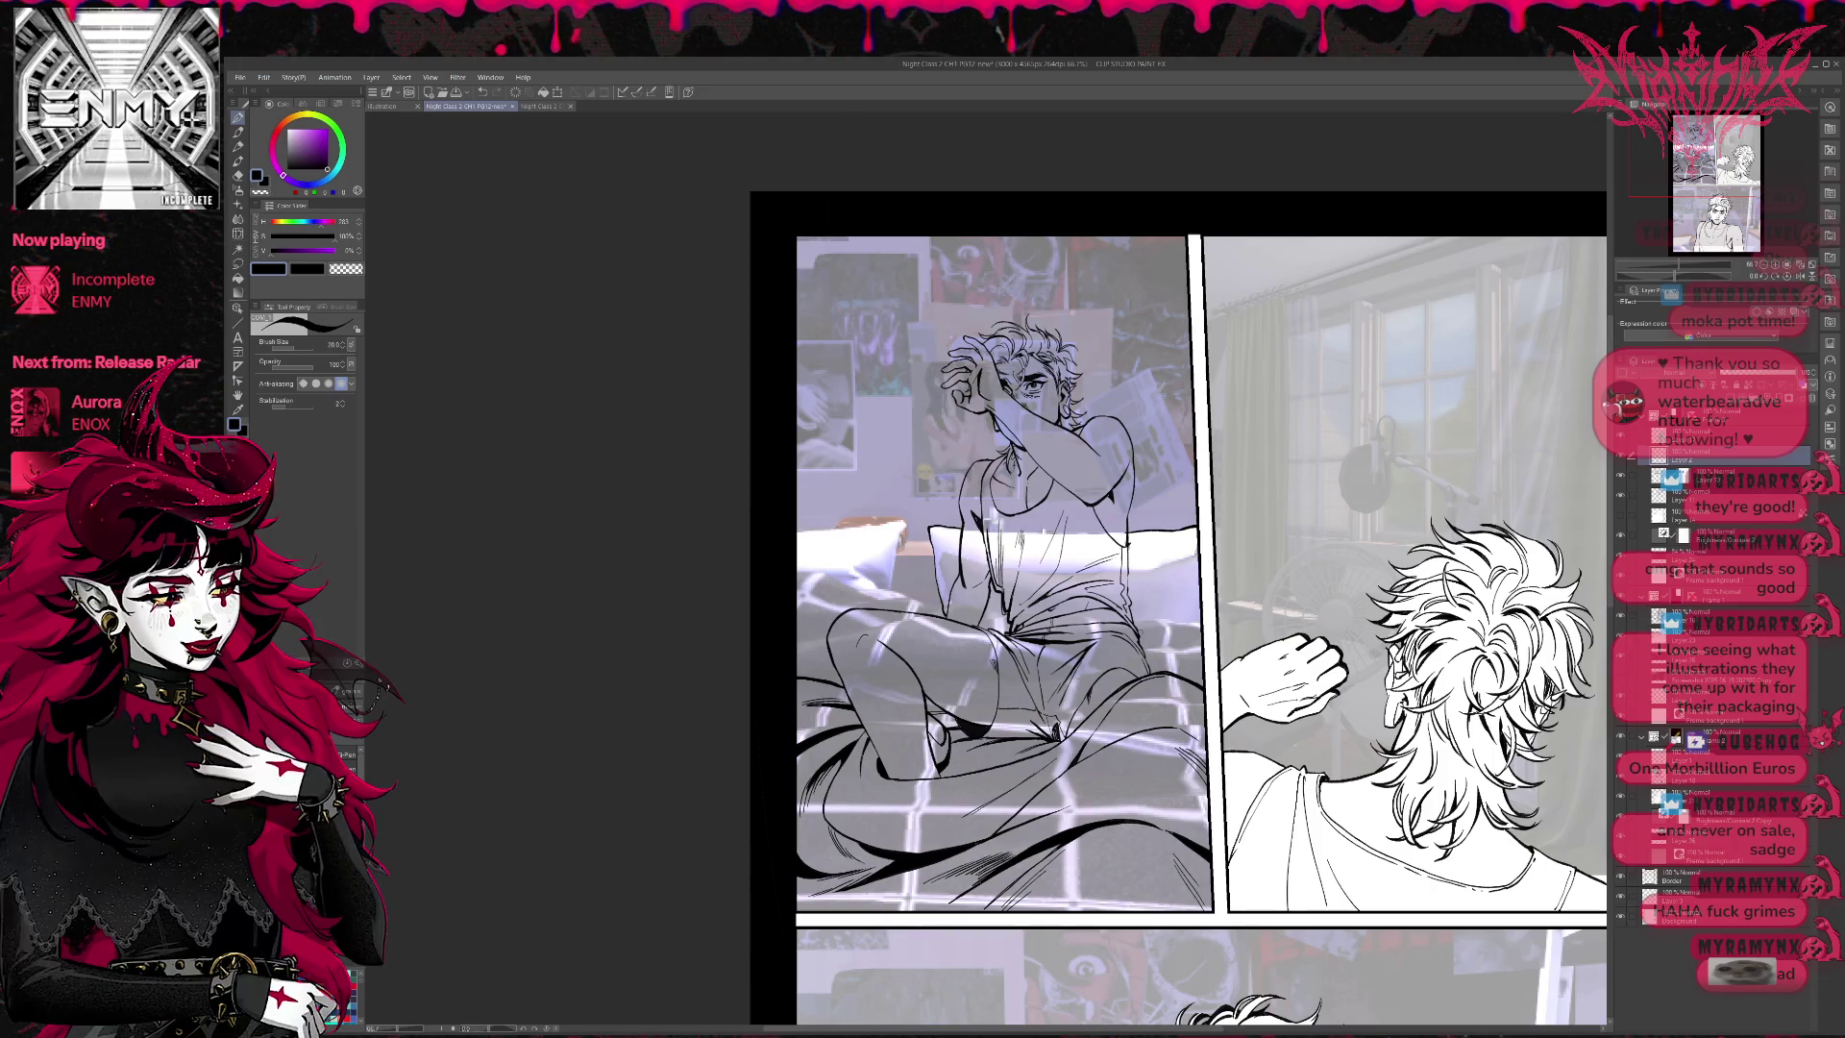
# - Ink the pillow and bed outline beside the figure's arm
pyautogui.moveTo(1133, 630); pyautogui.dragTo(1205, 630)
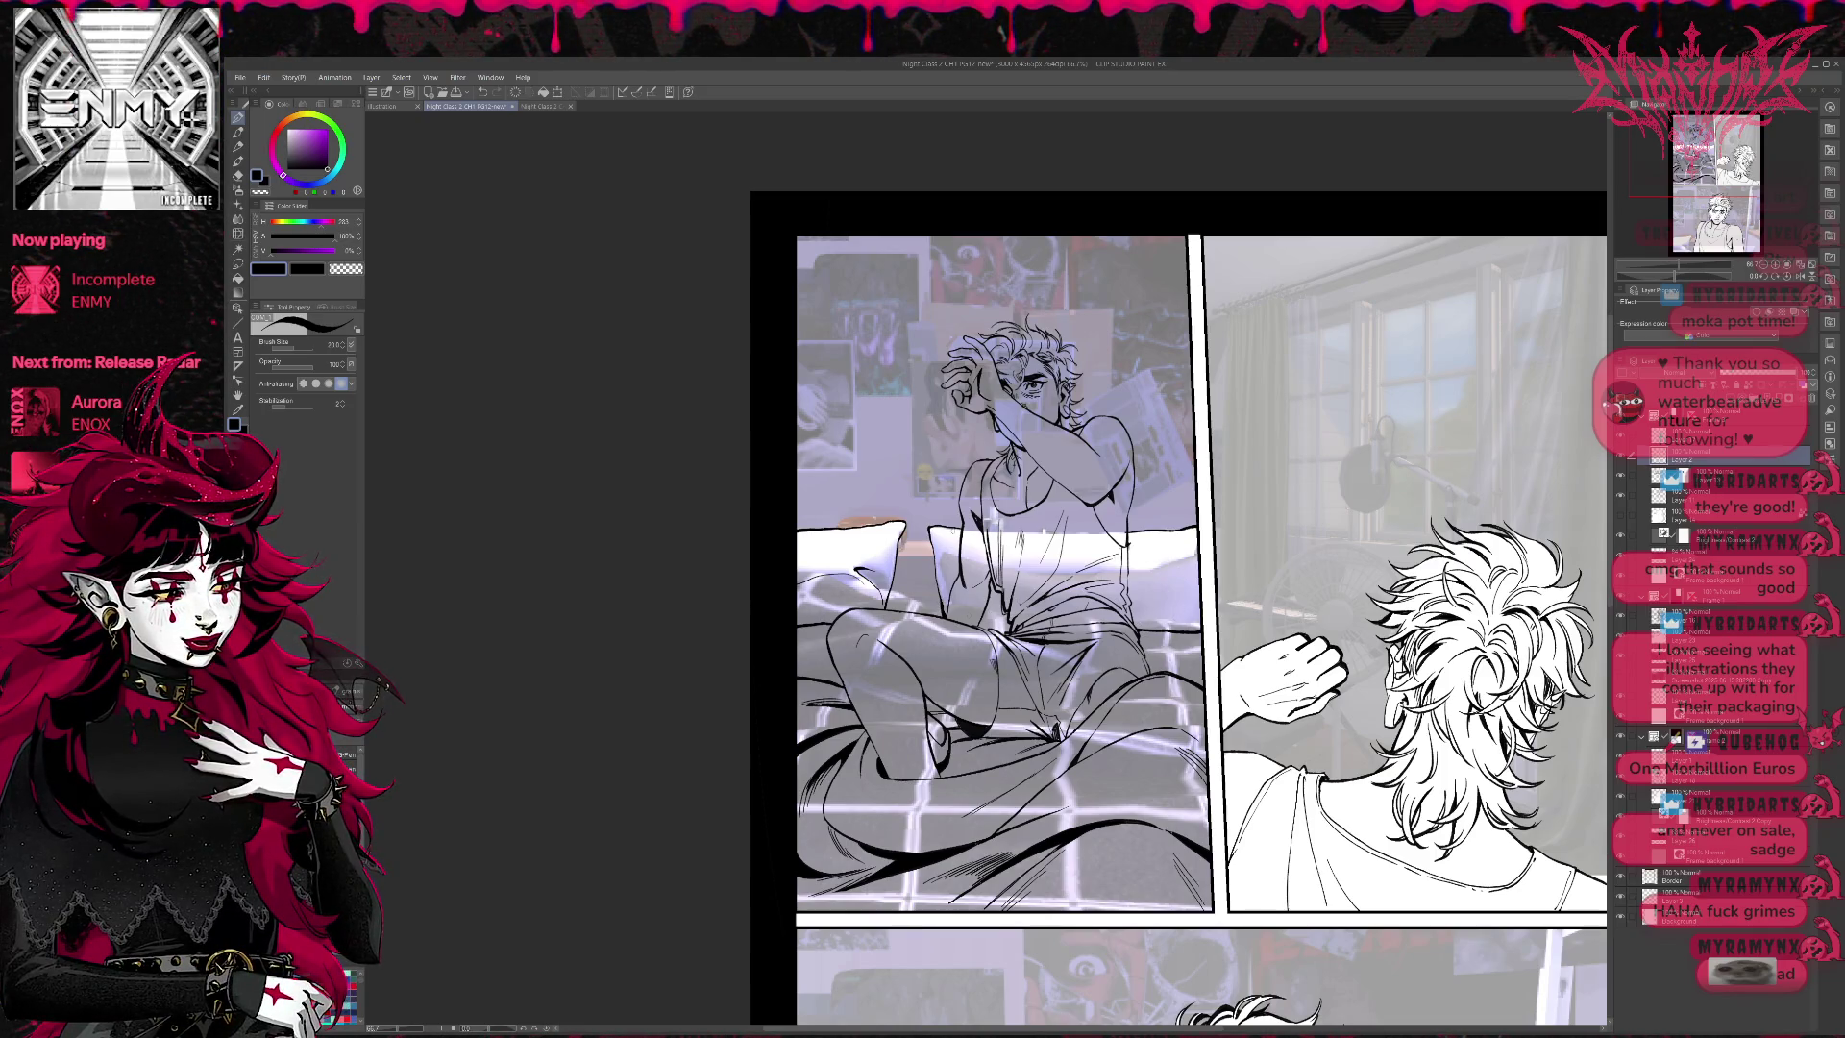
pyautogui.scroll(-1, 1188, 561)
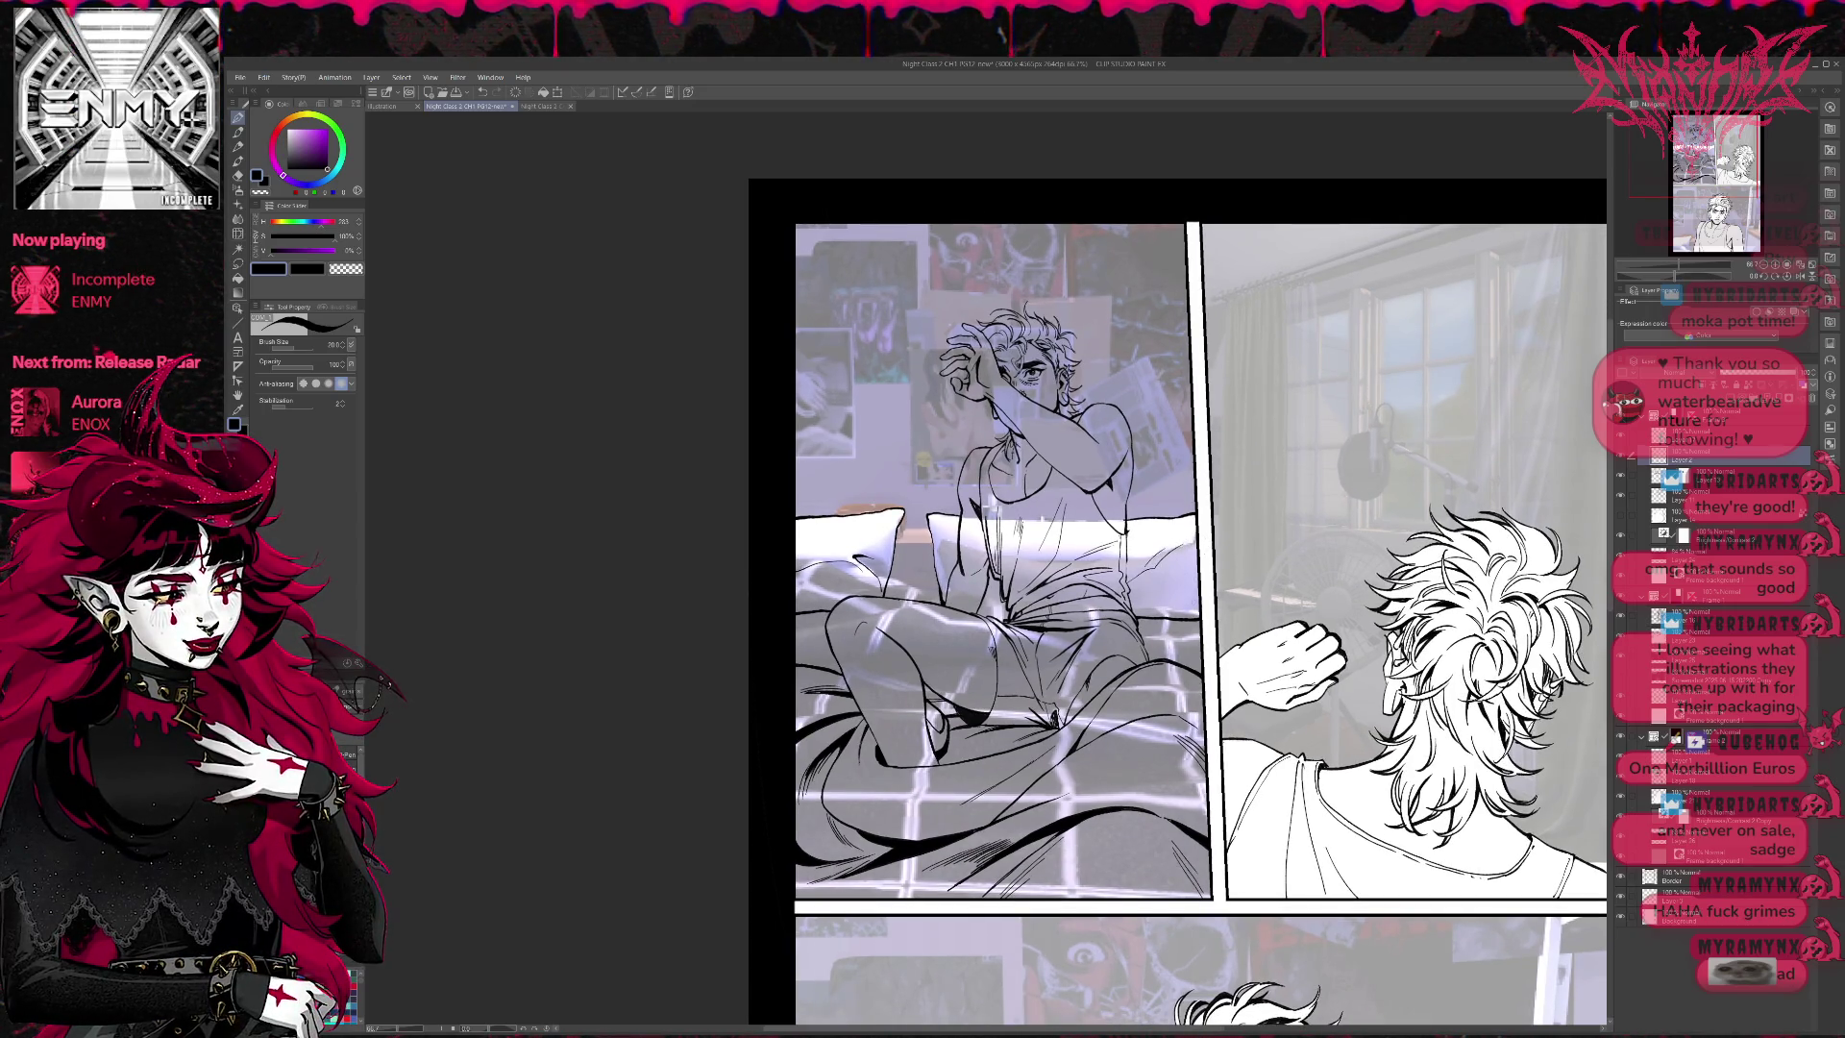
pyautogui.moveTo(1170, 644); pyautogui.dragTo(1218, 632)
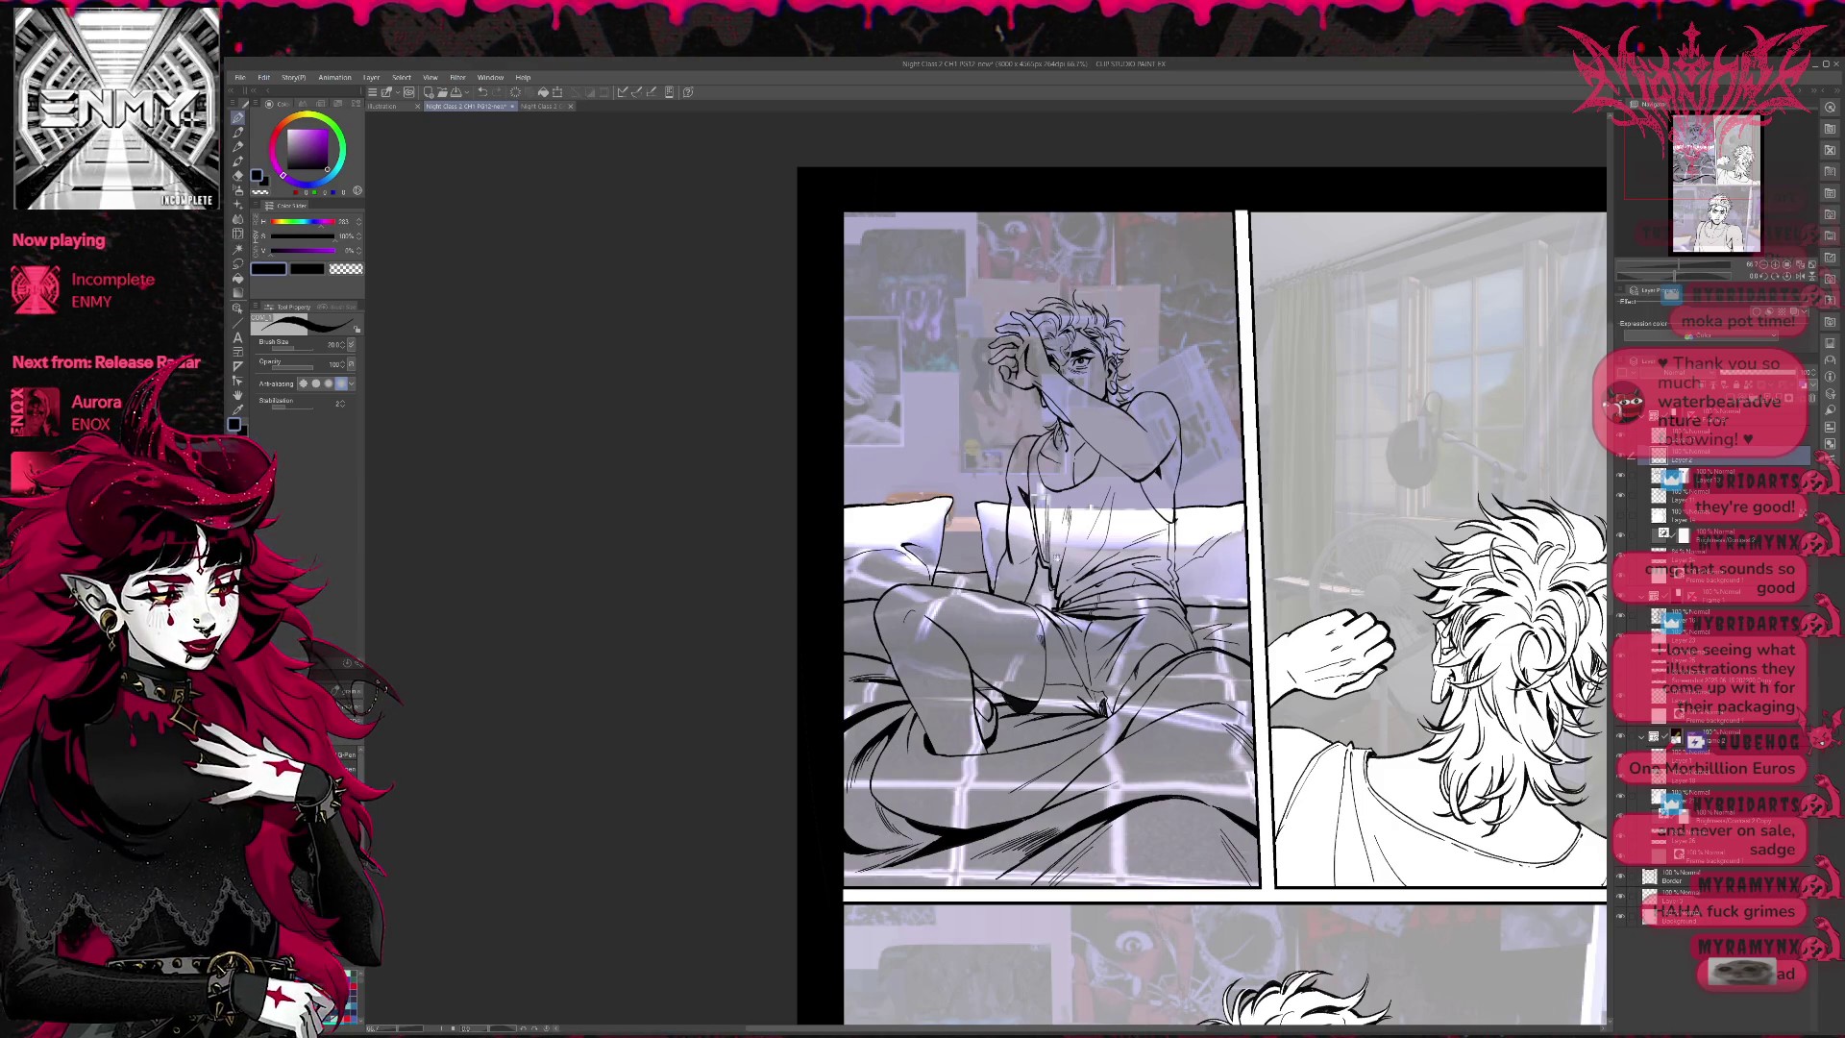
# - Work at 100% zoom on the bed and pillow details, then zoom out to 66.7% showing both top panels
pyautogui.scroll(-2, 1057, 558)
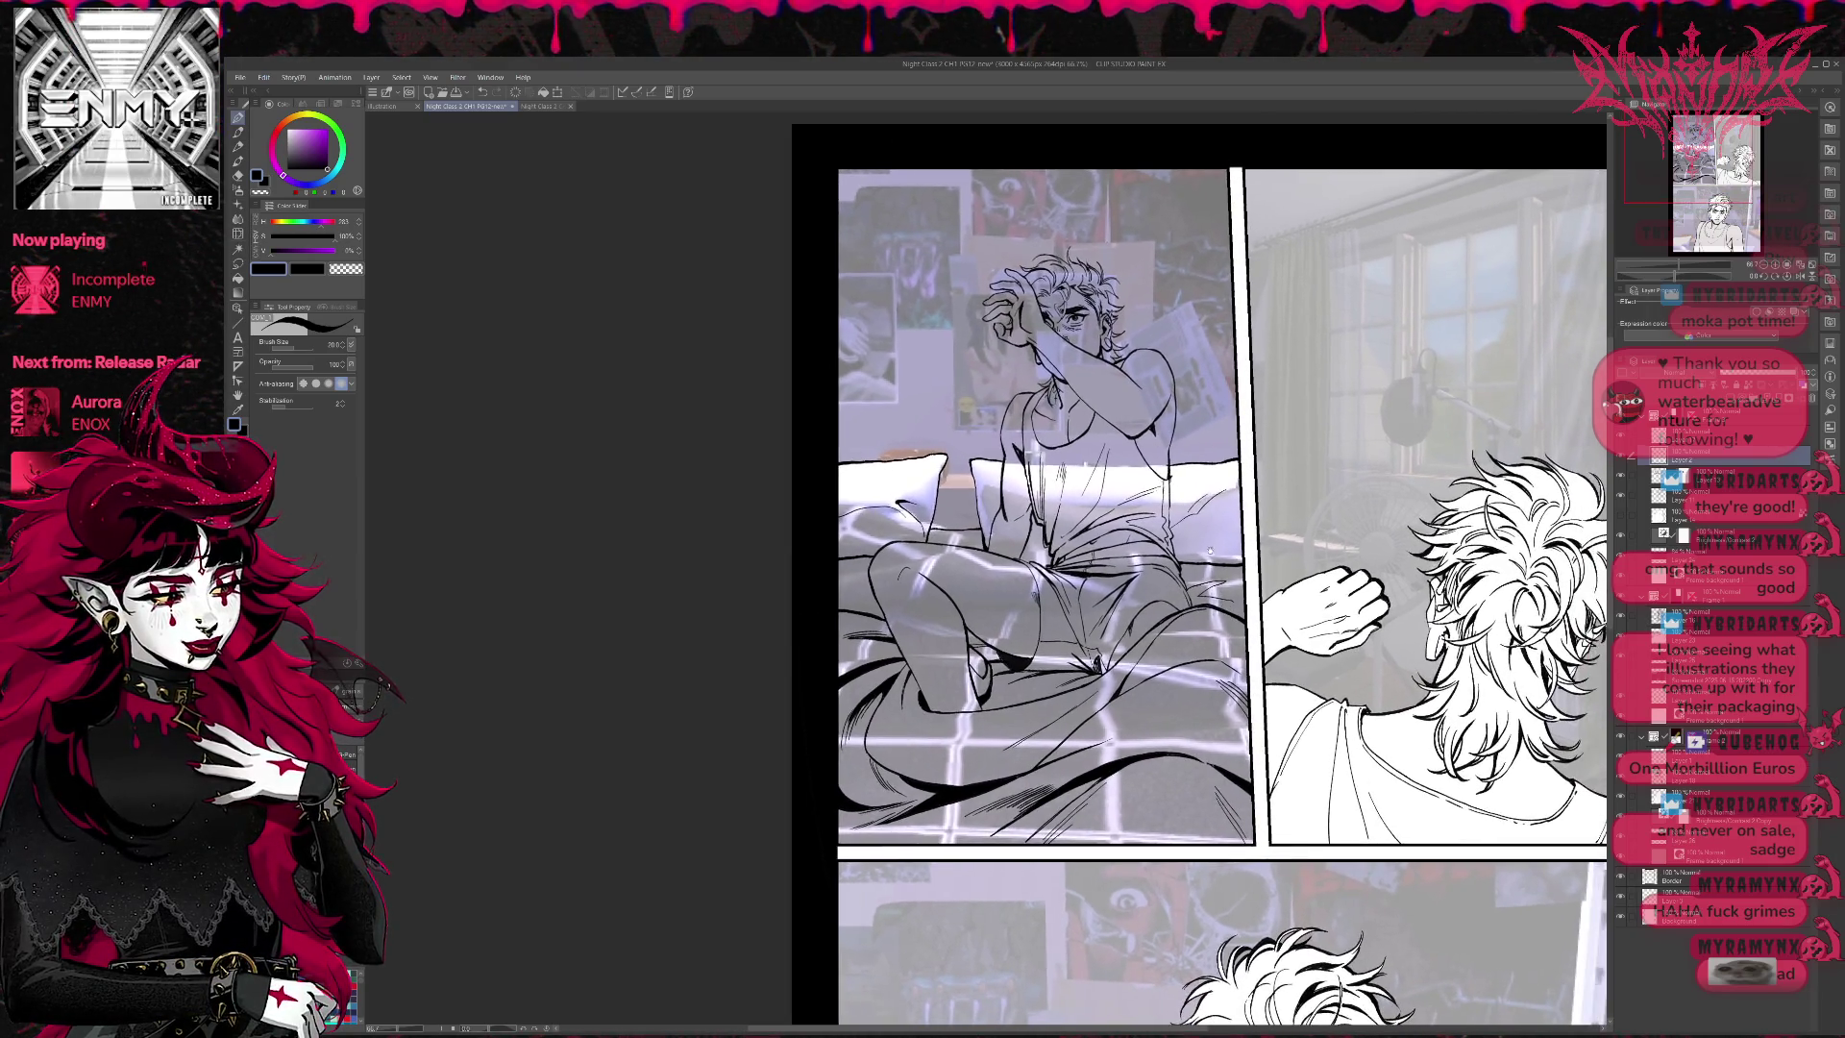
pyautogui.scroll(3, 1210, 552)
pyautogui.hscroll(-3, 1177, 570)
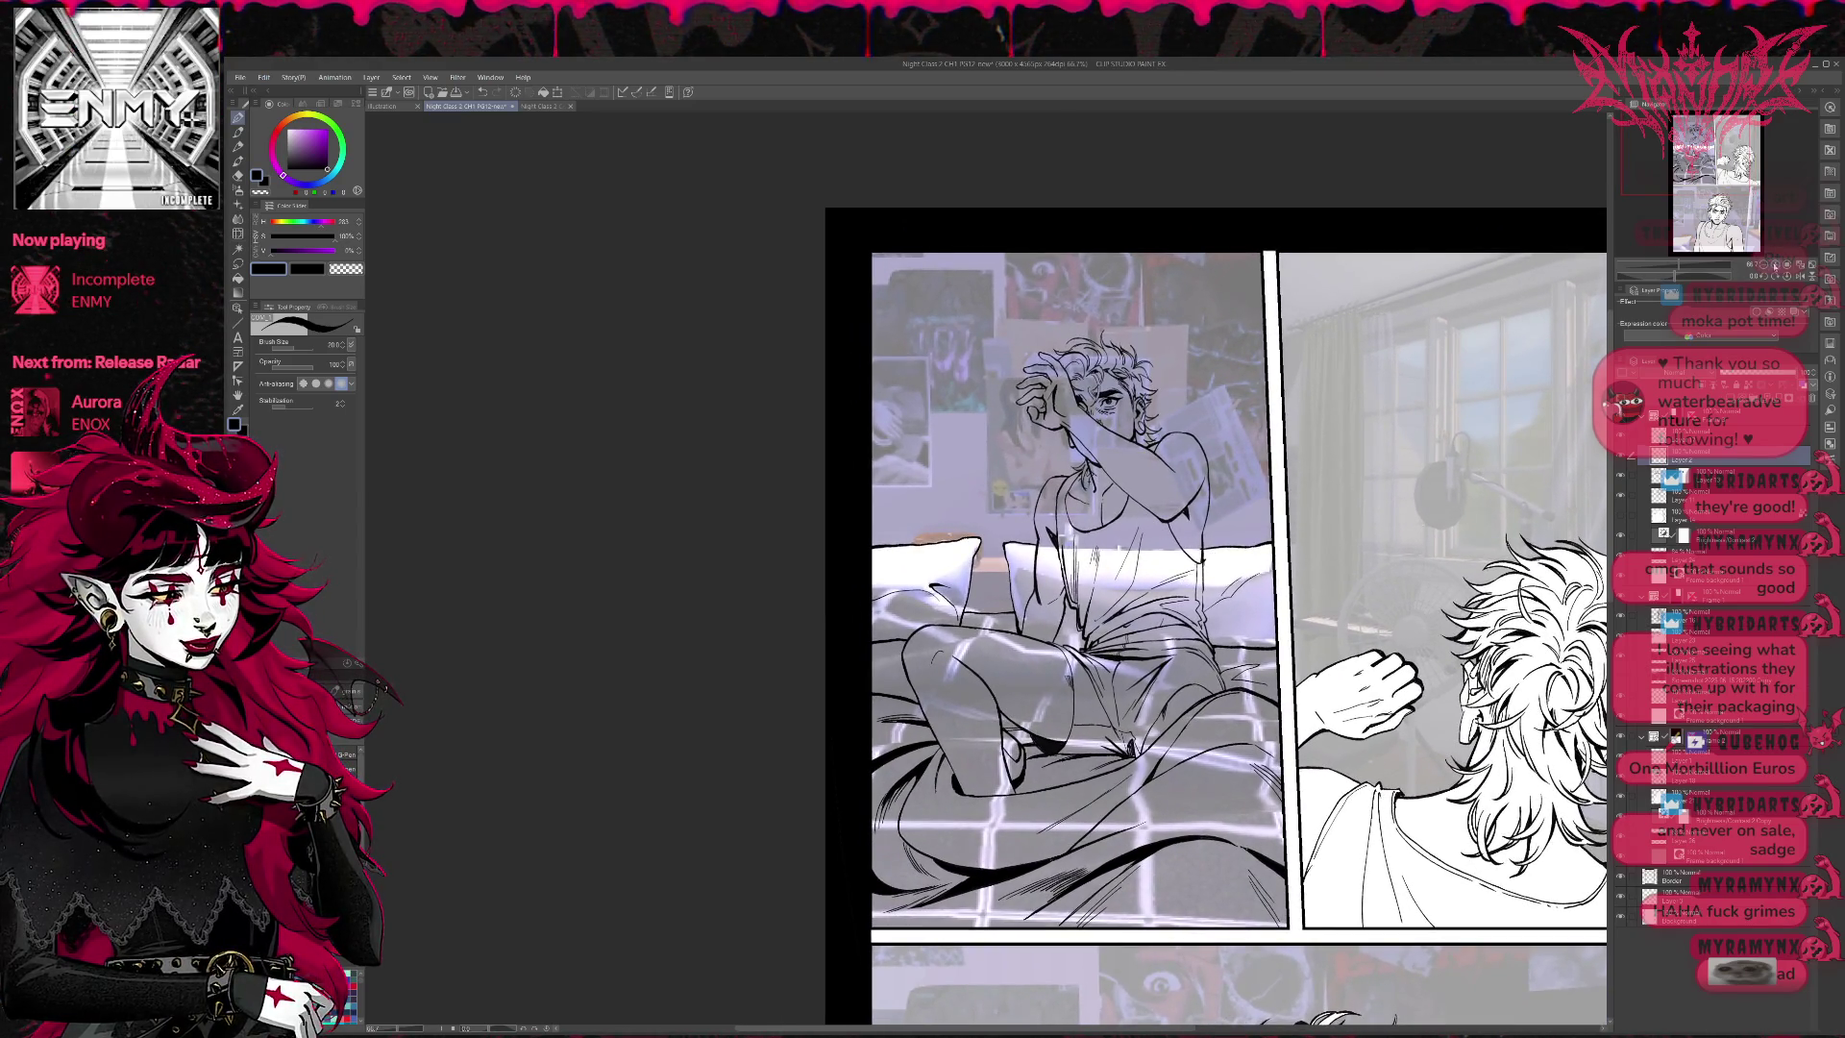
pyautogui.hotkey('ctrl', 'alt', '0')
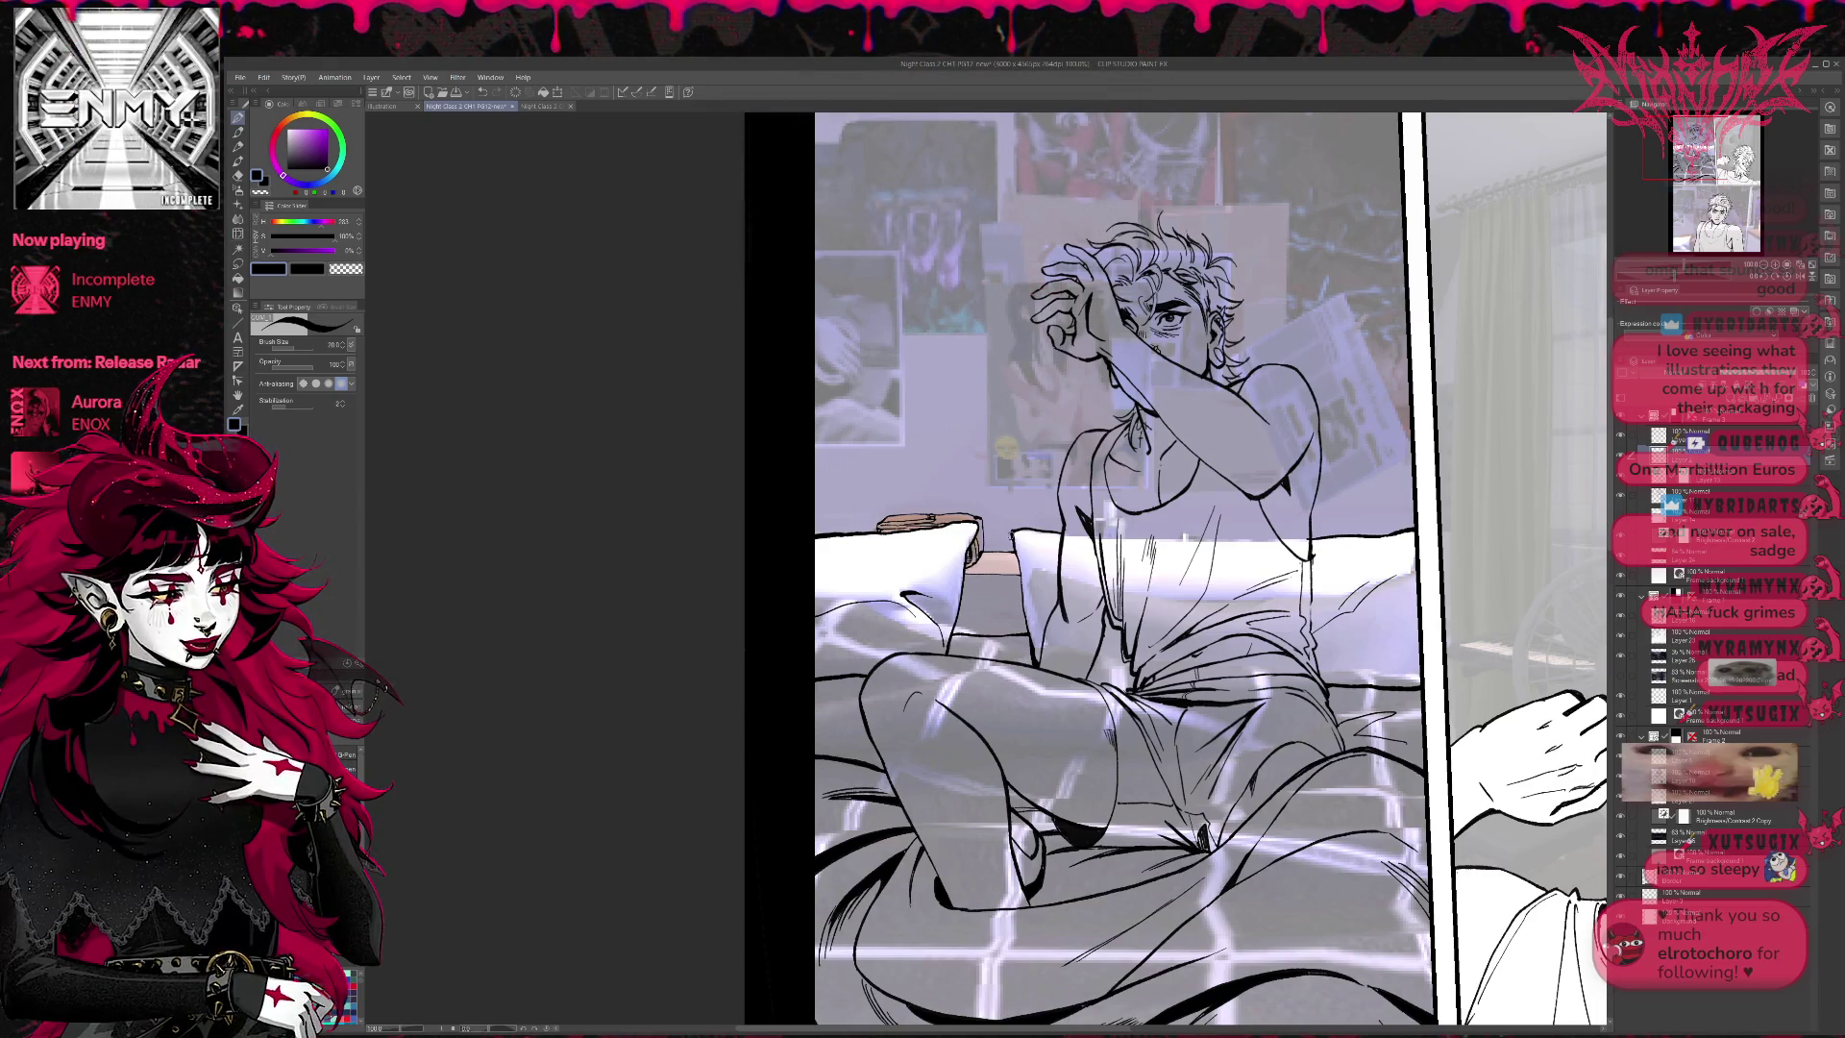
pyautogui.scroll(2, 1179, 572)
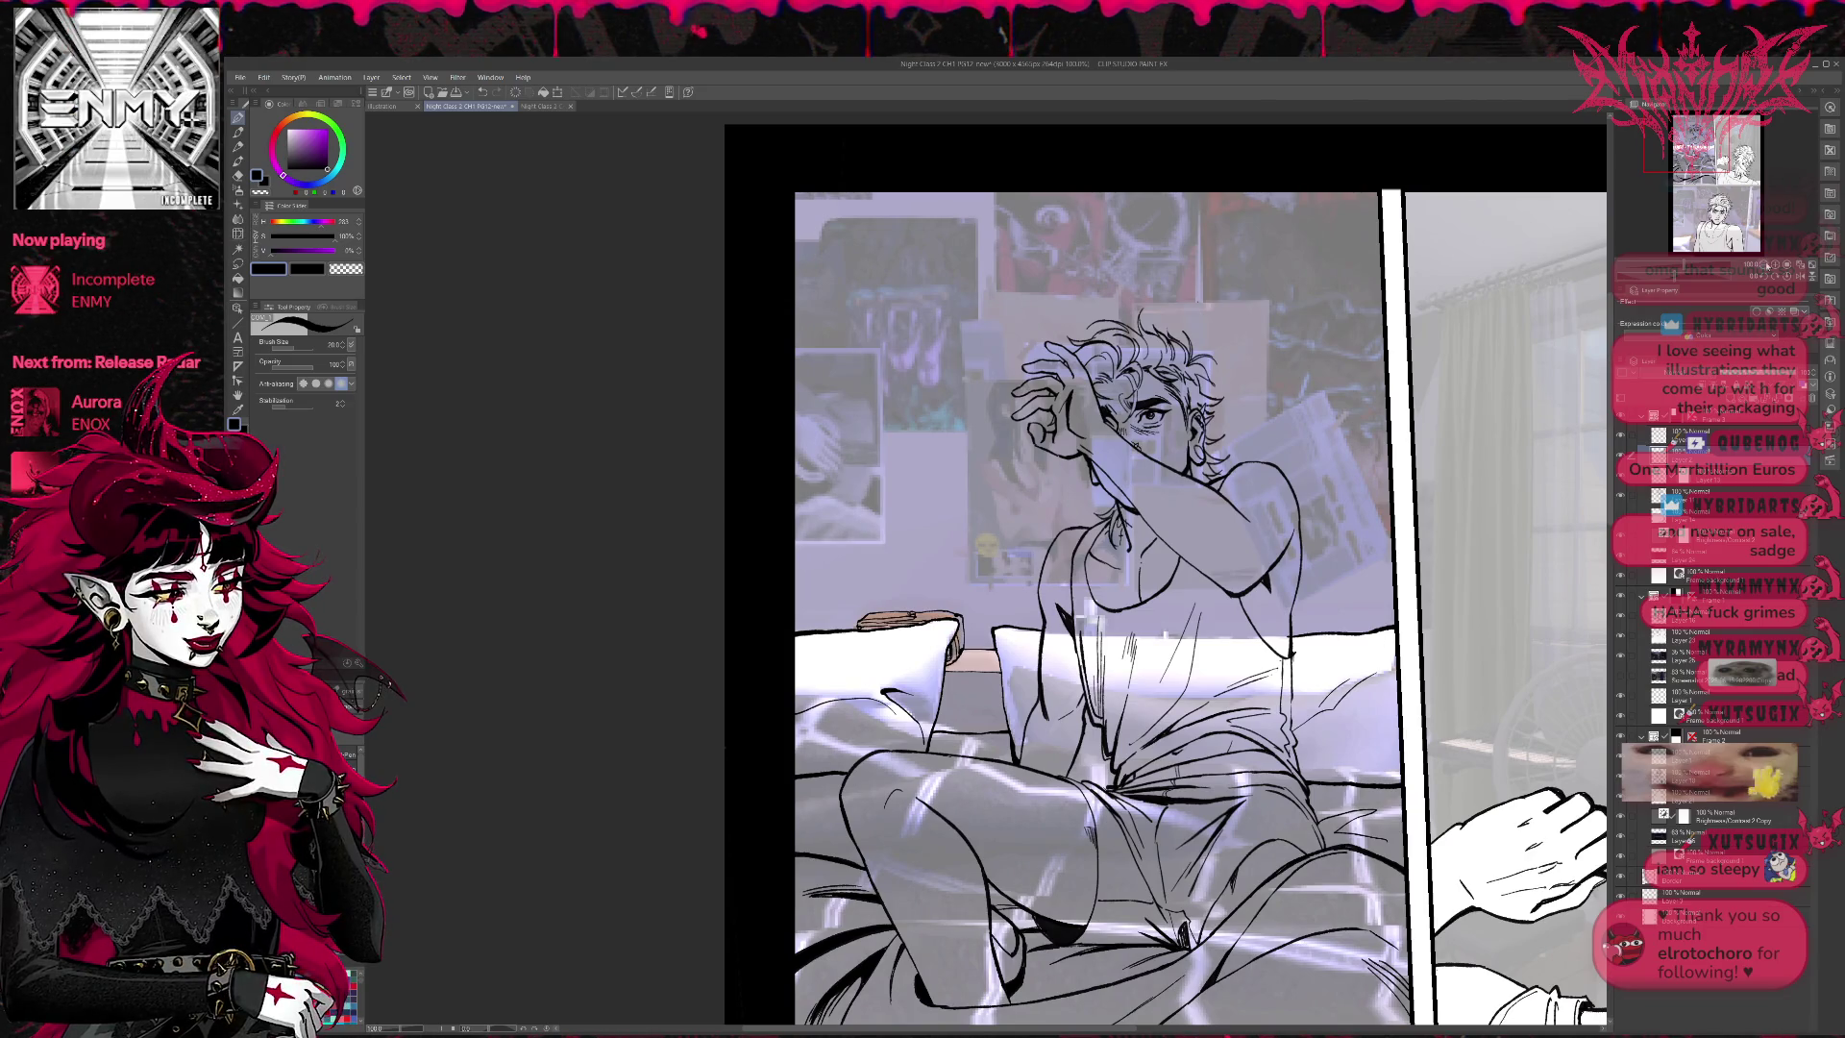
pyautogui.hotkey('ctrl', '-')
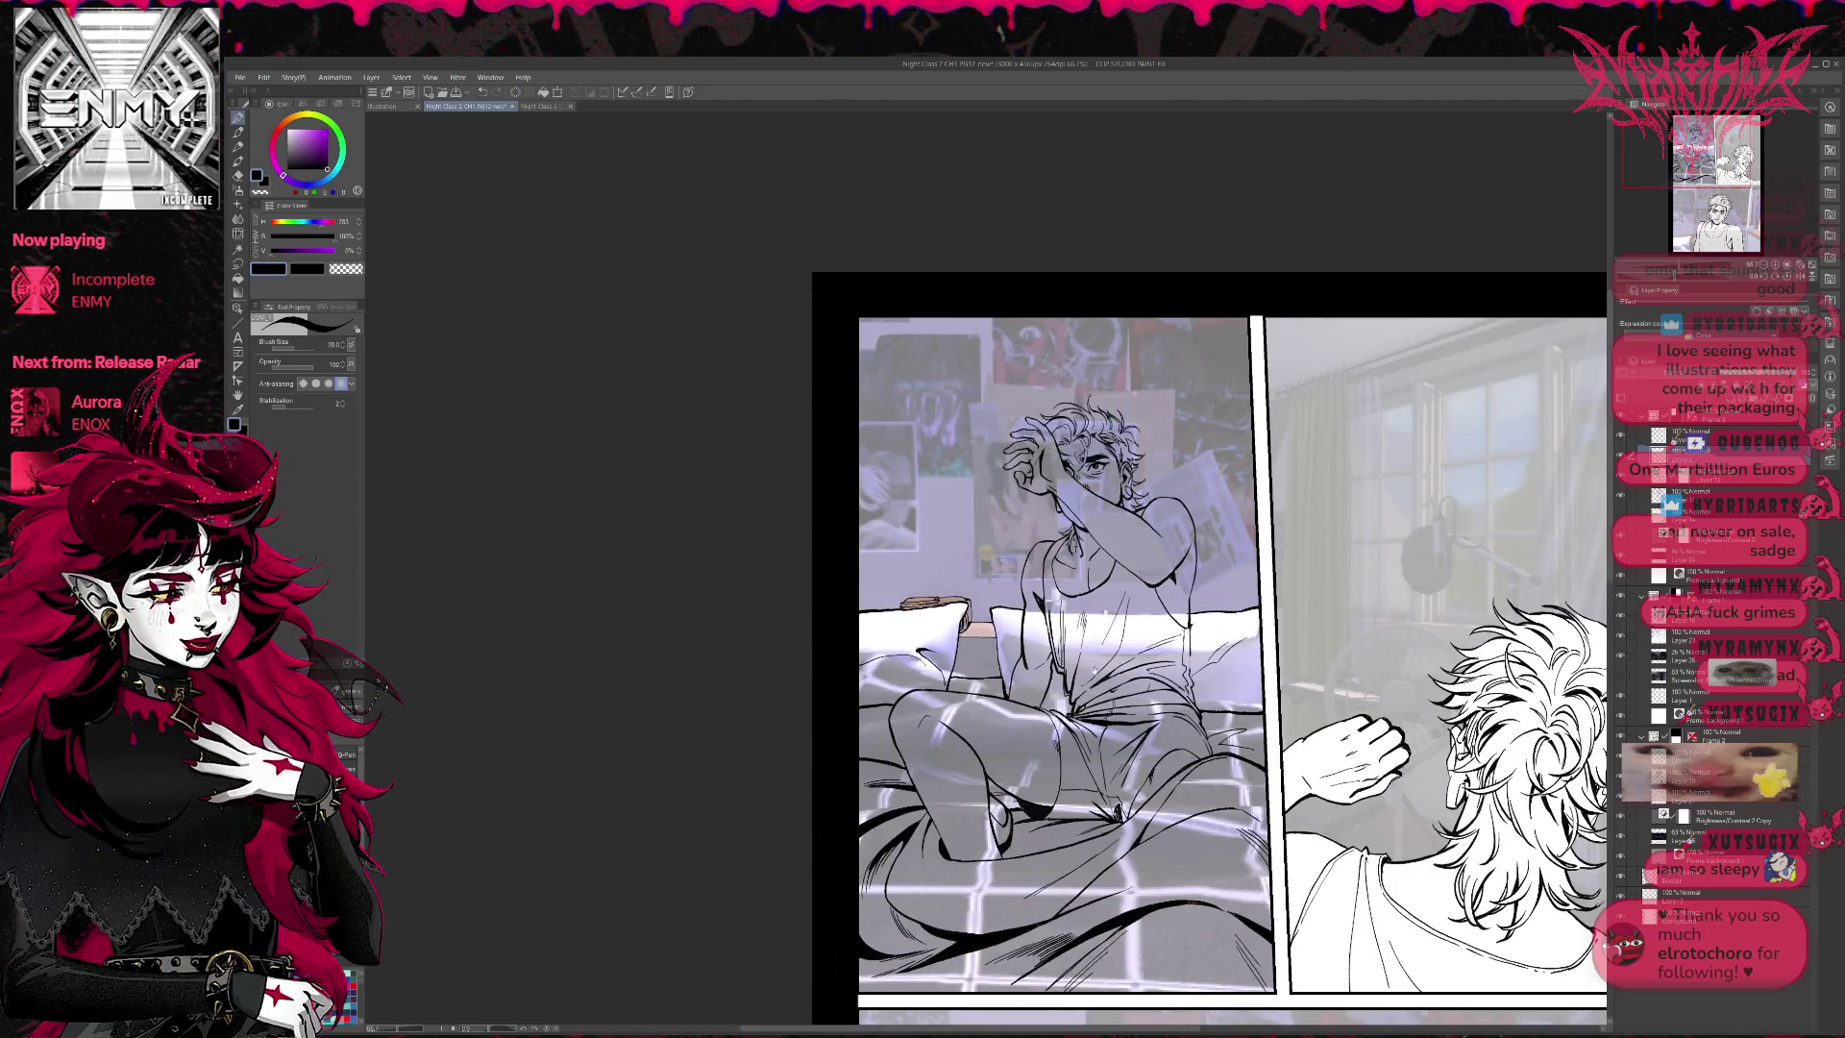
pyautogui.moveTo(1153, 625)
pyautogui.mouseDown()
pyautogui.moveTo(1107, 570)
pyautogui.moveTo(976, 533)
pyautogui.mouseUp()
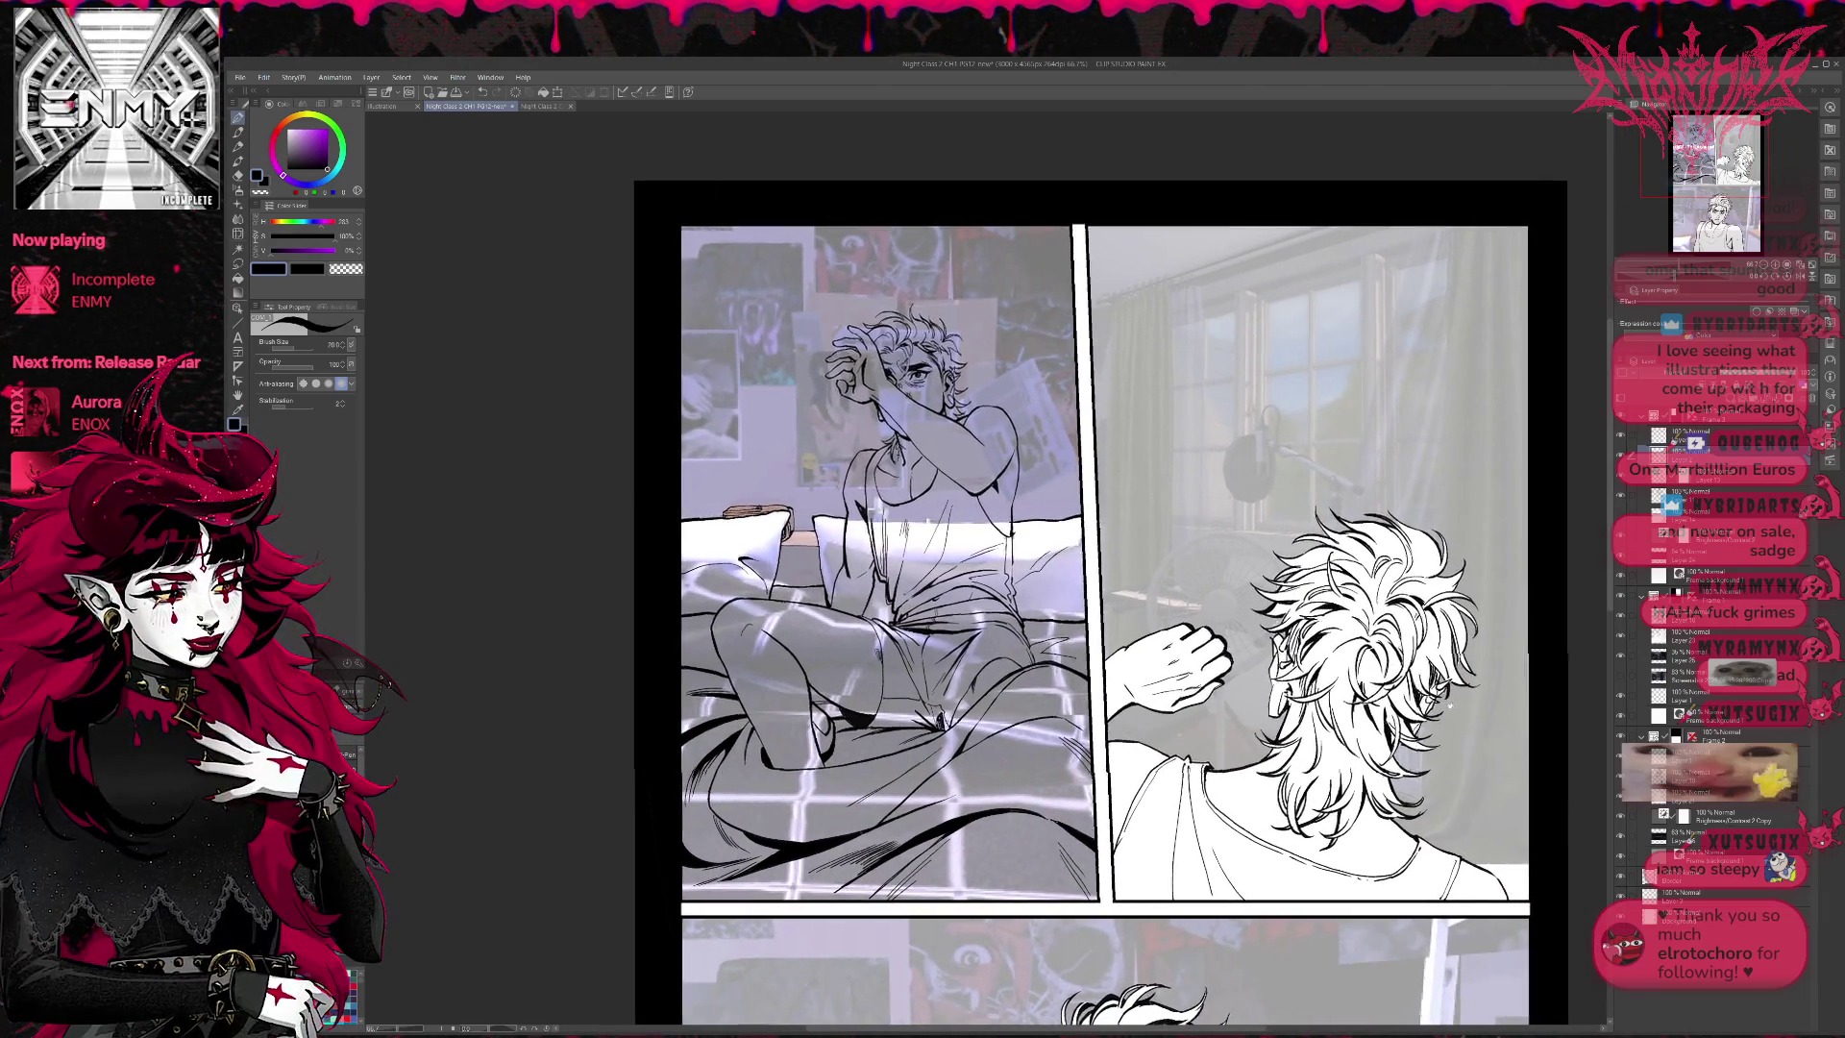